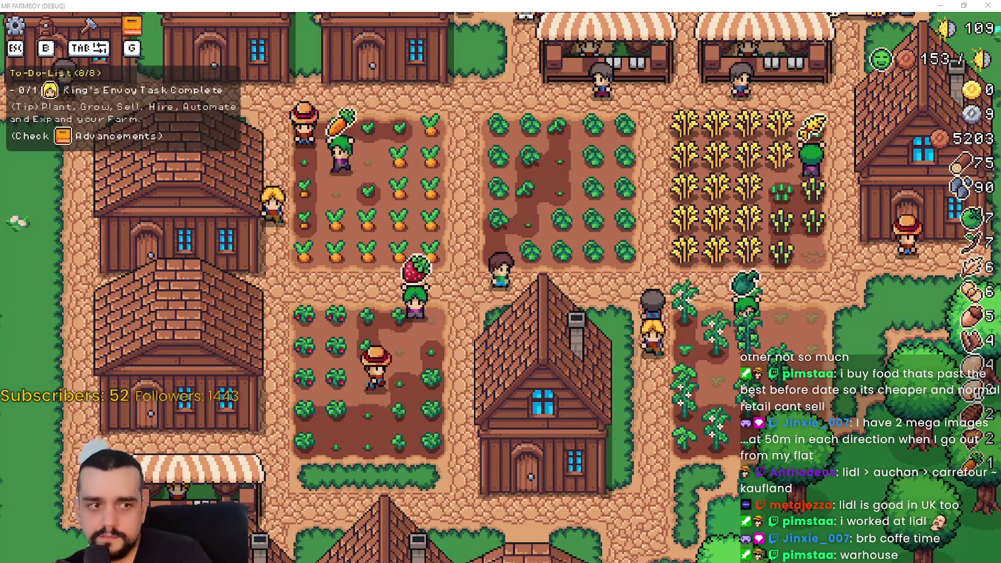
- Open a calculator over the farm and move it to the right side
key(XF86Calculator)
mouse_move(538, 120)
mouse_down()
mouse_move(661, 101)
mouse_move(697, 118)
mouse_move(741, 120)
mouse_up()
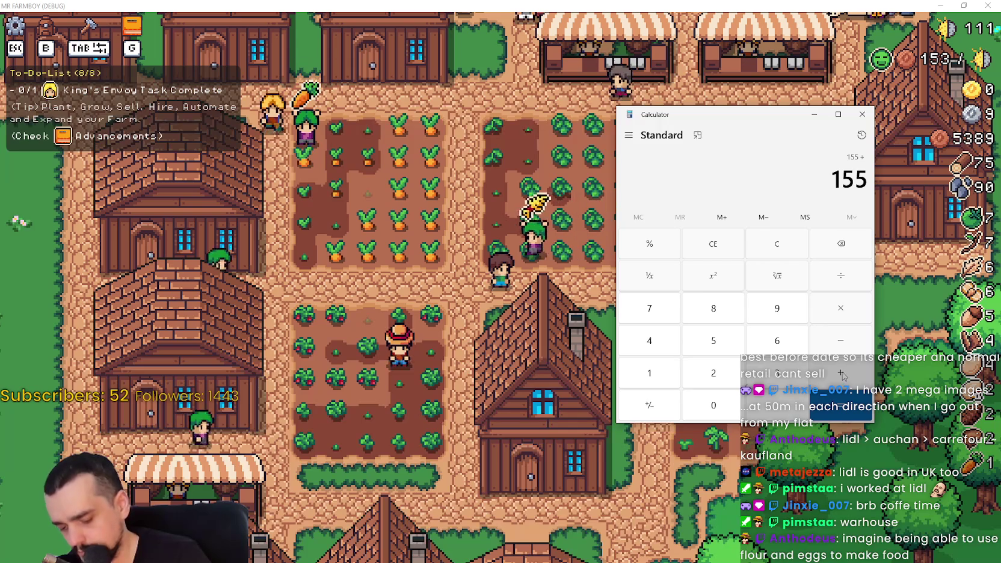
- Add 130, 60, 100, 55, 65, 90, 82 and 50 to 155 for a total of 787
text(0)
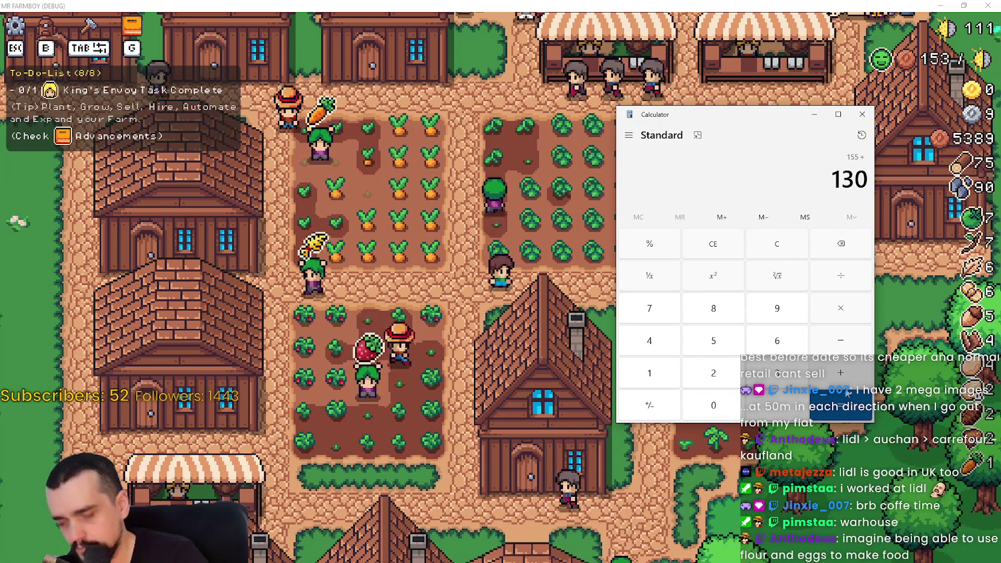
click(842, 374)
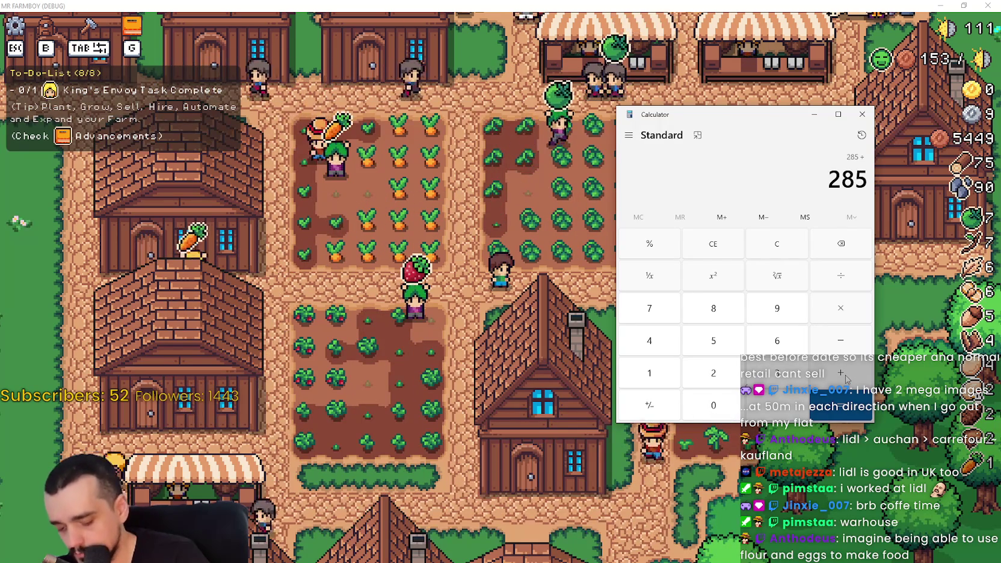
text(6)
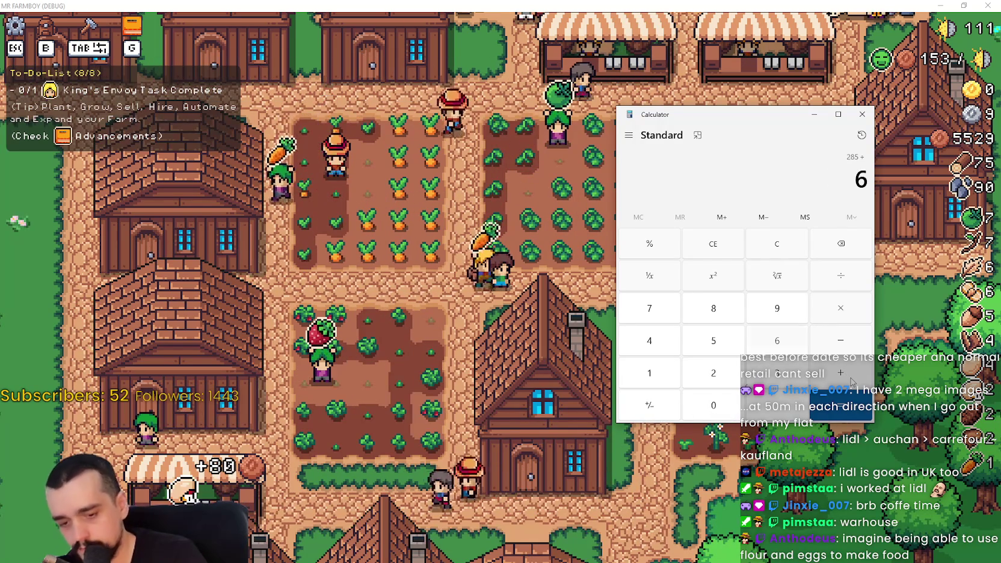
text(0)
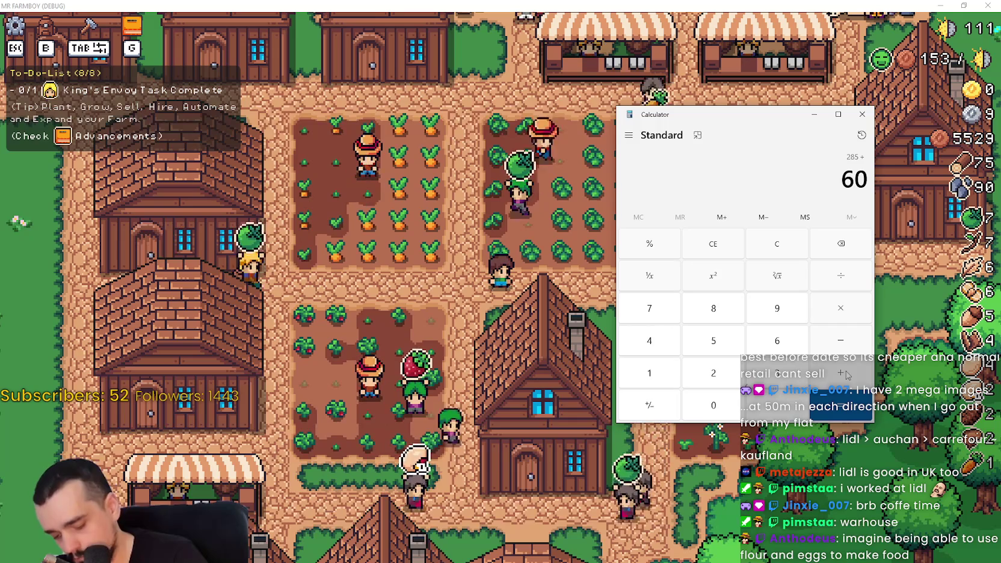
click(840, 373)
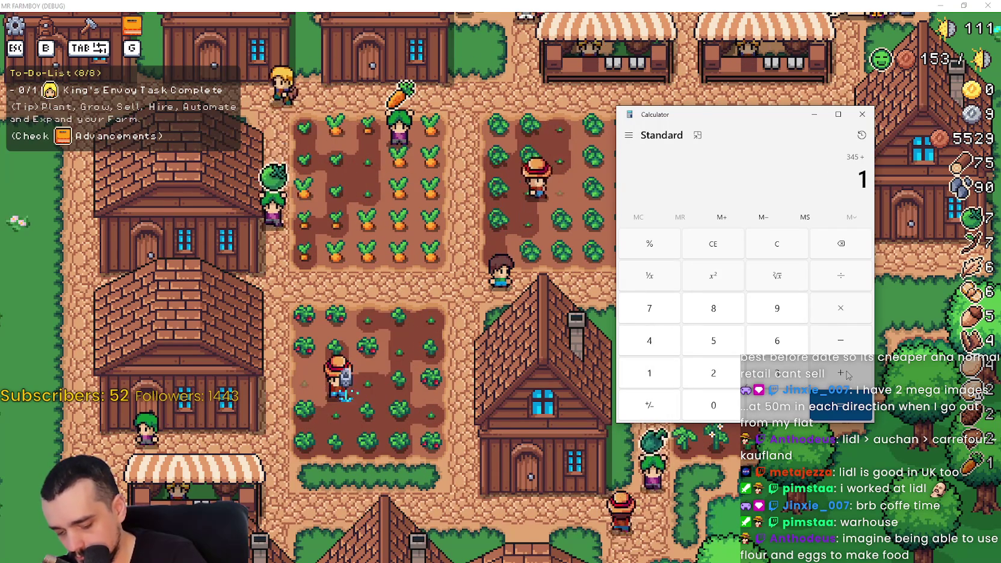
text(00)
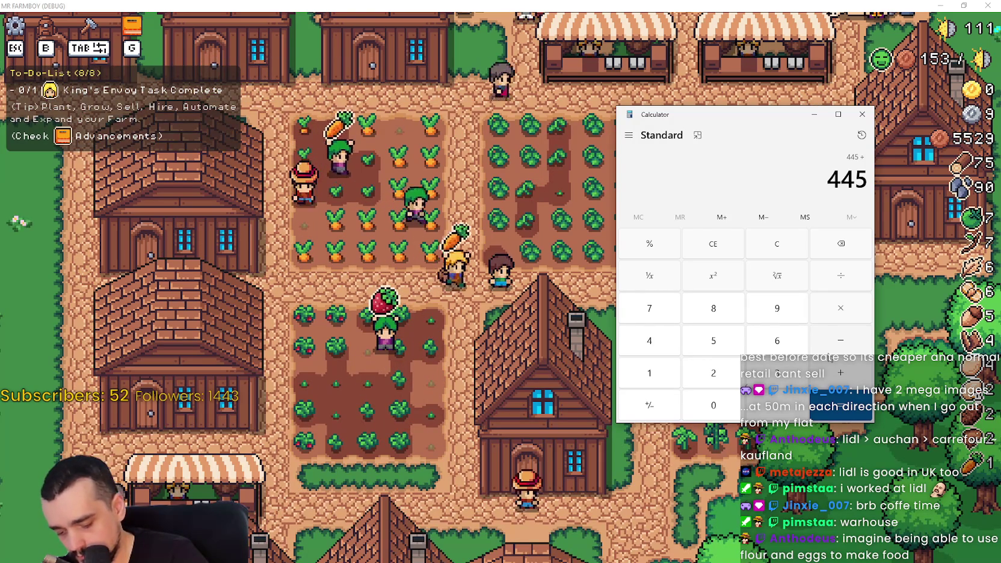
text(55)
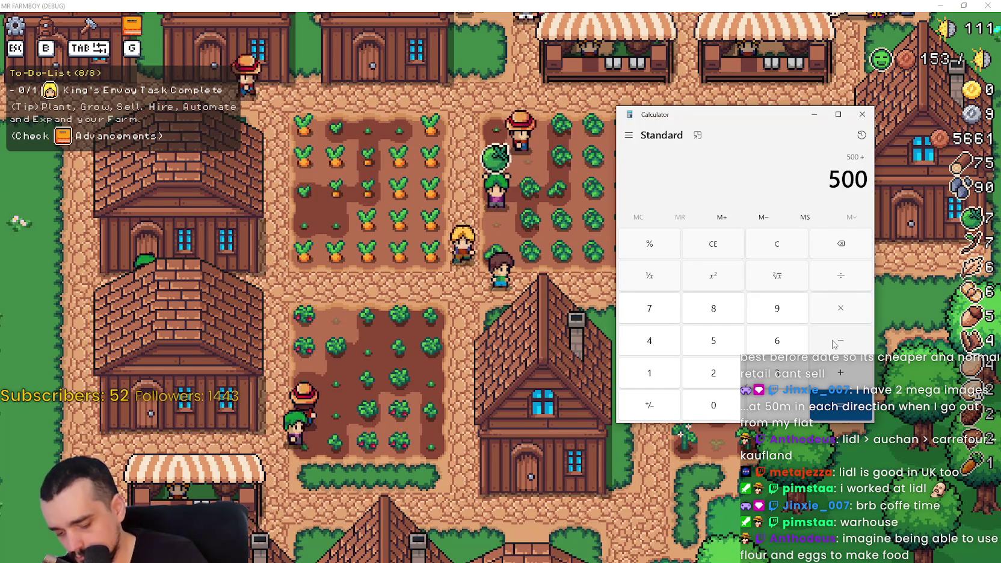
text(65 +)
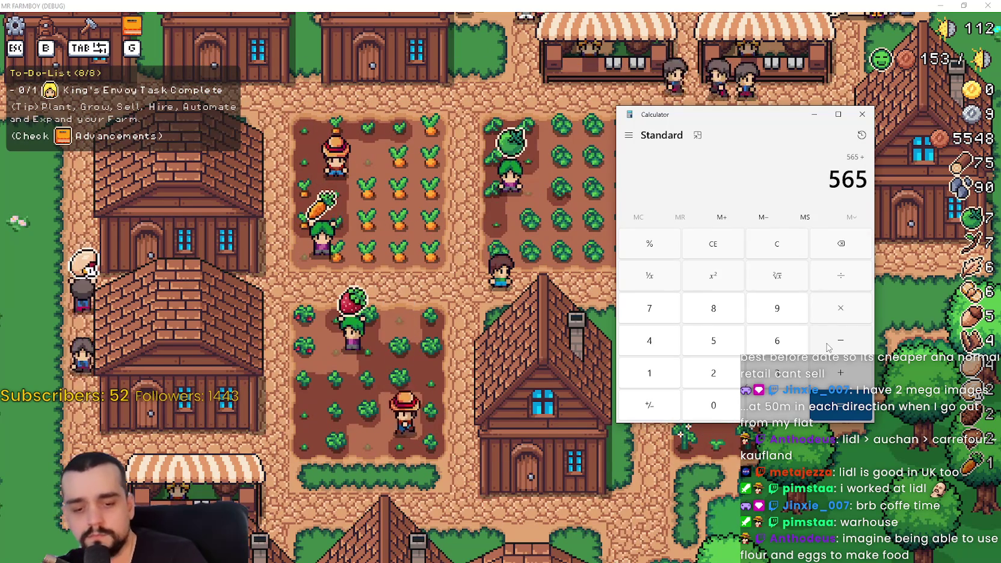
key(plus)
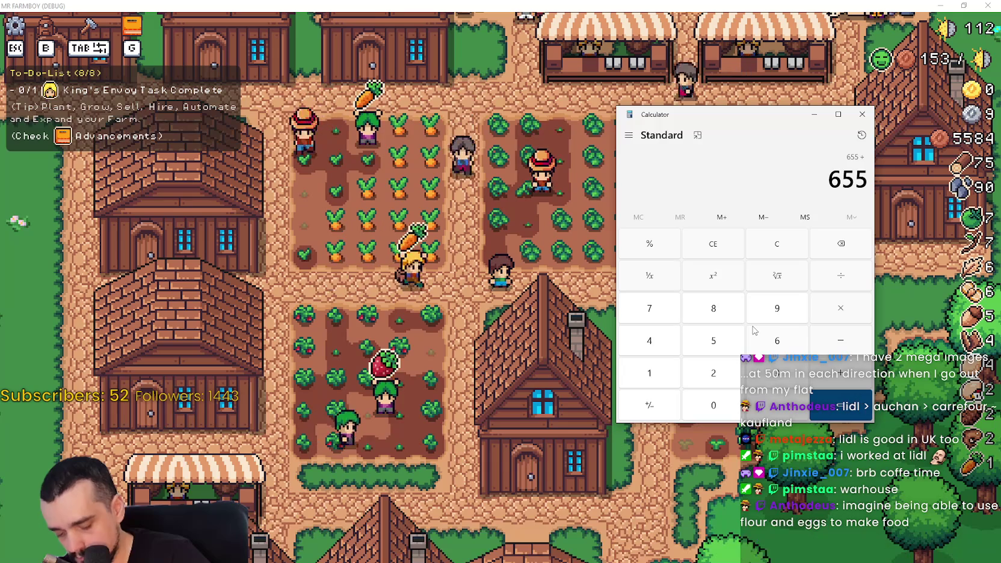
text(82)
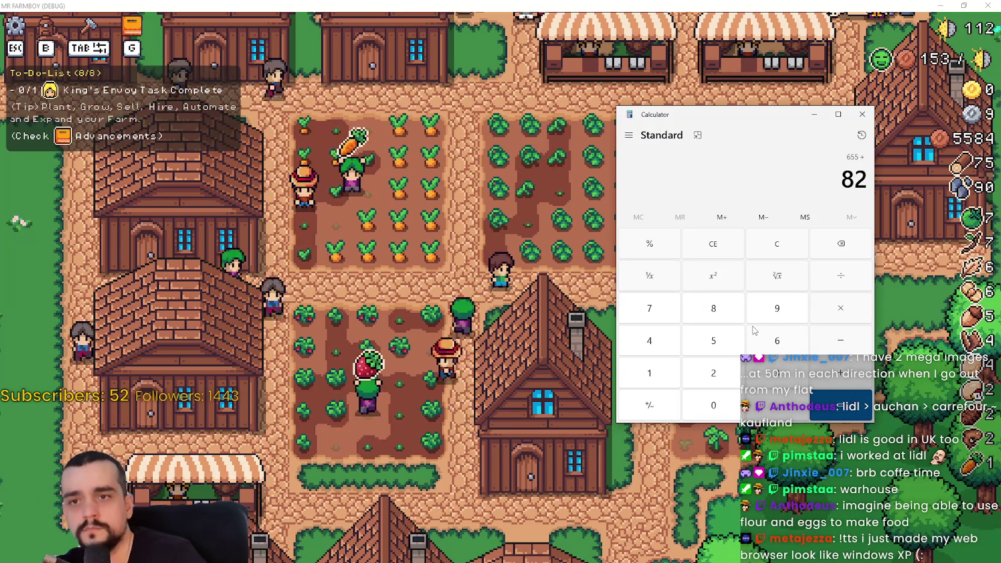
key(plus)
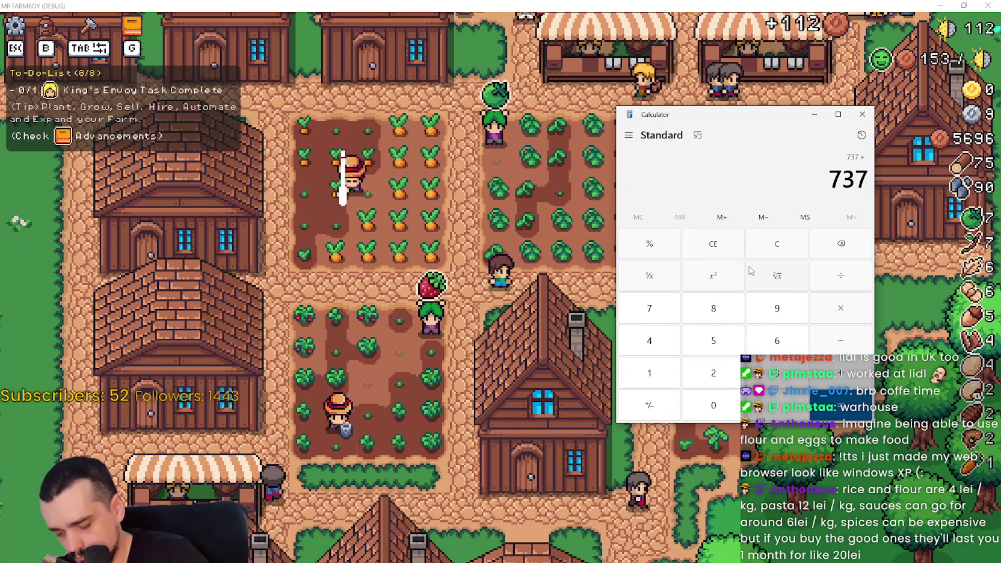
text(50)
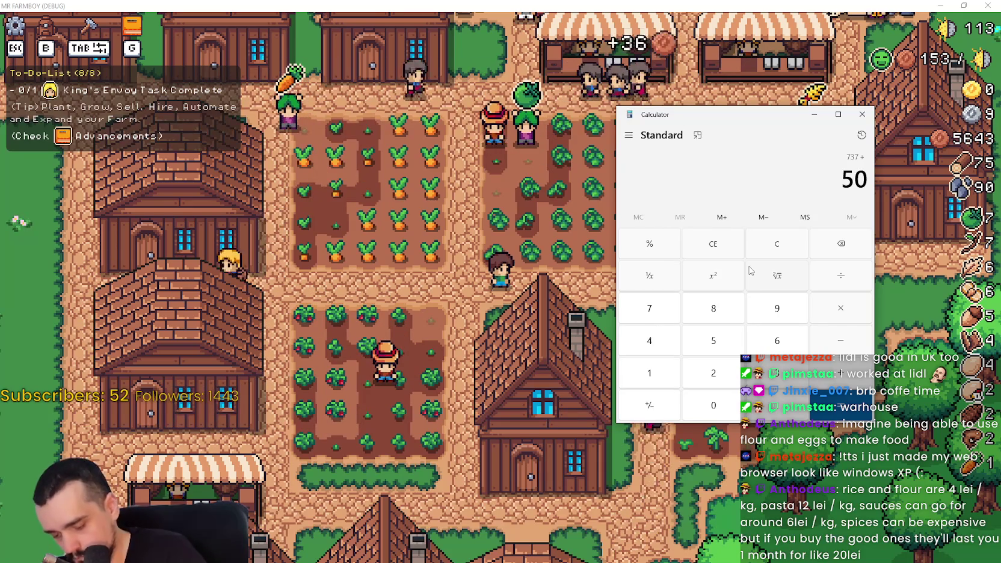
key(Return)
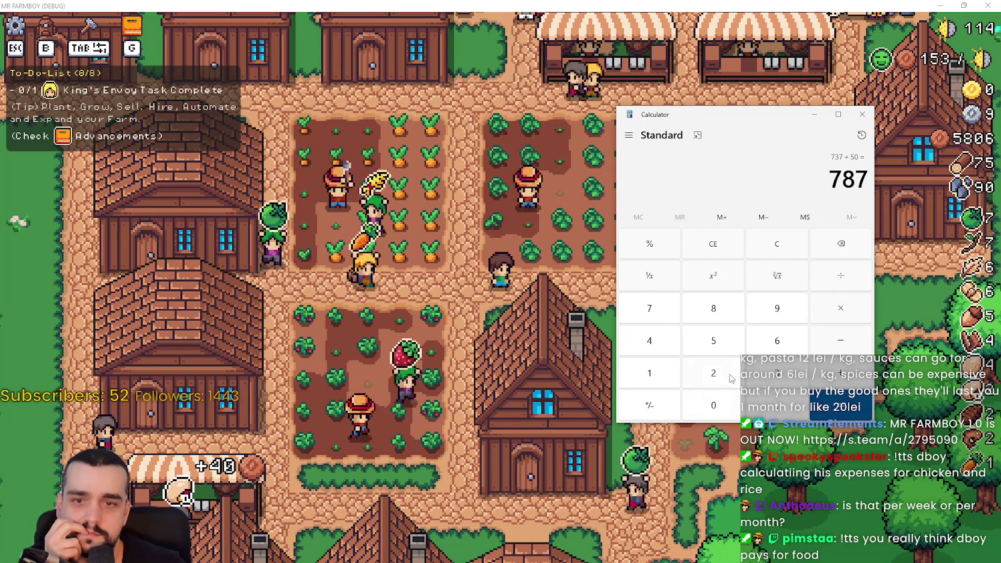
- Move the calculator showing 787 up and right, then close it
drag(722, 115, 735, 68)
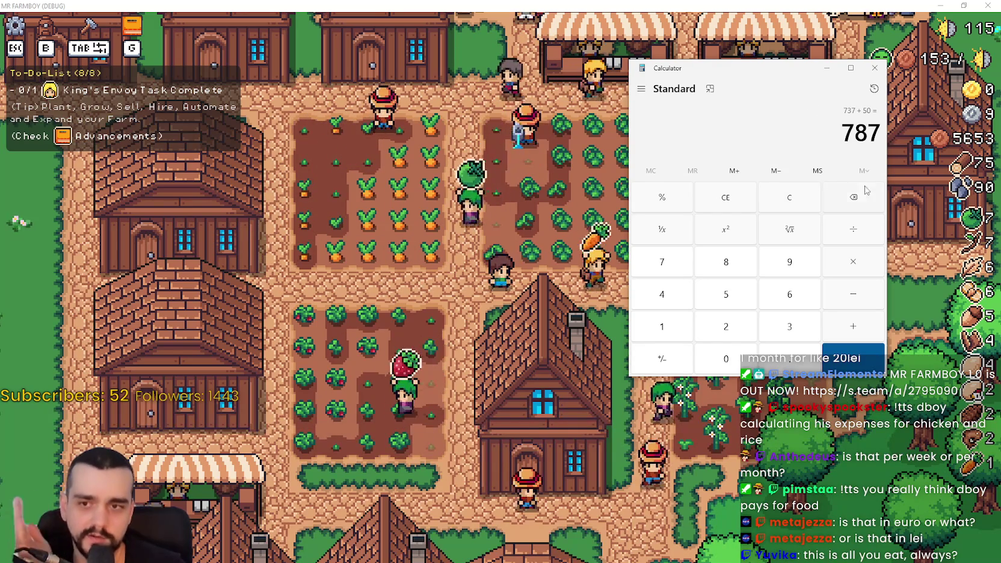
mouse_move(910, 59)
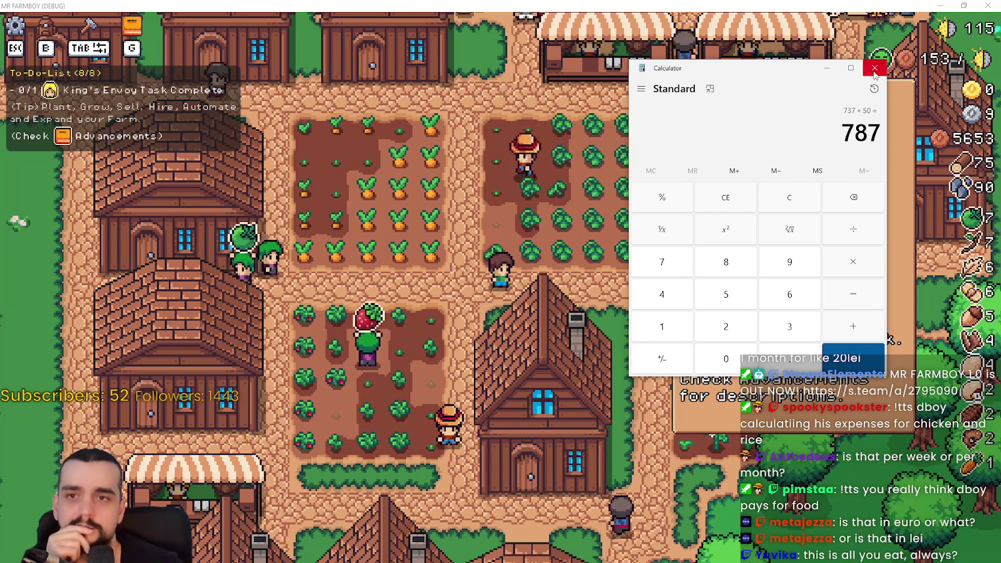
click(876, 69)
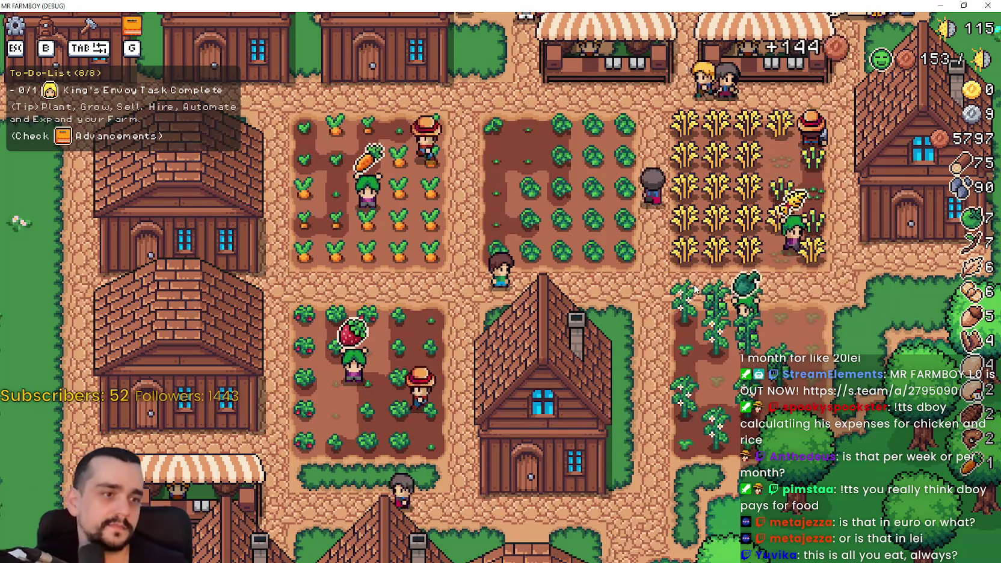
key(a)
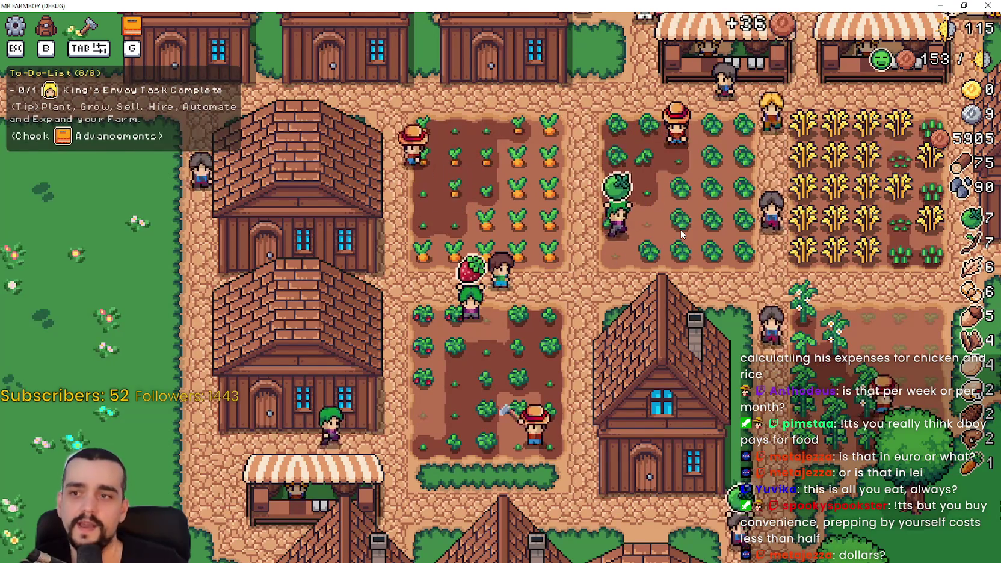
key(w)
key(d)
key(d)
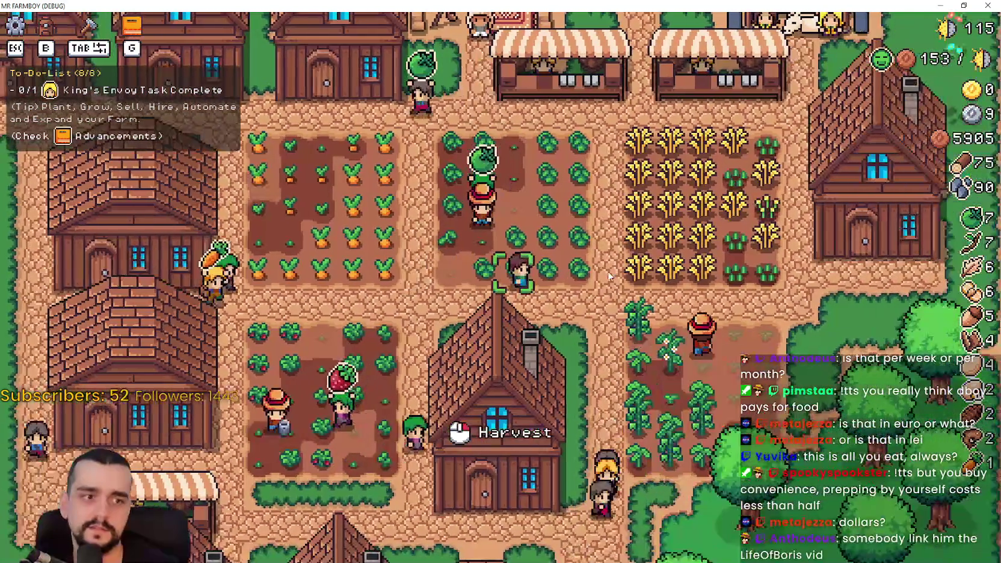
key(a)
key(w)
key(d)
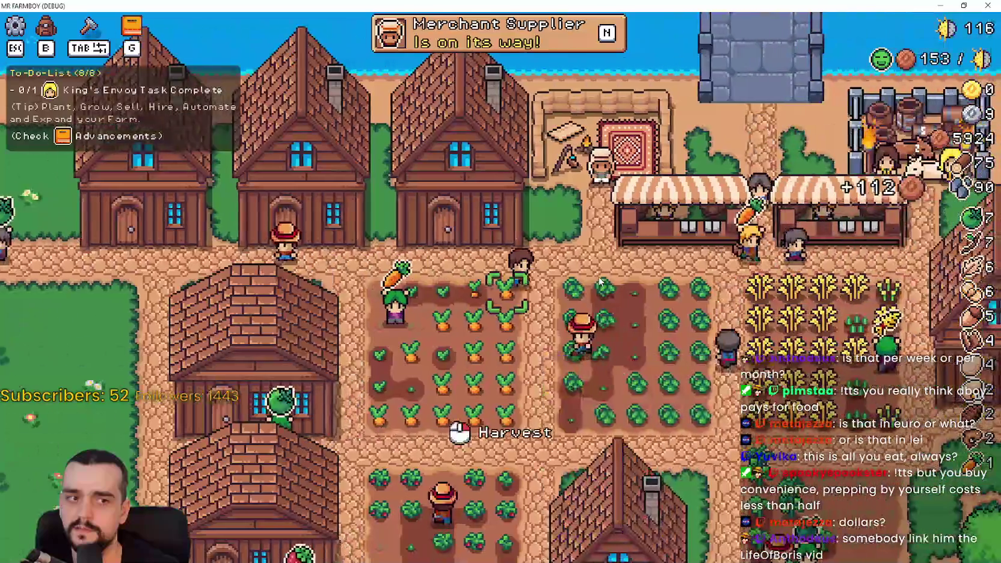
key(s)
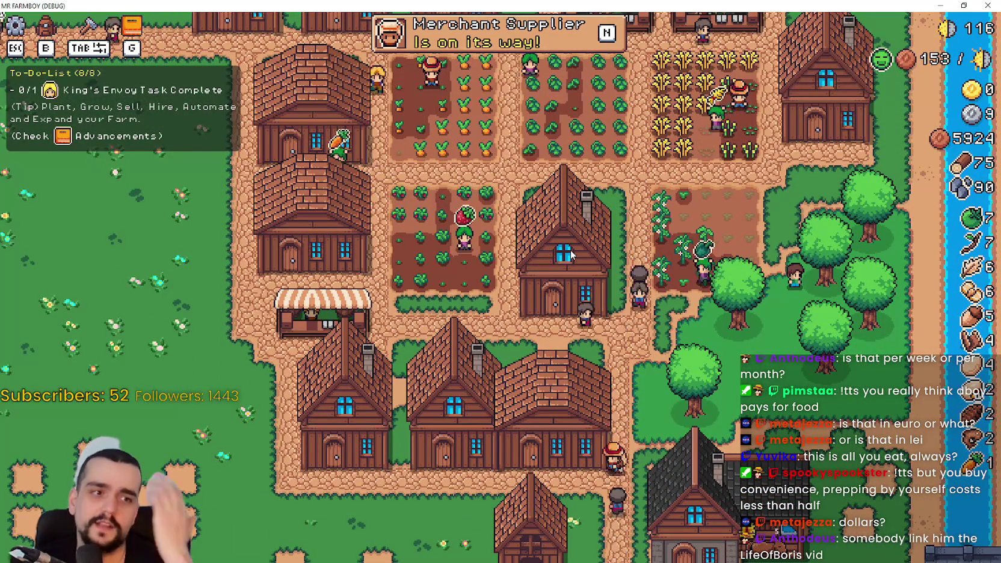
key(w)
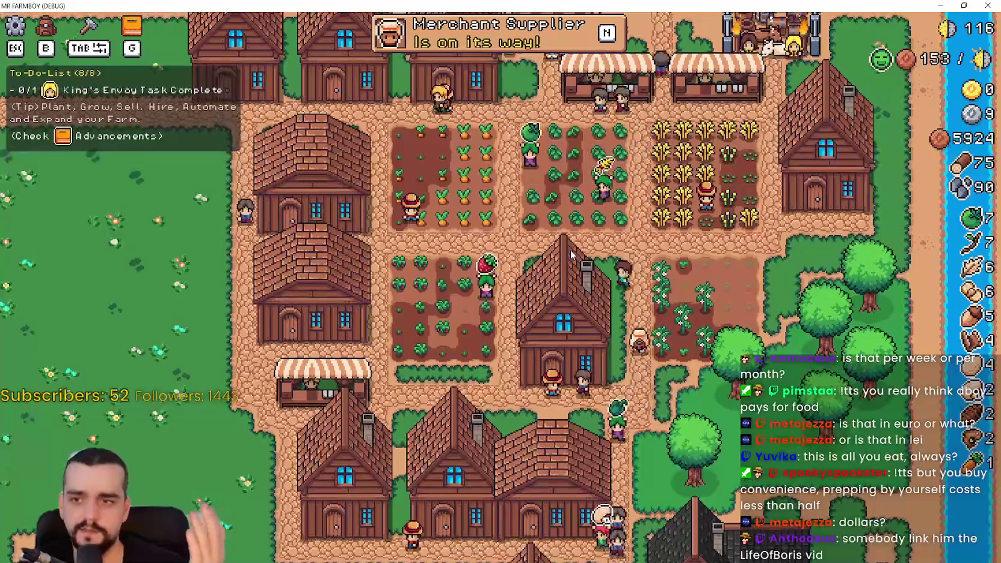
key(s)
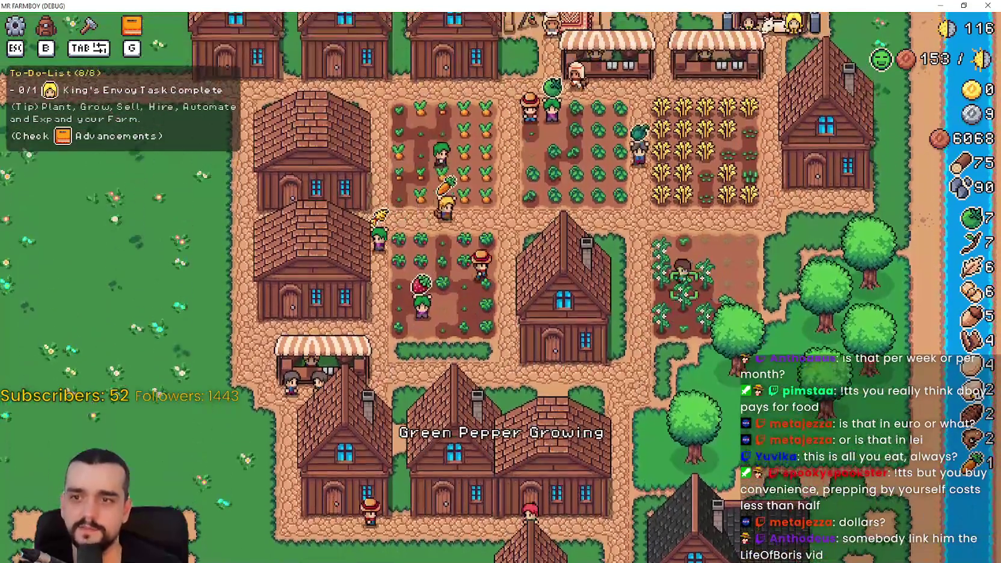
key(s)
click(709, 375)
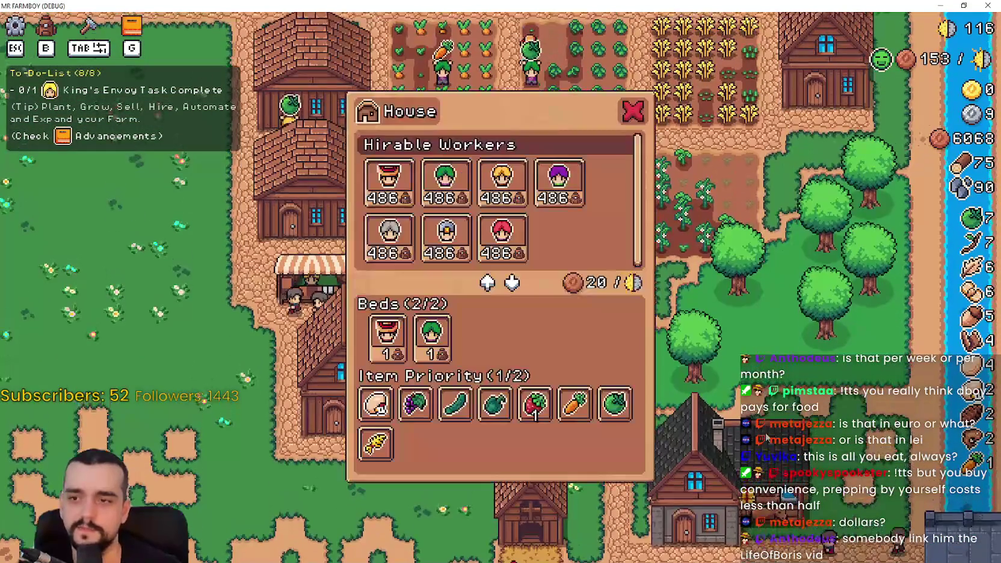
key(Escape)
key(s)
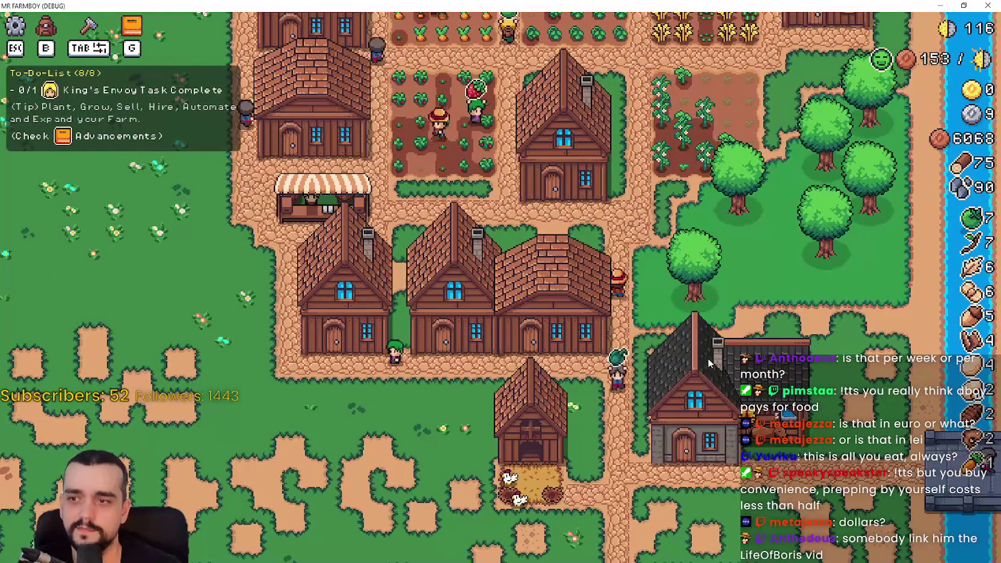
key(w)
key(s)
click(707, 359)
key(Escape)
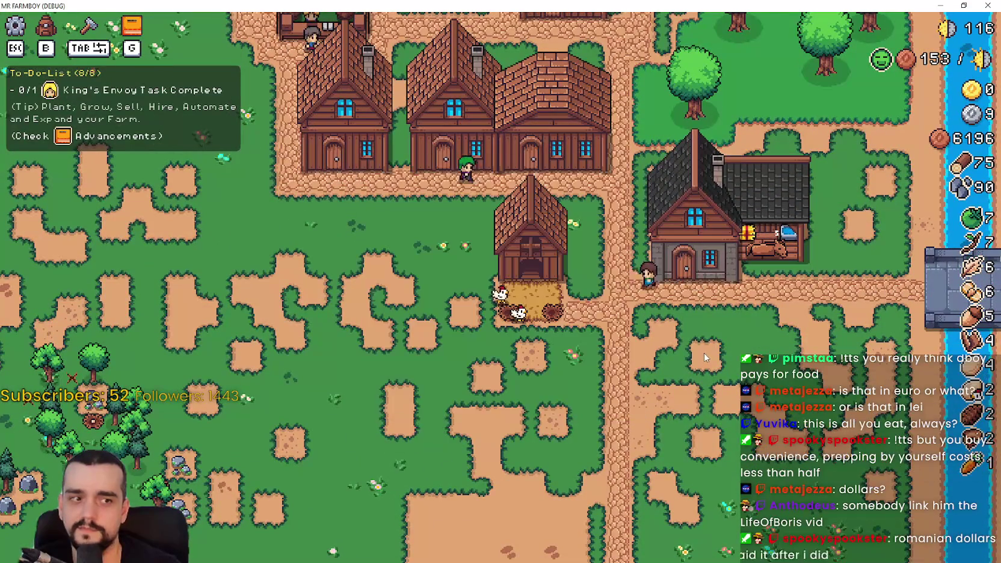
key(a)
key(w)
key(w)
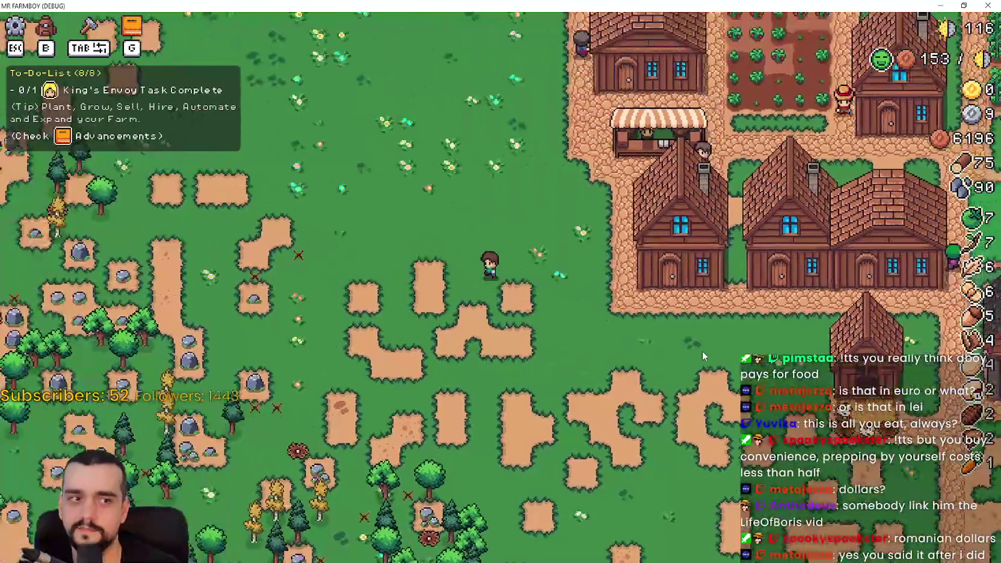
key(d)
key(w)
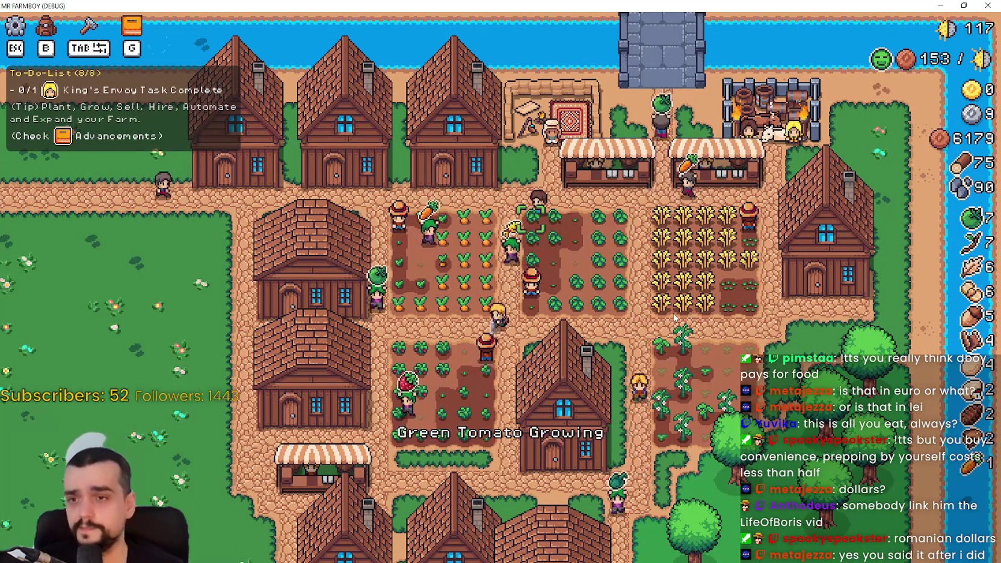
- Look around the village and briefly check a house's hirable workers list
scroll(674, 317, up, 3)
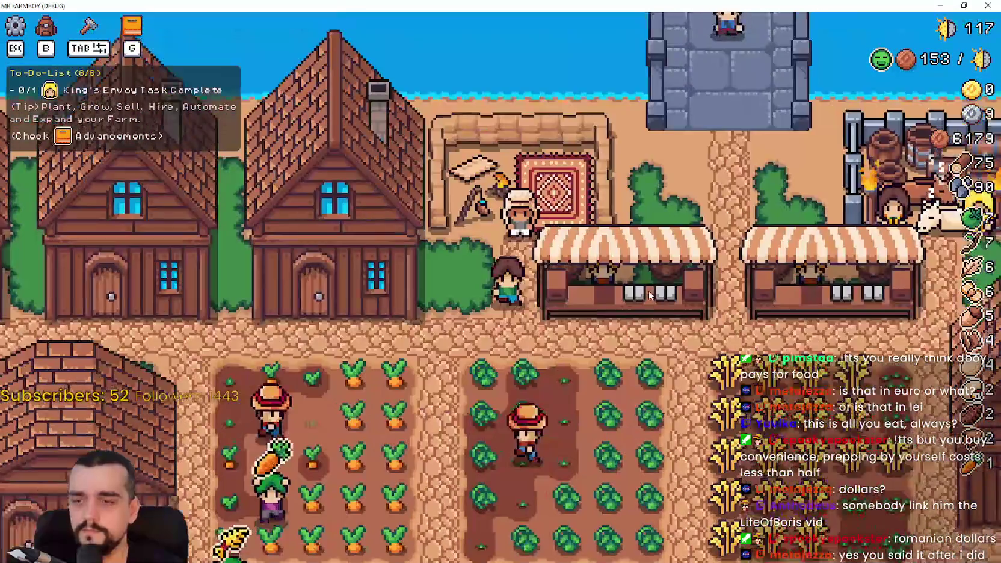
scroll(650, 295, down, 3)
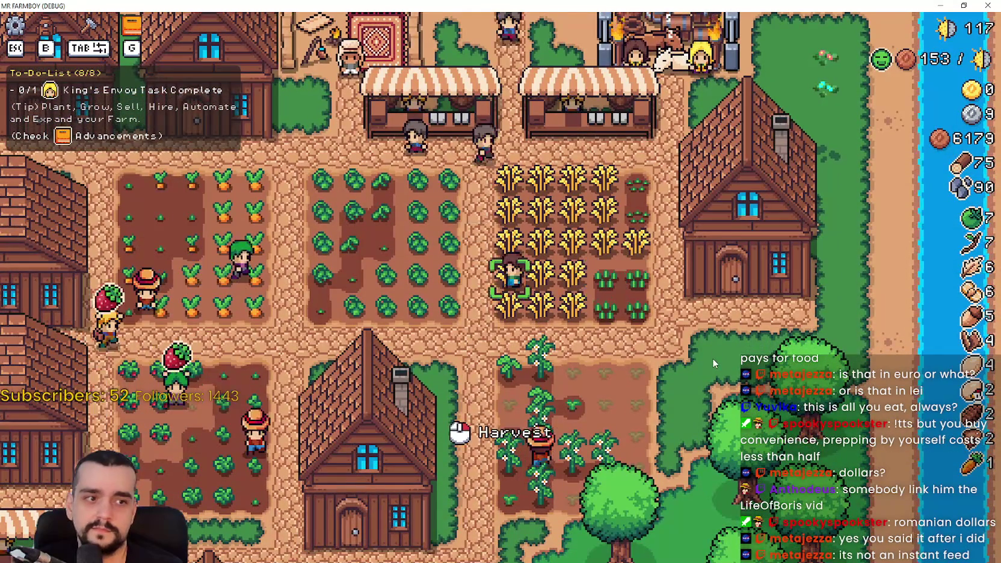
key(a)
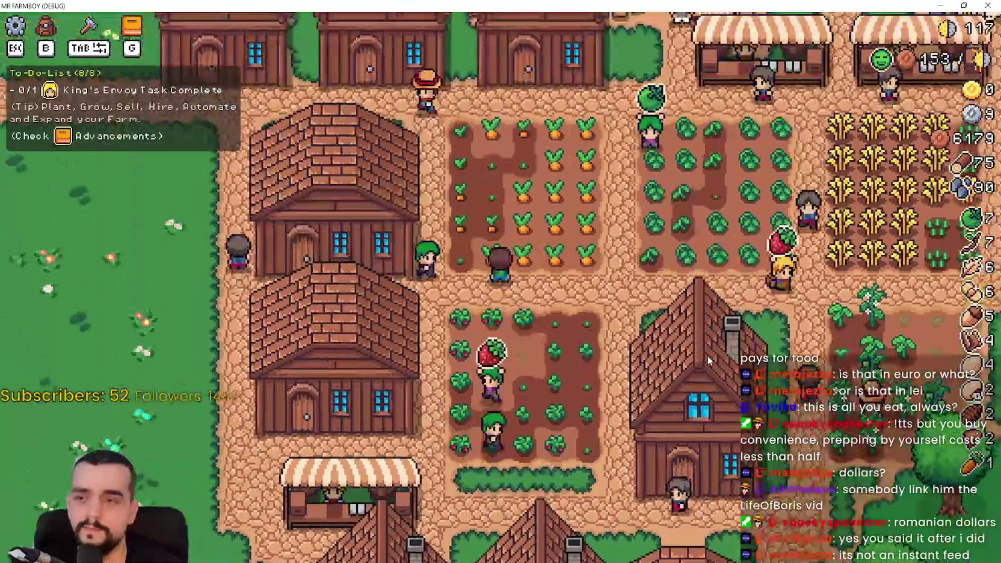
key(w)
key(d)
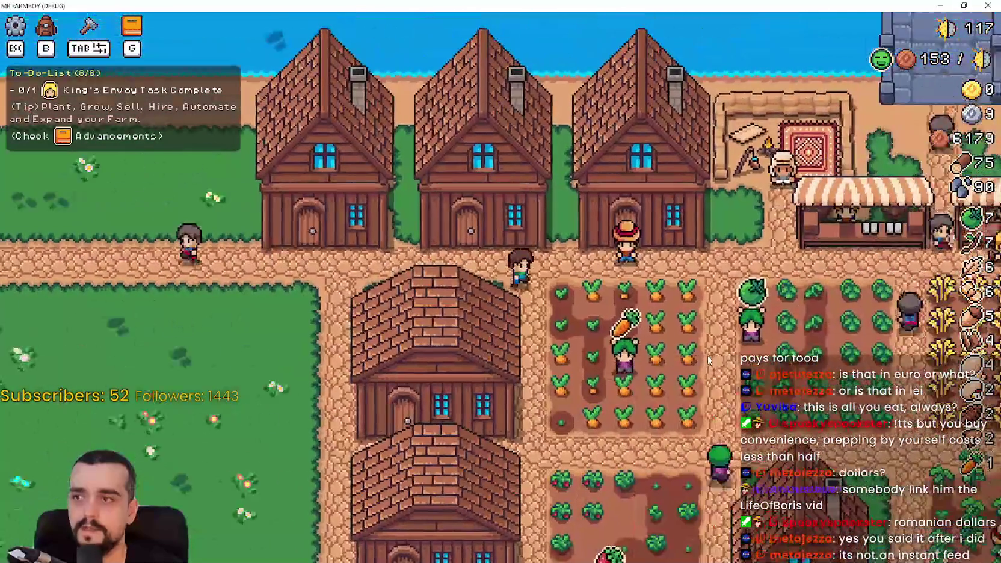
key(d)
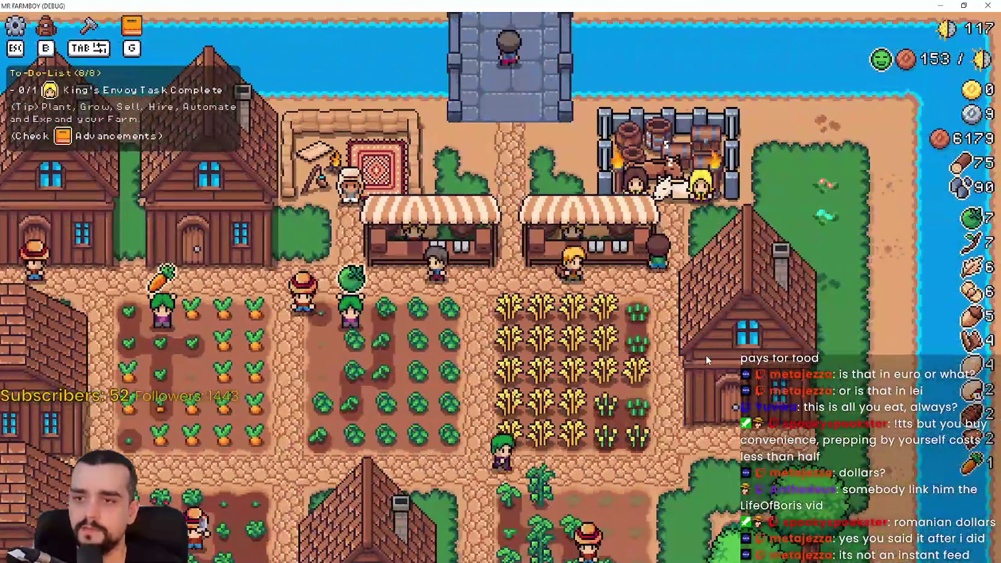
key(s)
key(s)
click(398, 415)
key(Escape)
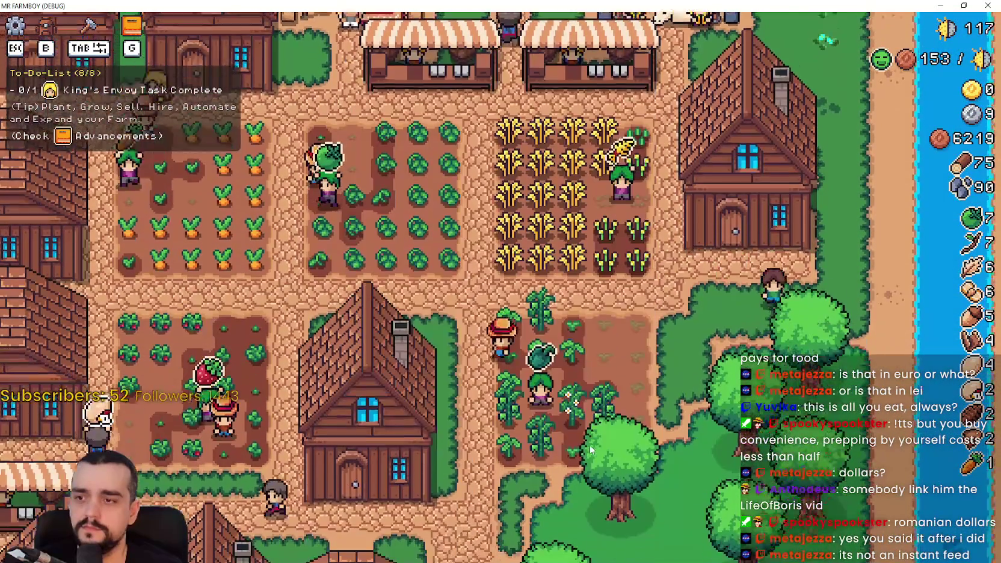
key(s)
key(a)
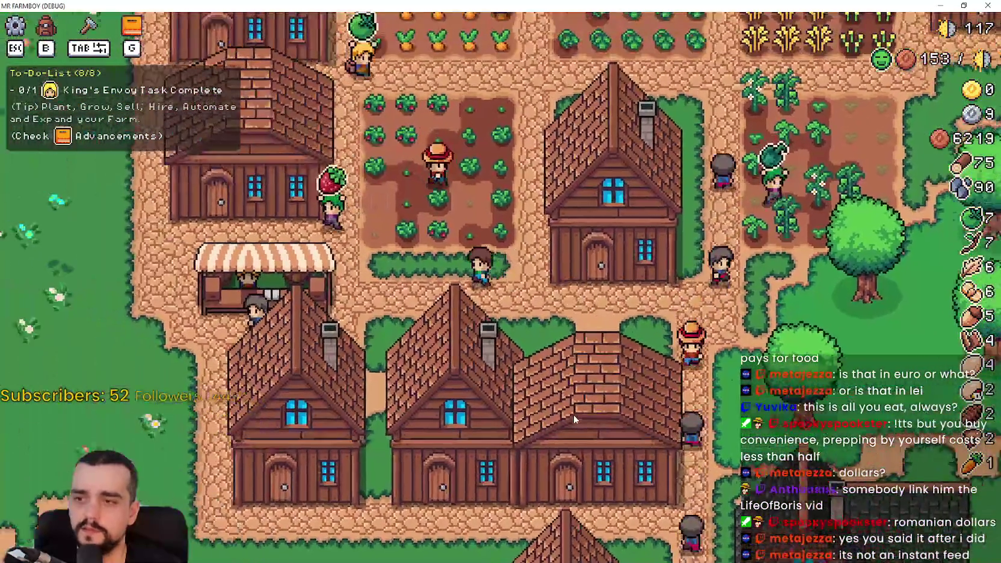
key(w)
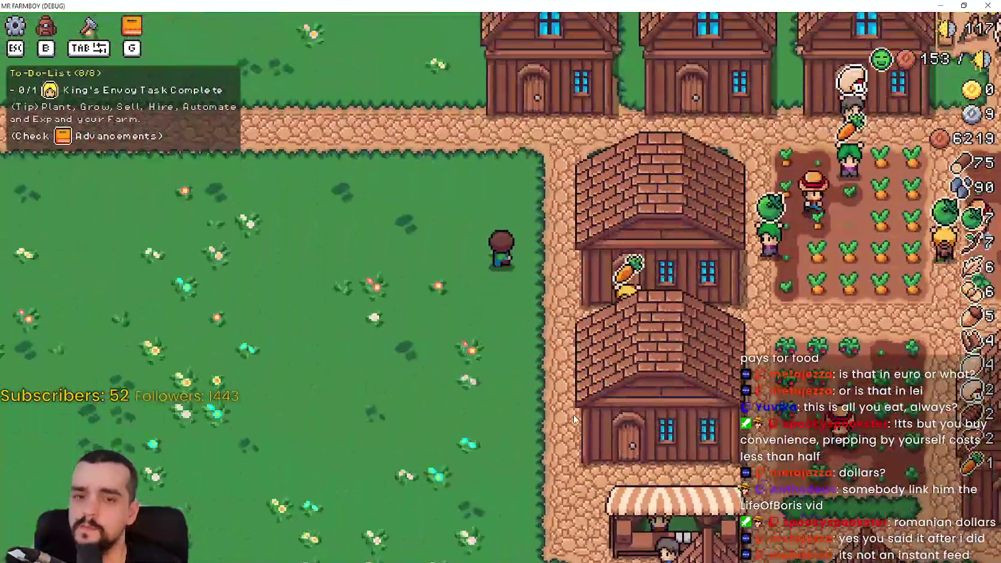
key(w)
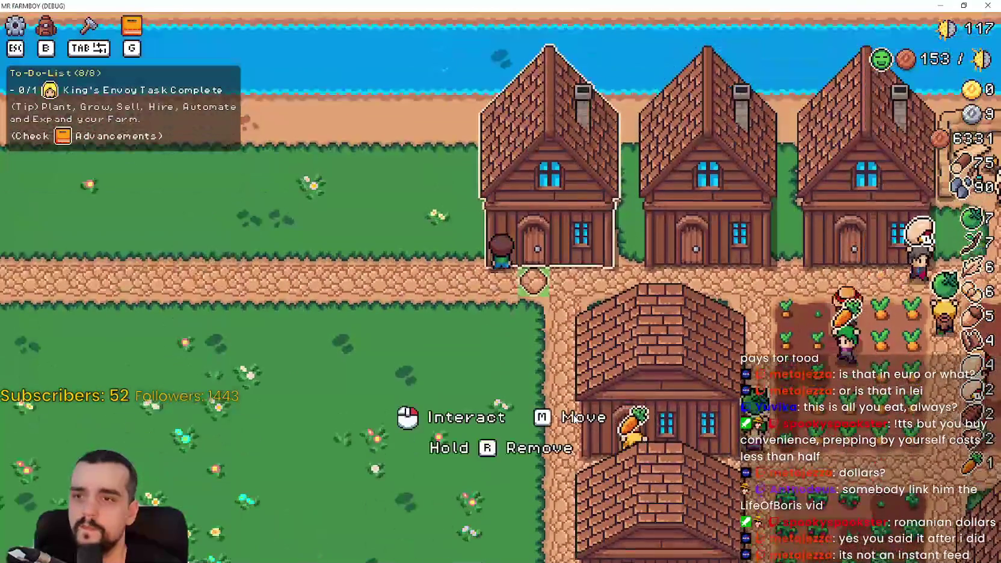
- Check the merchant seller's offers, then walk the farmer over to the warehouse
key(d)
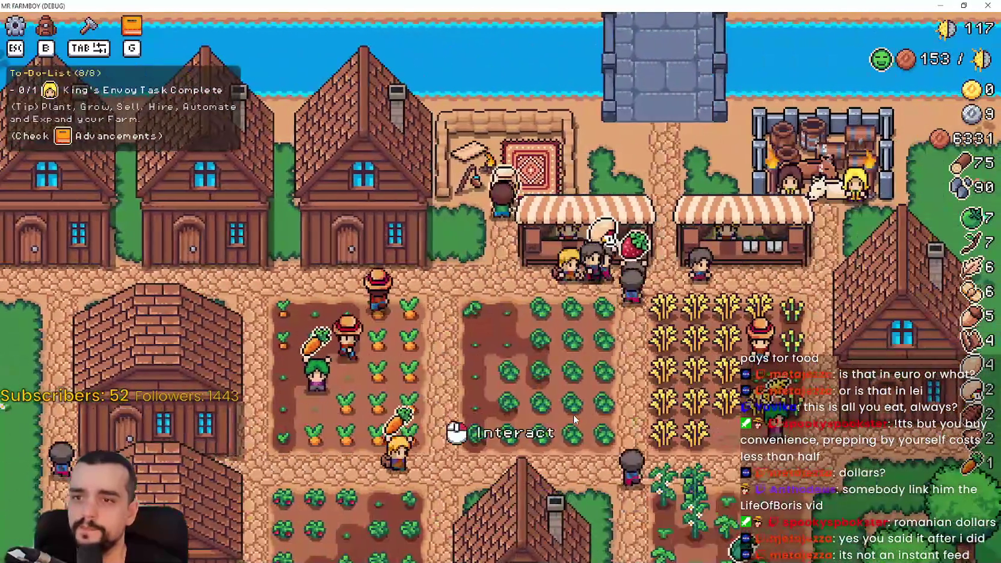
click(574, 419)
key(Escape)
key(d)
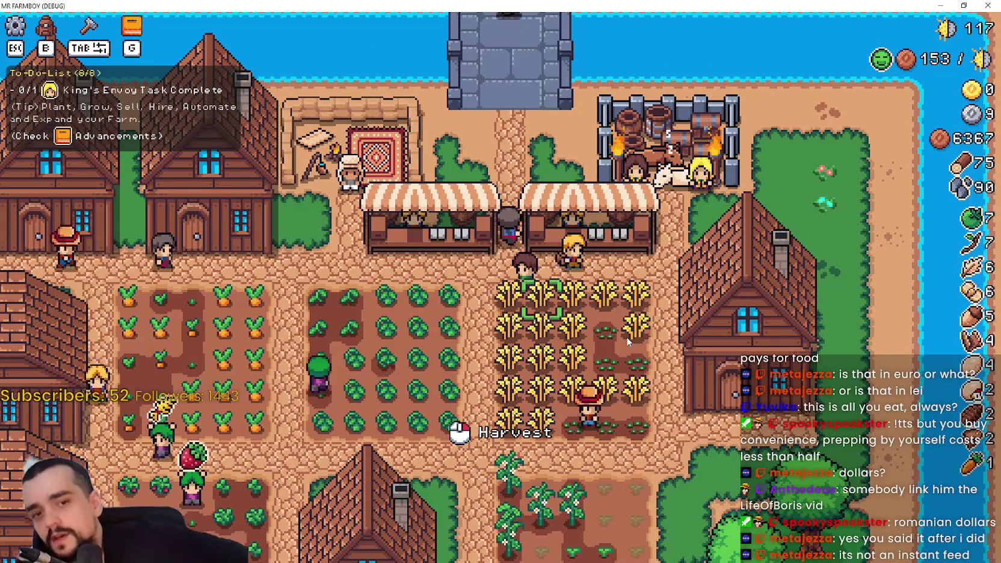
key(a)
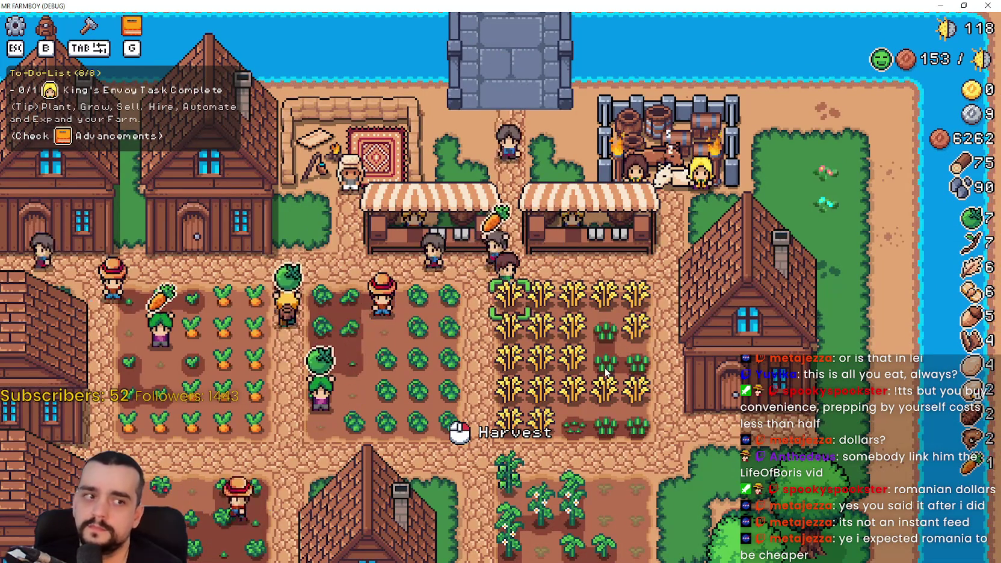
key(a)
key(s)
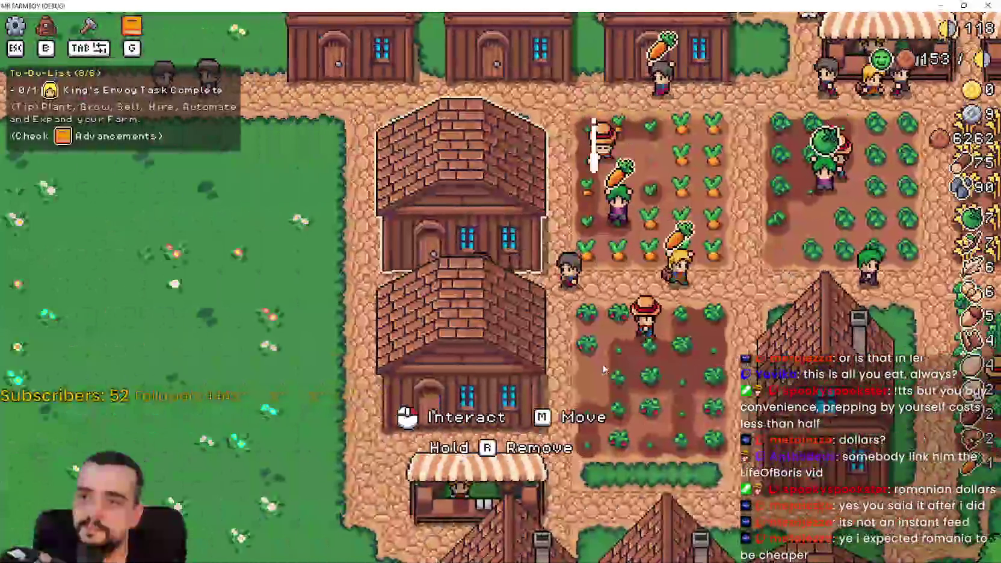
key(d)
key(s)
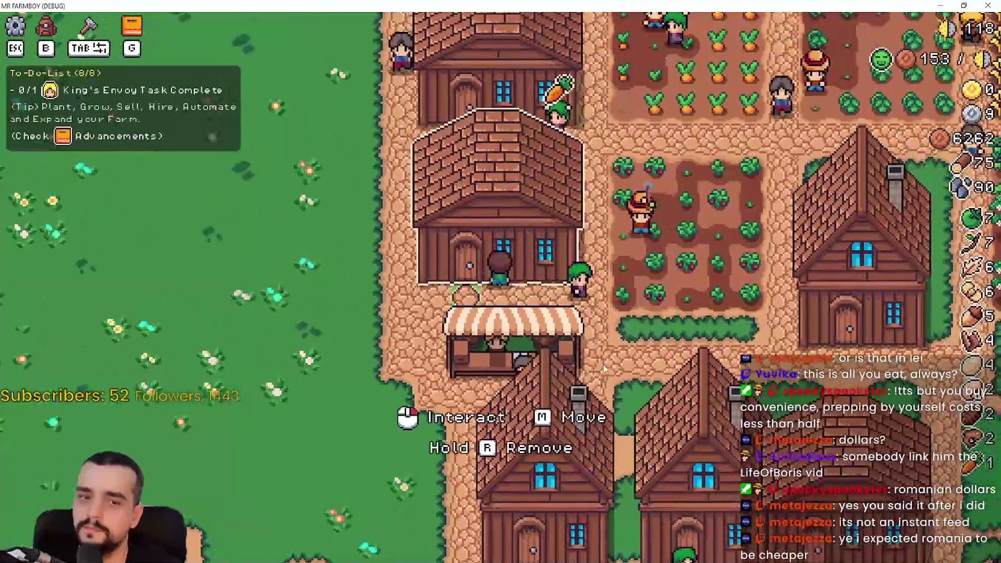
- Open and close the warehouse storage twice, then the market stall
click(577, 343)
key(Escape)
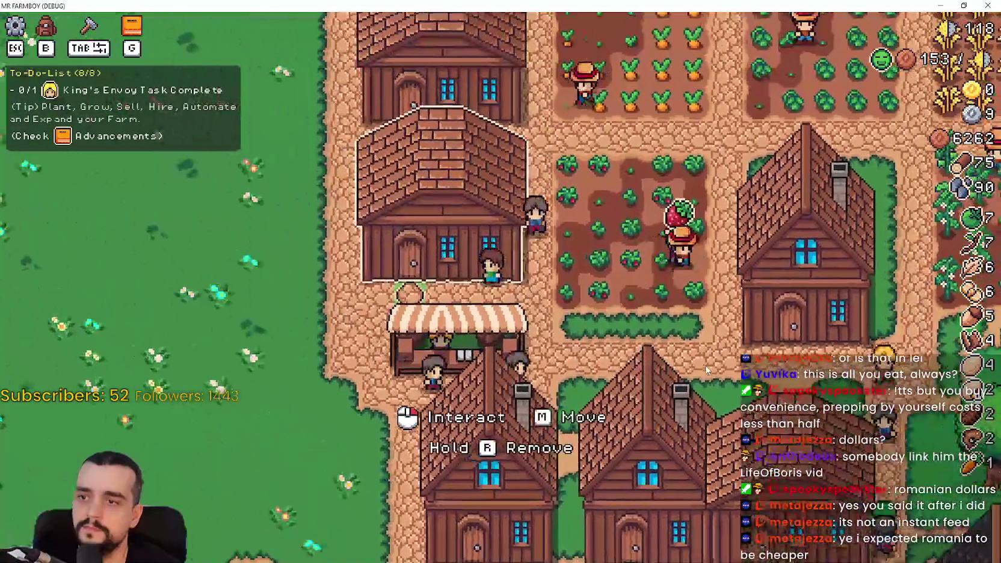
click(459, 354)
key(Escape)
key(w)
key(d)
click(600, 354)
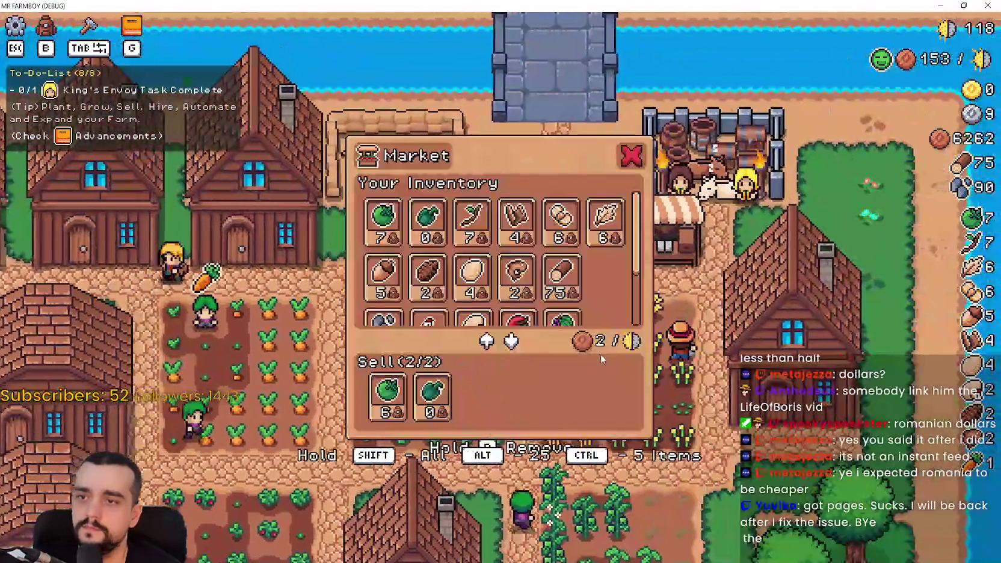
key(Escape)
- Walk the farmer up the meadow path and around the meadow
key(s)
key(a)
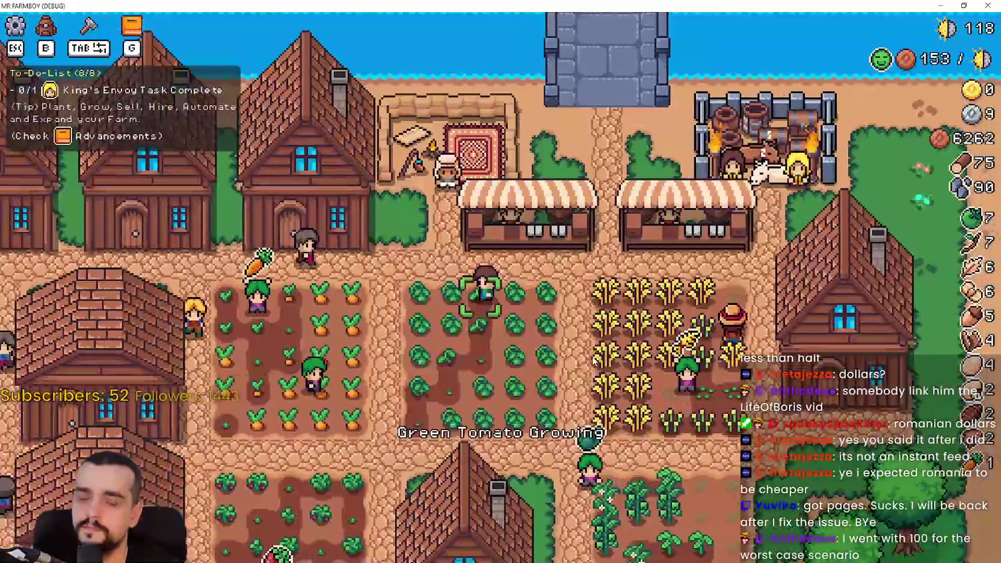
key(w)
key(a)
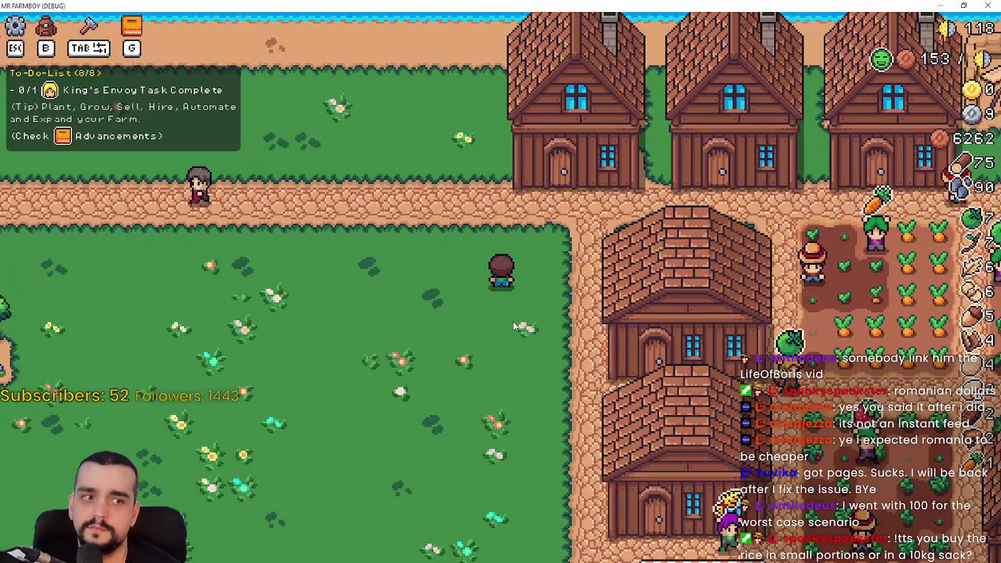
key(w)
key(s)
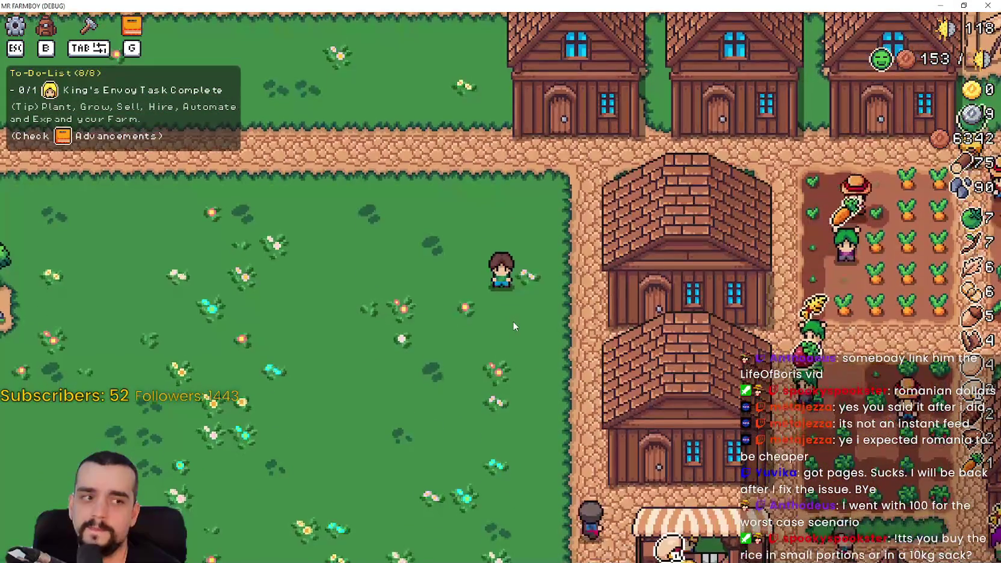
key(s)
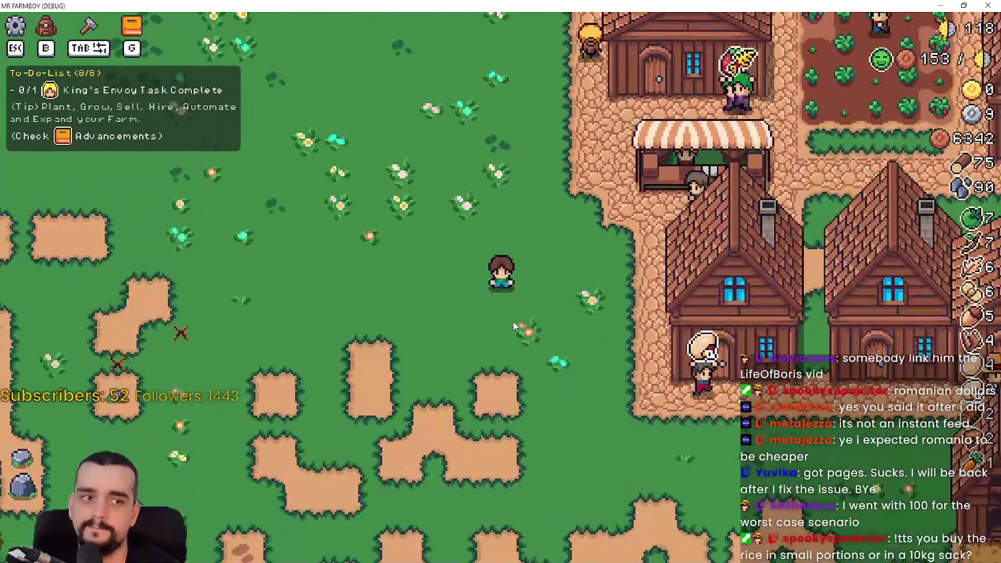
key(w)
- Walk back through the village into the warehouse, showing 255 strawberries and 234 wheat
key(d)
key(d)
key(s)
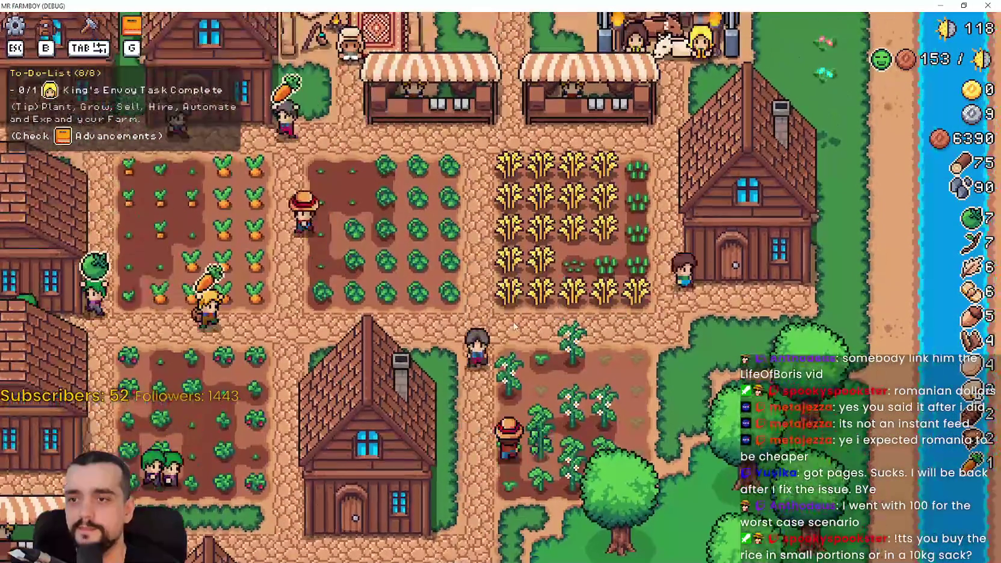
key(s)
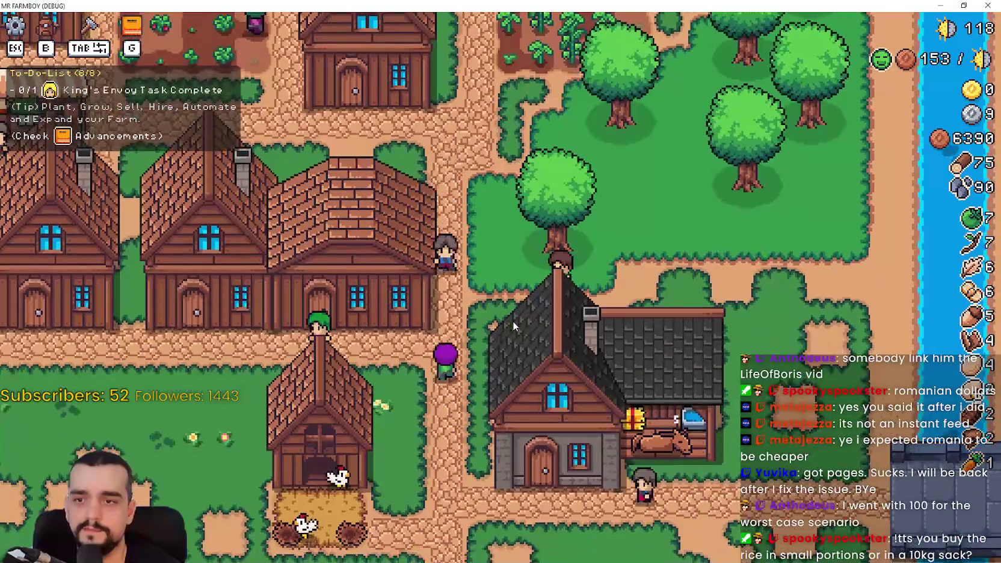
key(a)
key(w)
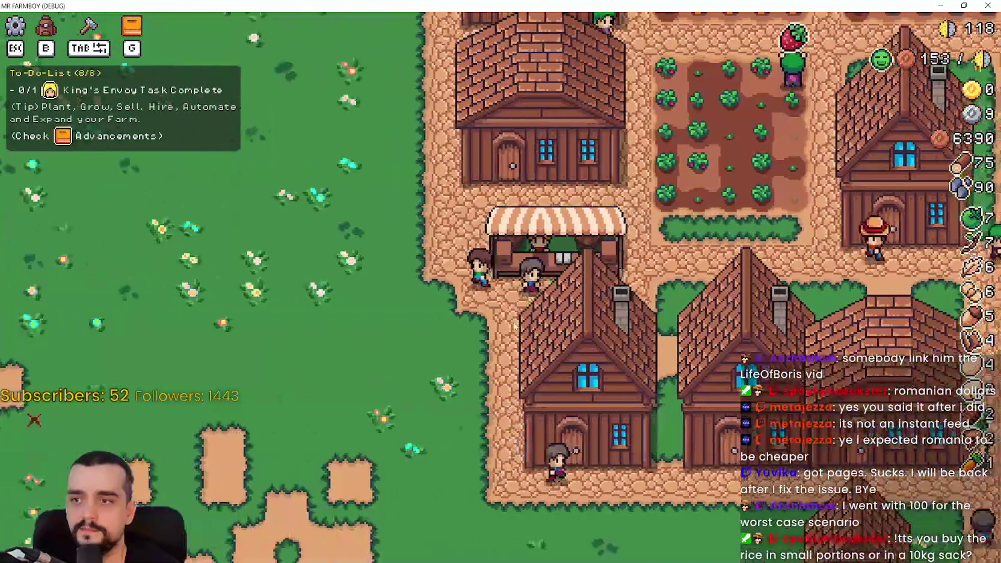
key(w)
key(d)
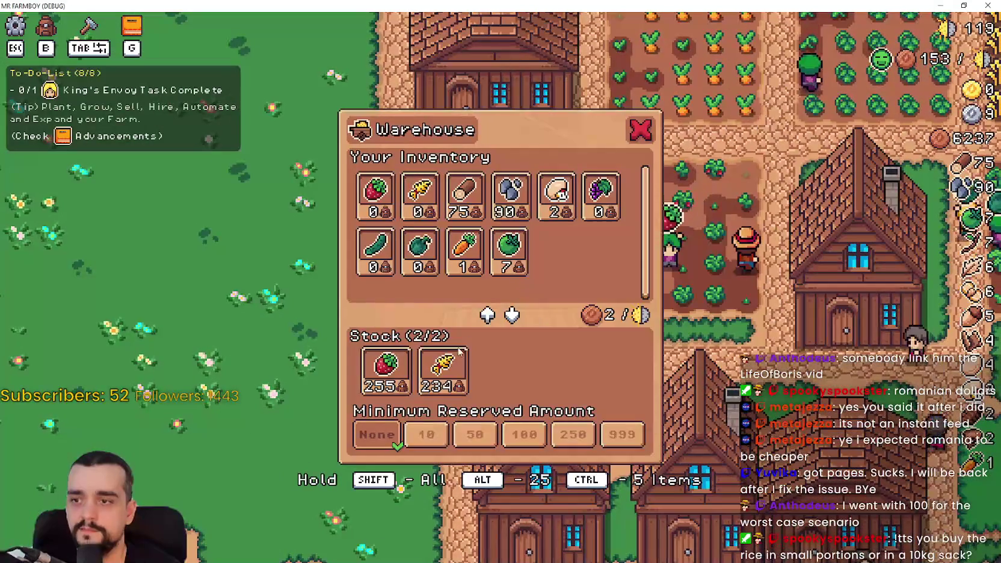
- Take all 255 strawberries and the stocked wheat out of the warehouse
click(392, 385)
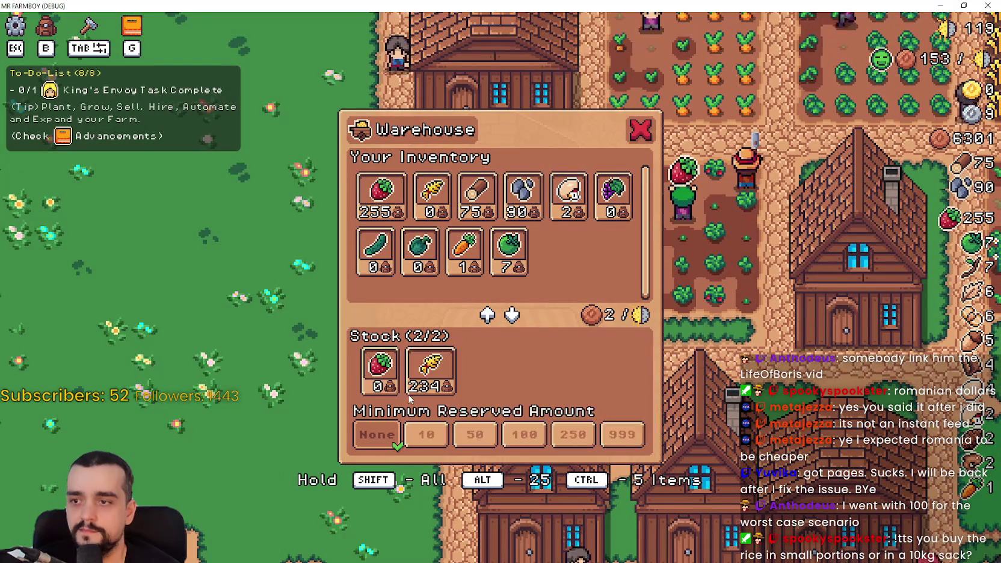
click(421, 379)
key(s)
key(w)
key(s)
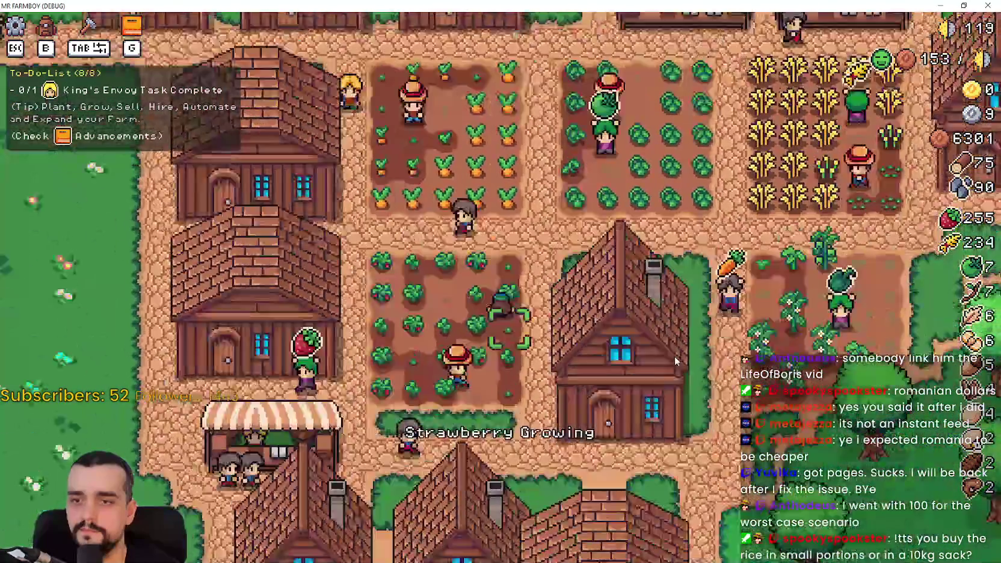
- Add wheat as feed at the chicken coop, raising it to 125
key(s)
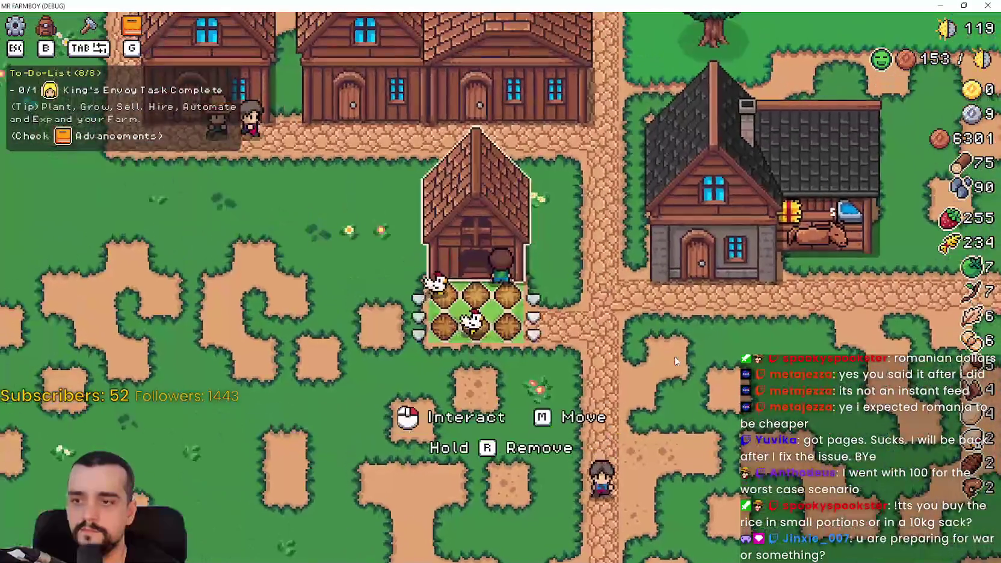
click(475, 288)
scroll(365, 306, down, 2)
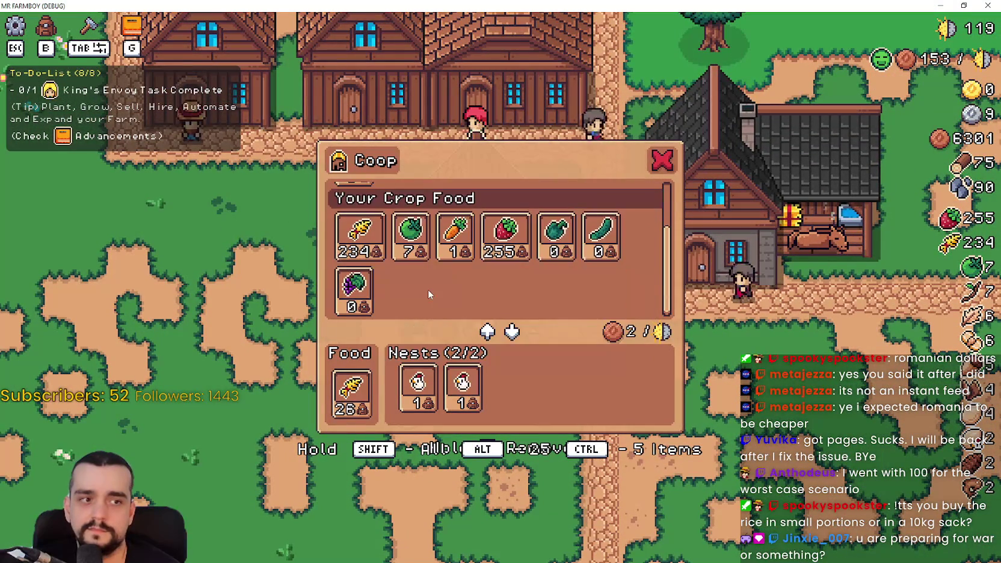
scroll(427, 296, up, 3)
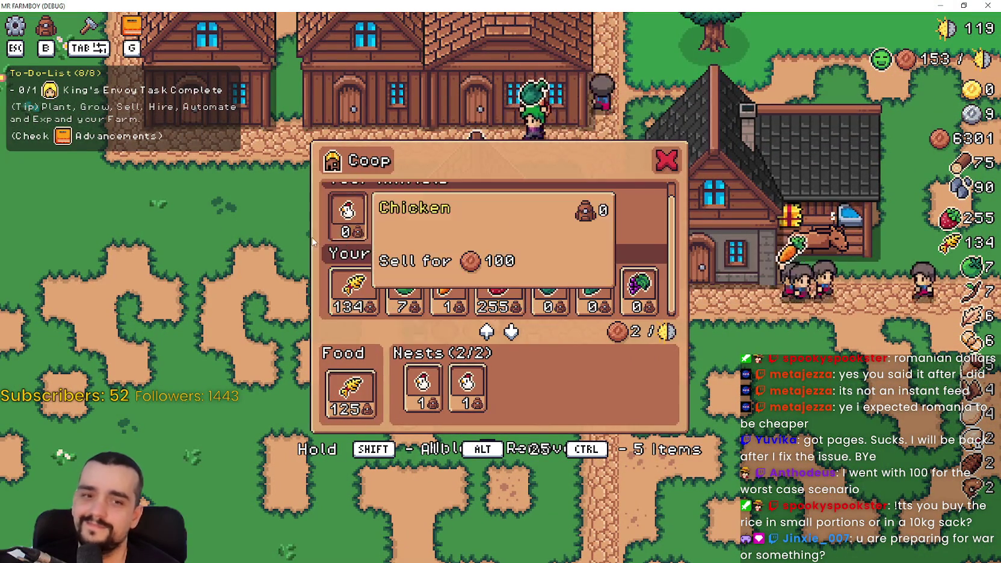
key(w)
key(w)
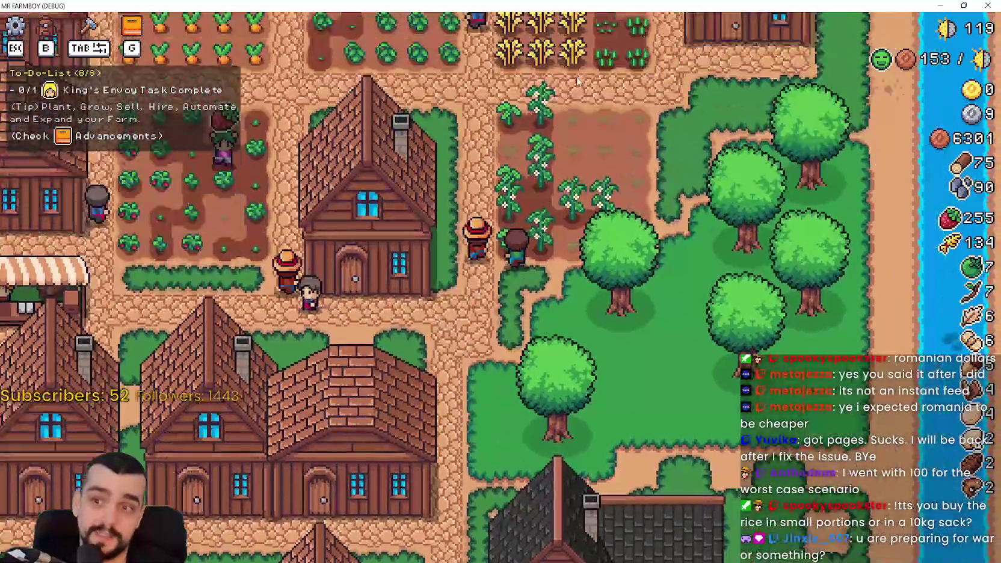
- Walk west toward the meadow, then pace between the middle and leftmost houses
key(a)
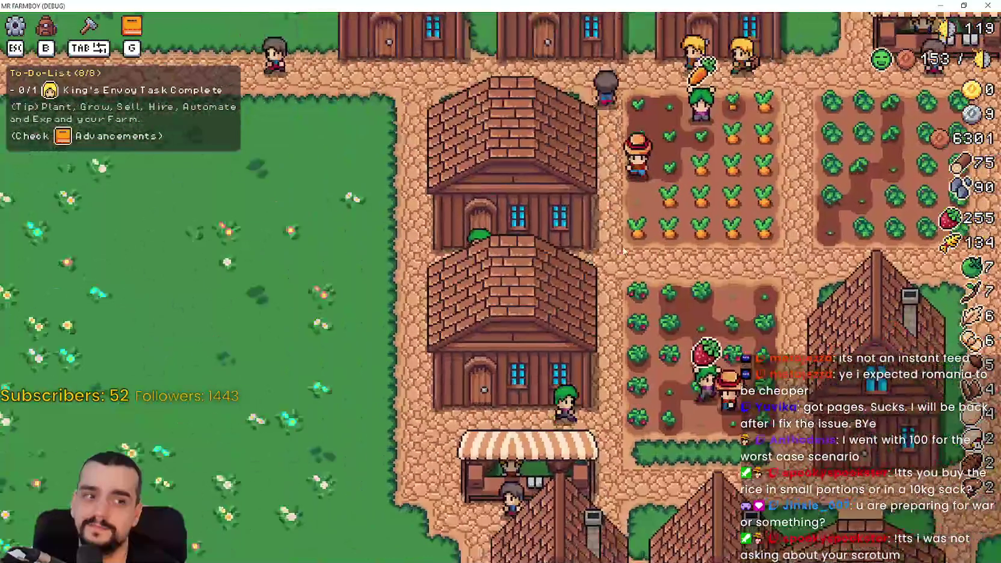
key(d)
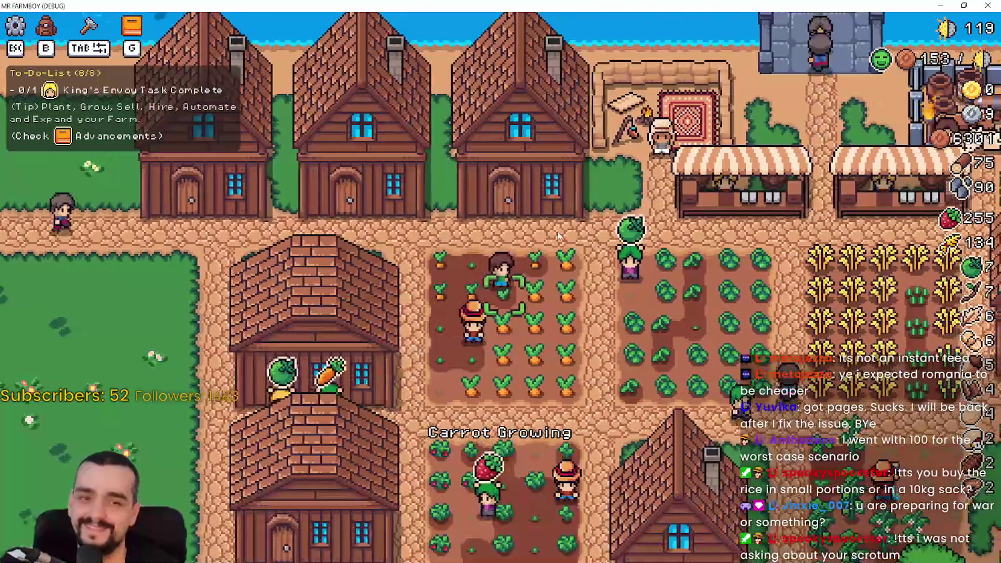
key(a)
key(w)
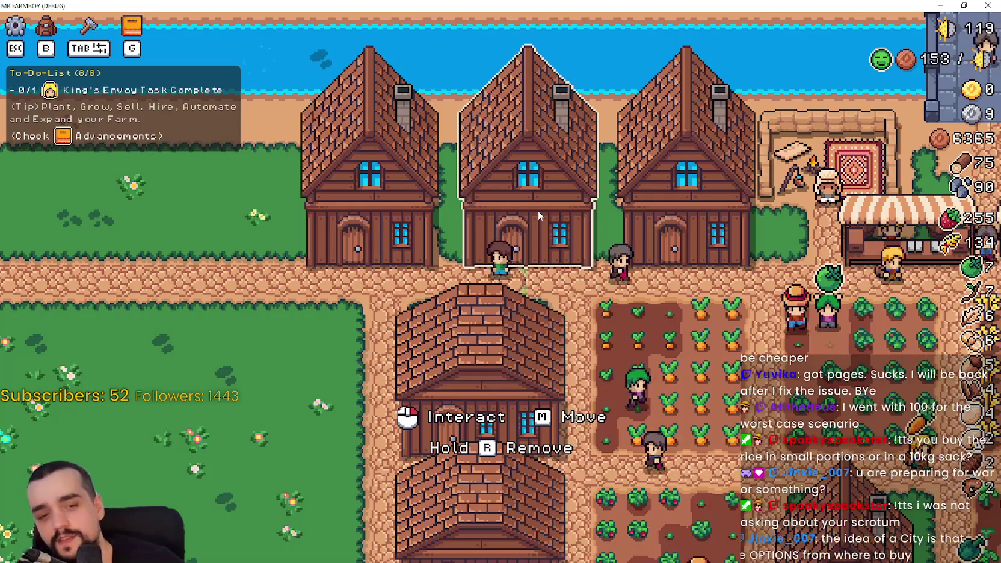
key(a)
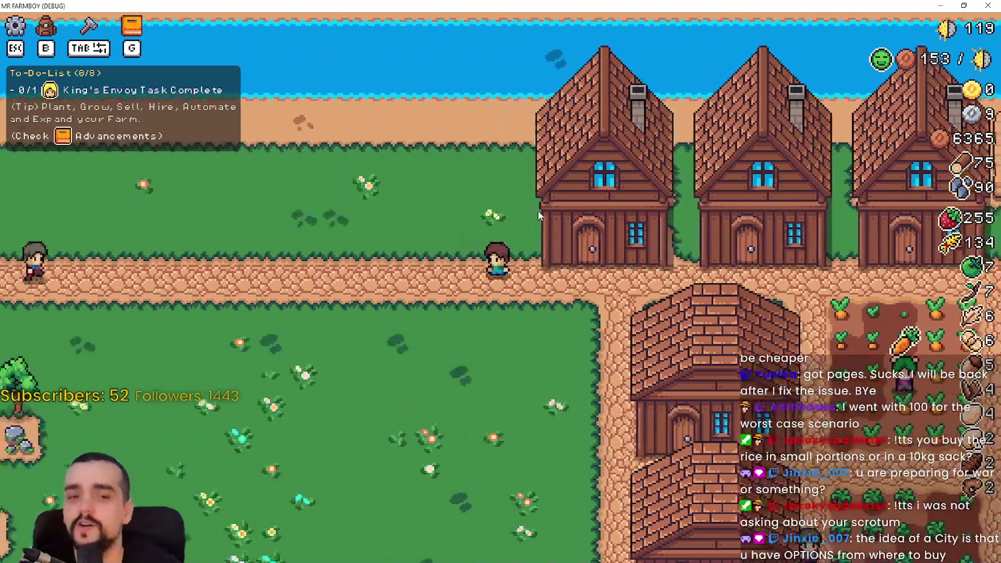
key(d)
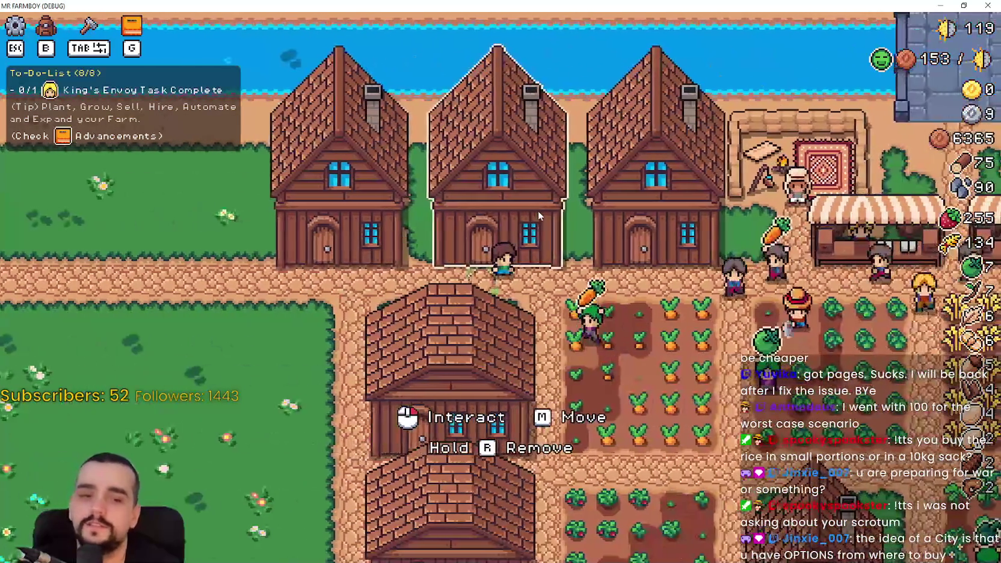
key(a)
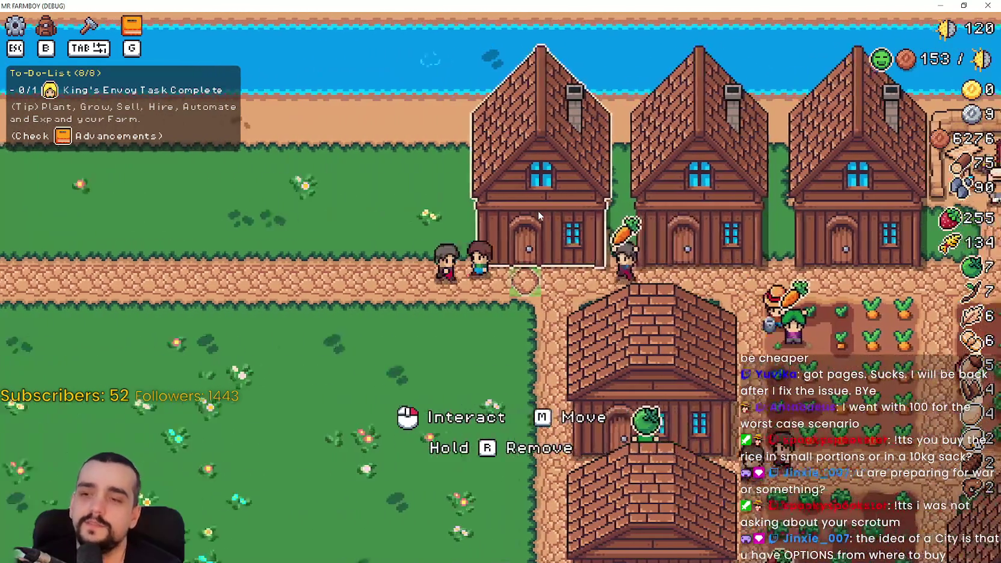
key(a)
key(d)
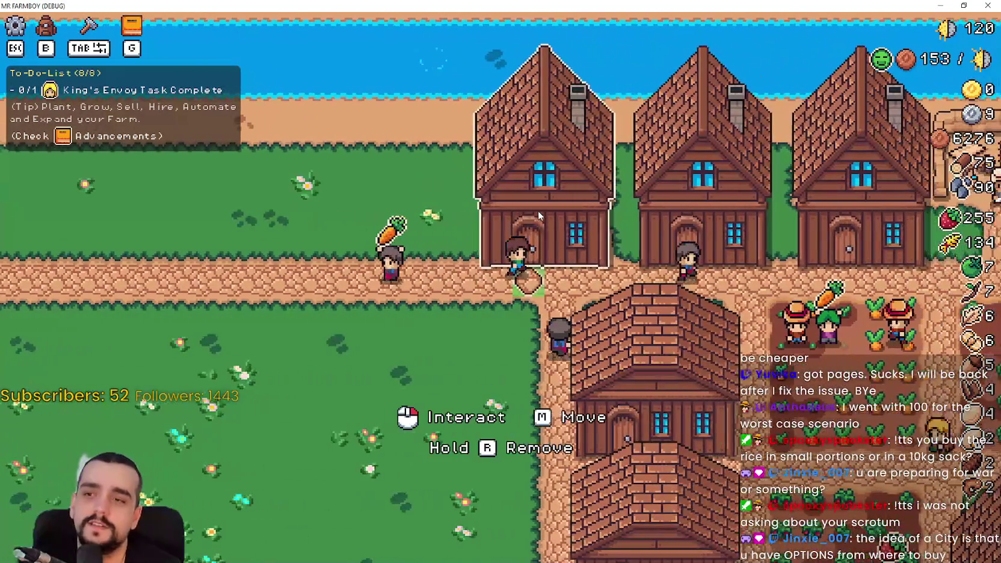
key(d)
key(a)
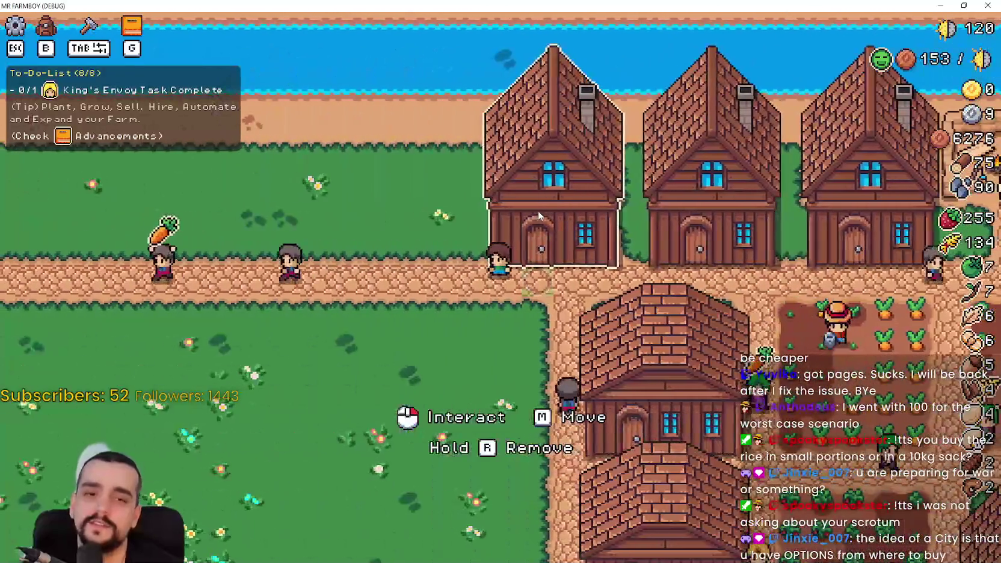
key(d)
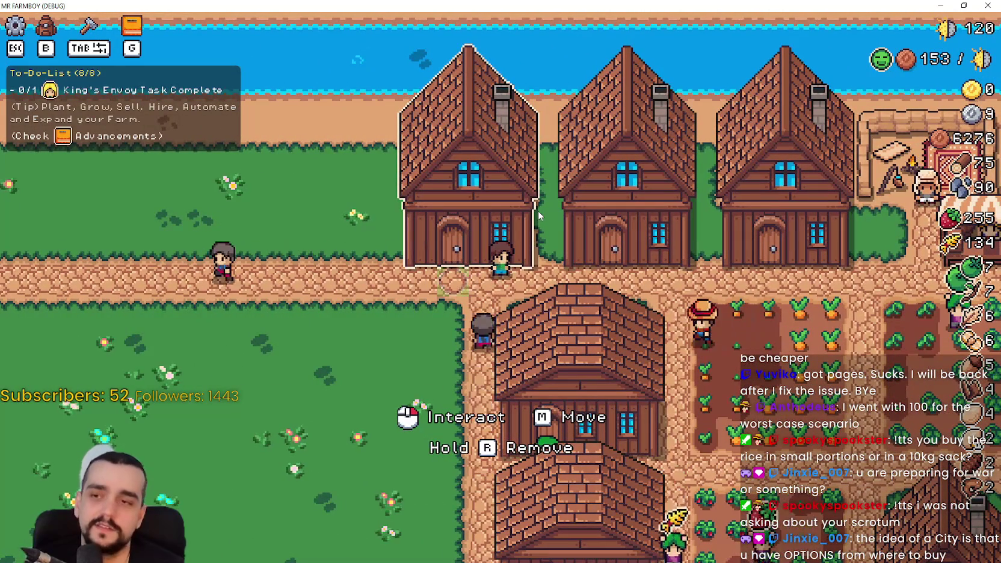
- Walk along the houses, down into the meadow, and back northeast into the village
key(d)
key(a)
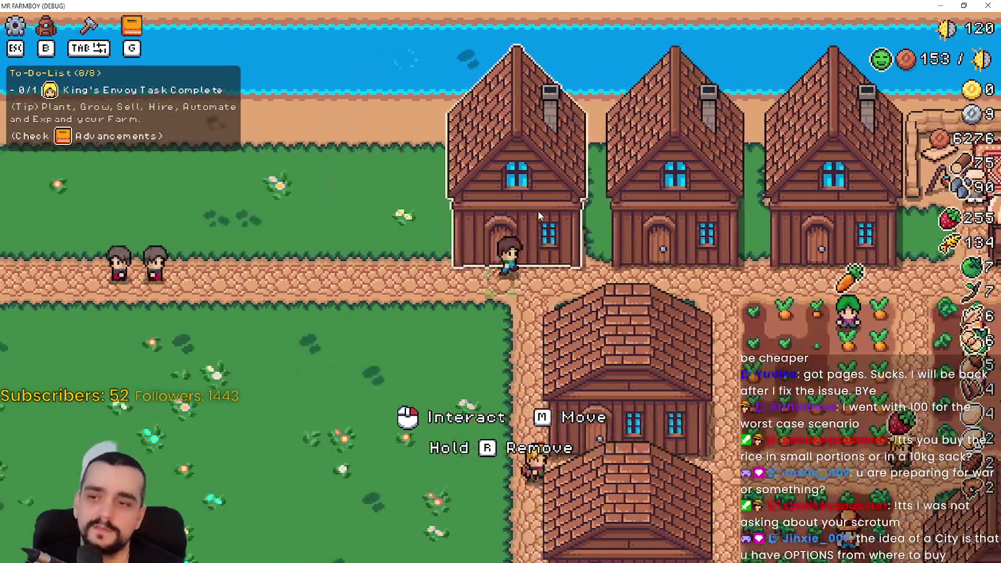
key(d)
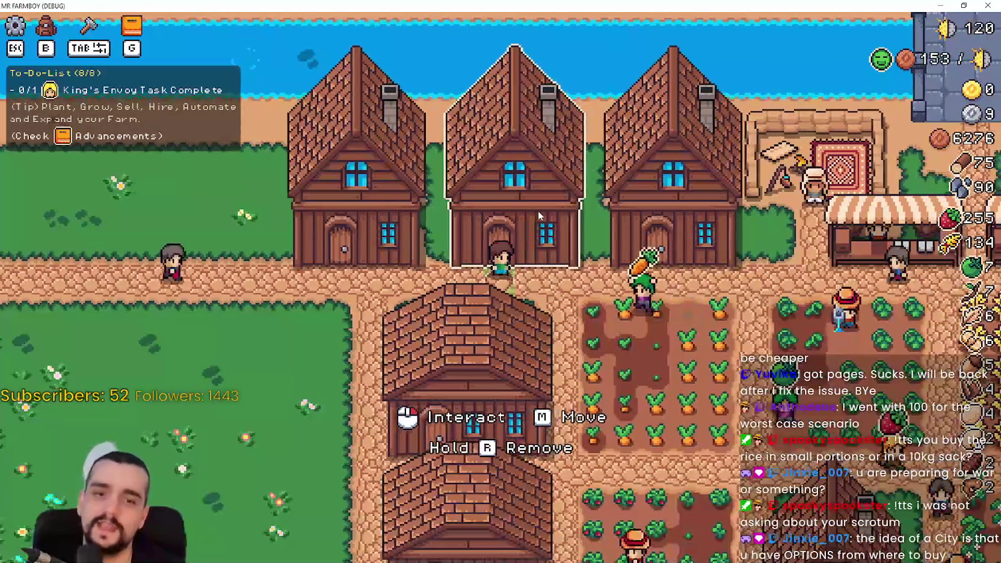
key(a)
key(a)
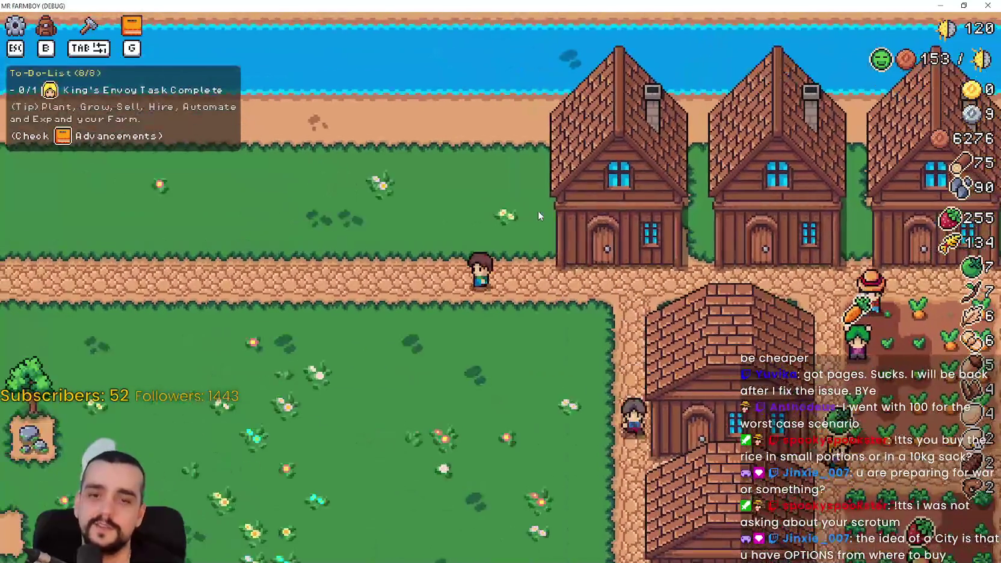
key(s)
key(a)
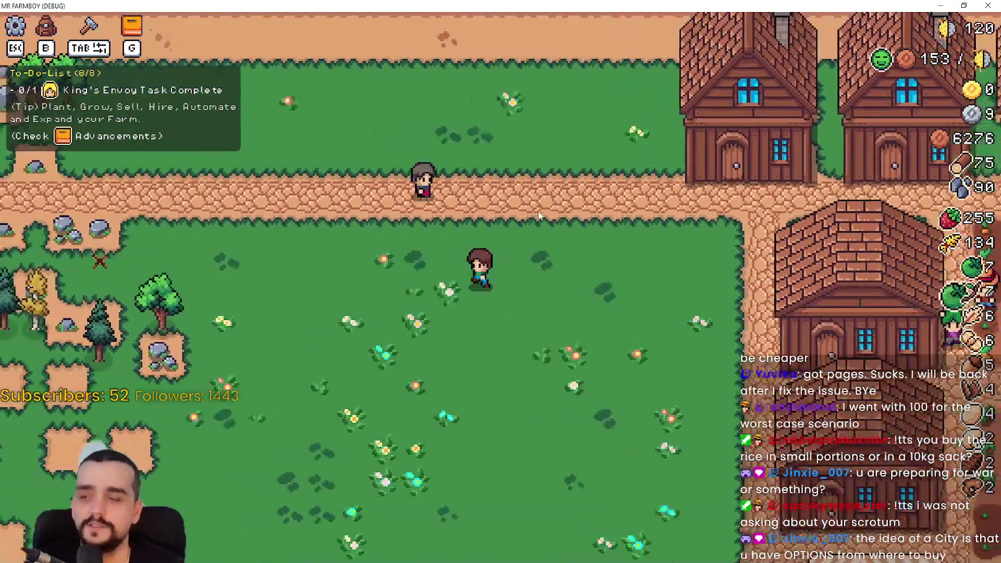
key(a)
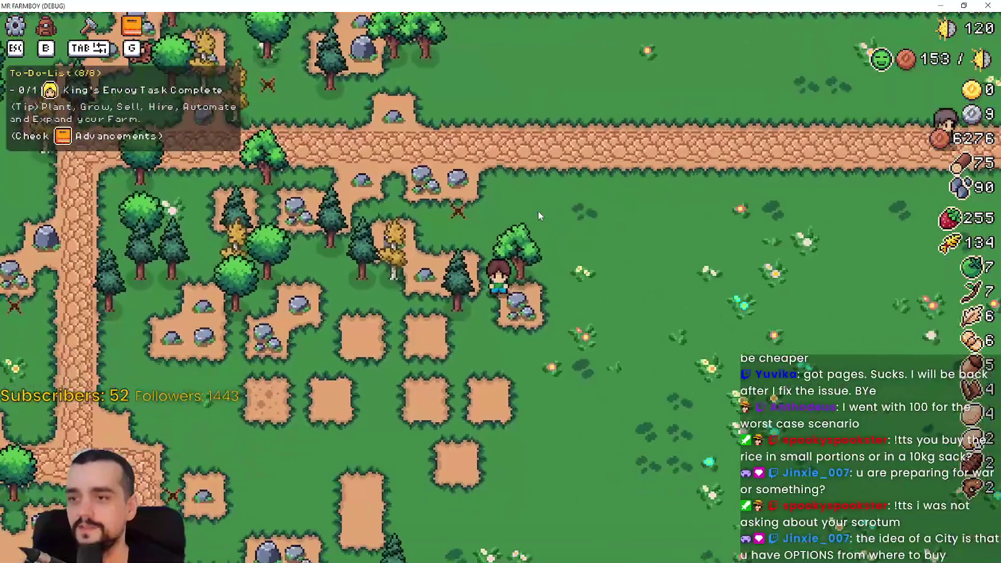
key(d)
key(d)
key(w)
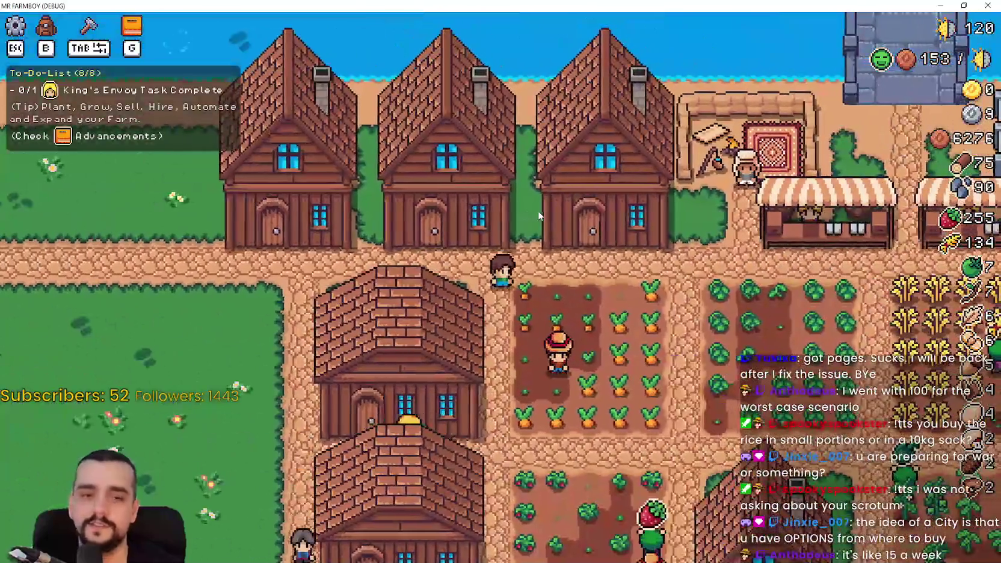
- Walk east through the crops and carrot field, briefly checking the building map
key(d)
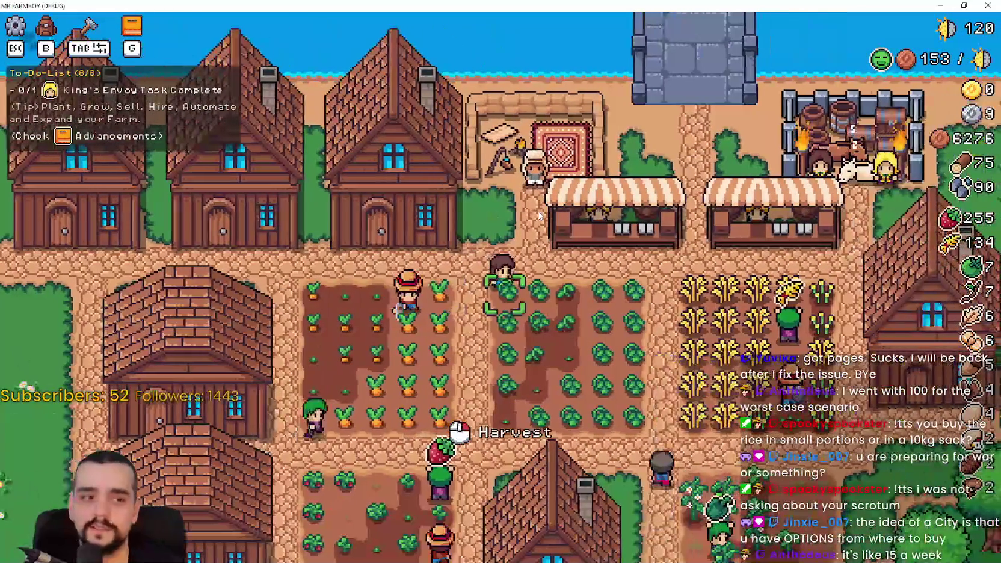
key(d)
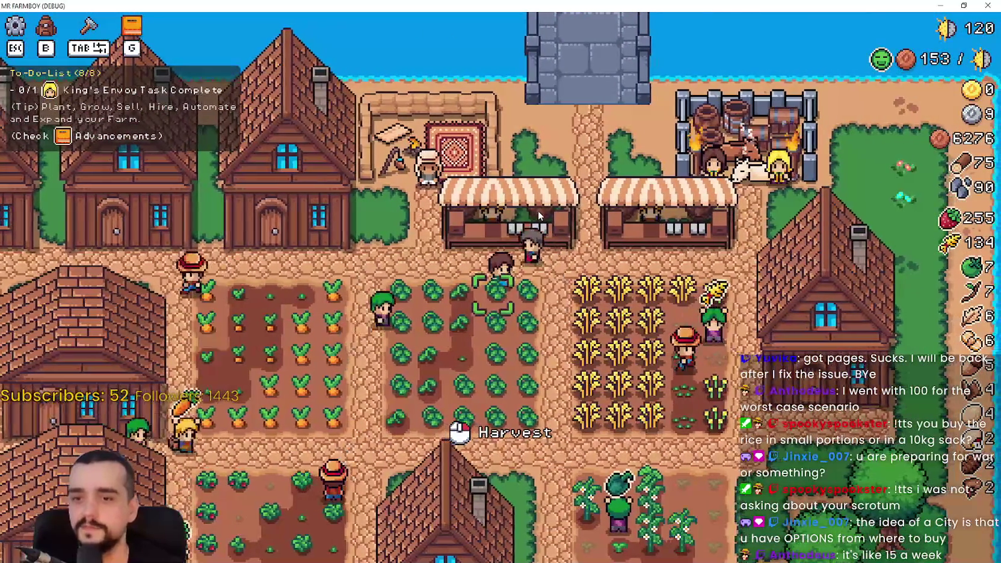
key(a)
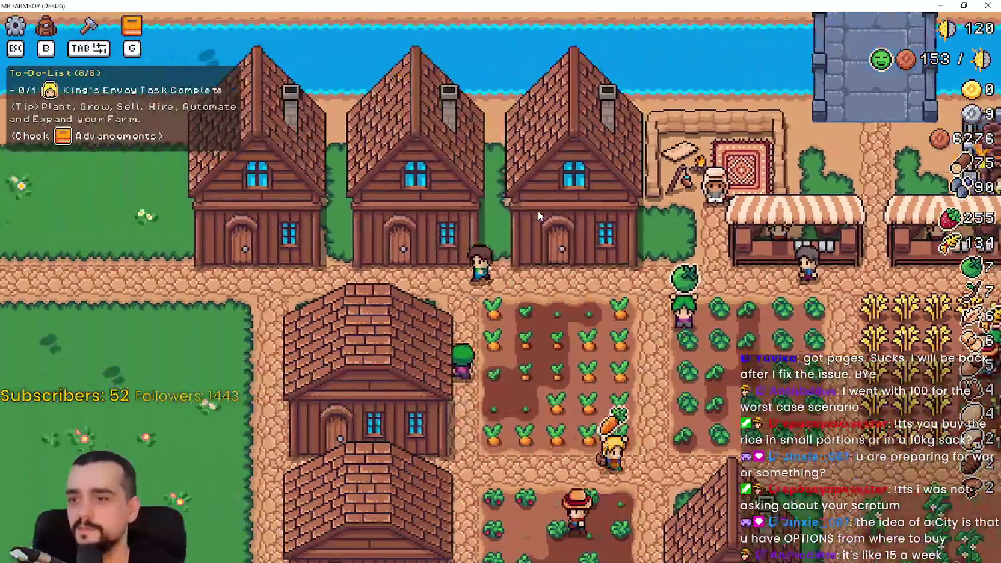
key(a)
key(s)
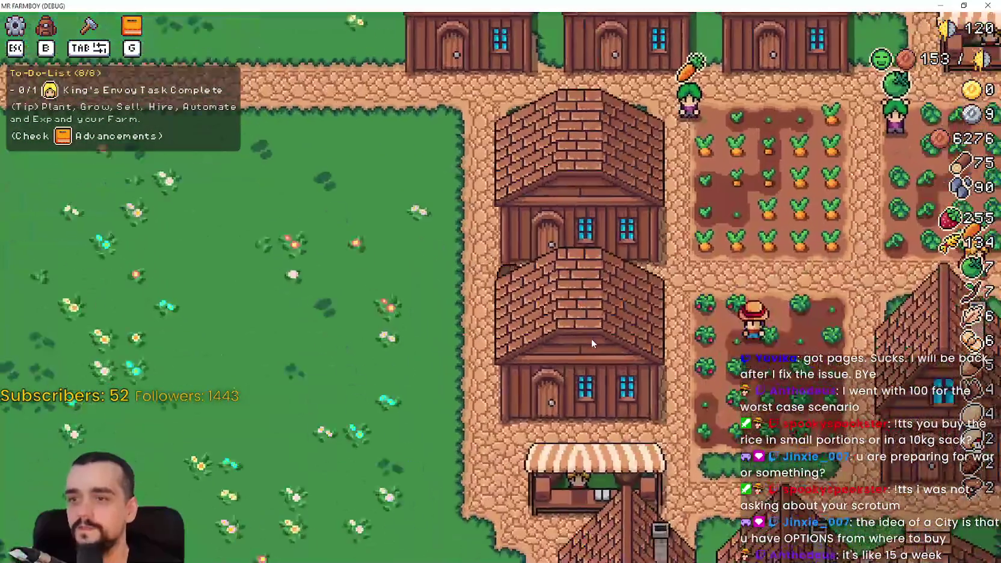
key(d)
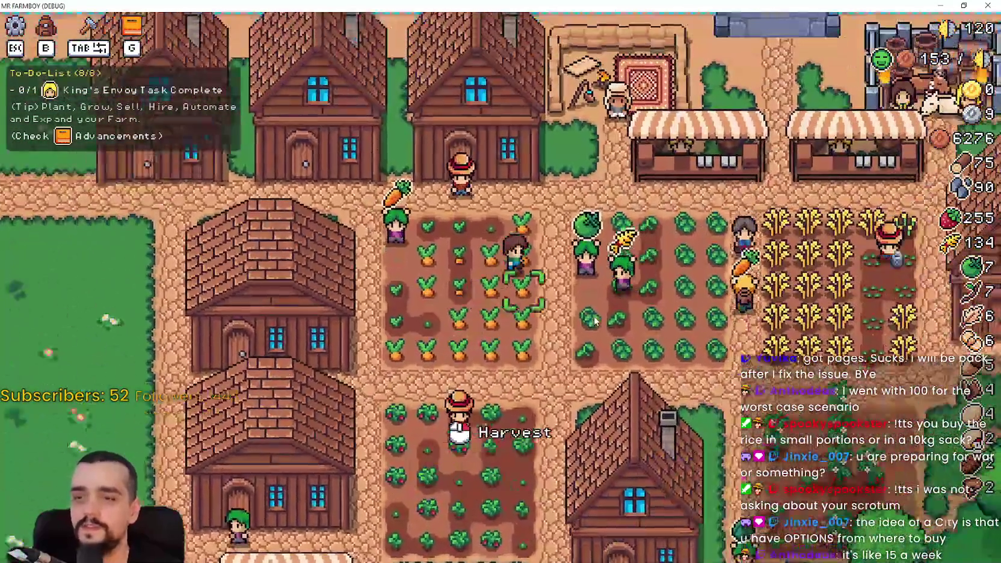
key(d)
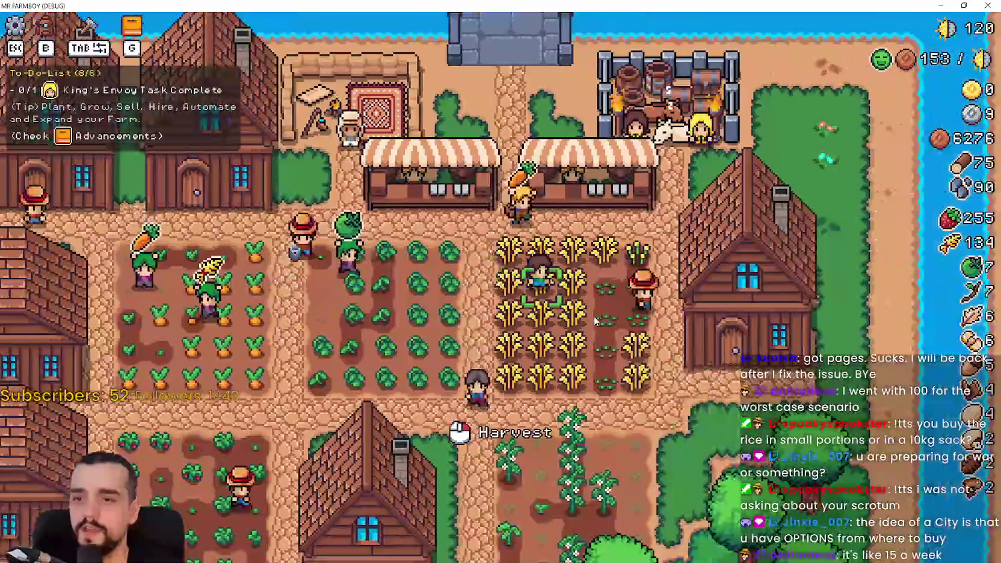
key(s)
key(a)
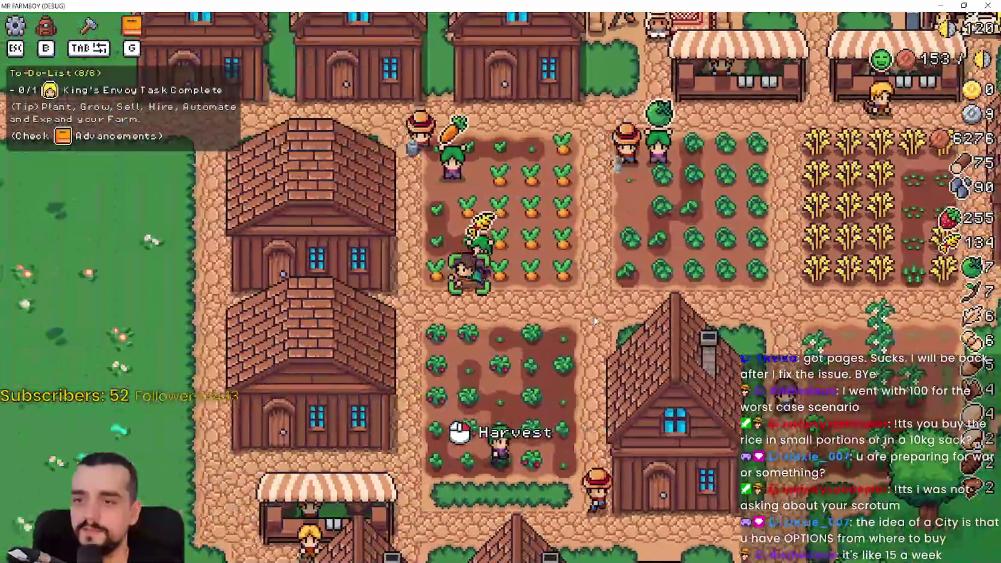
key(a)
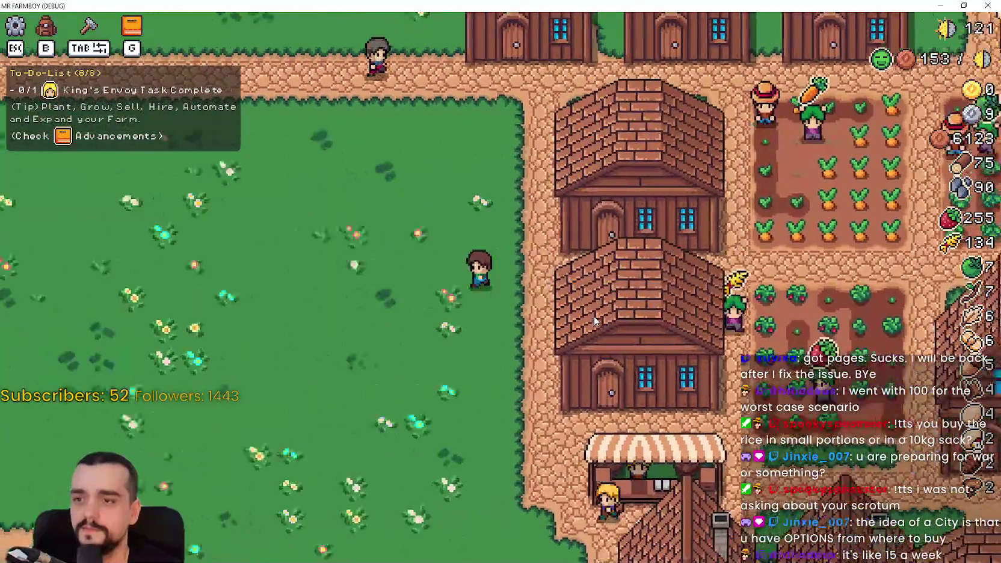
key(w)
key(Tab)
key(Tab)
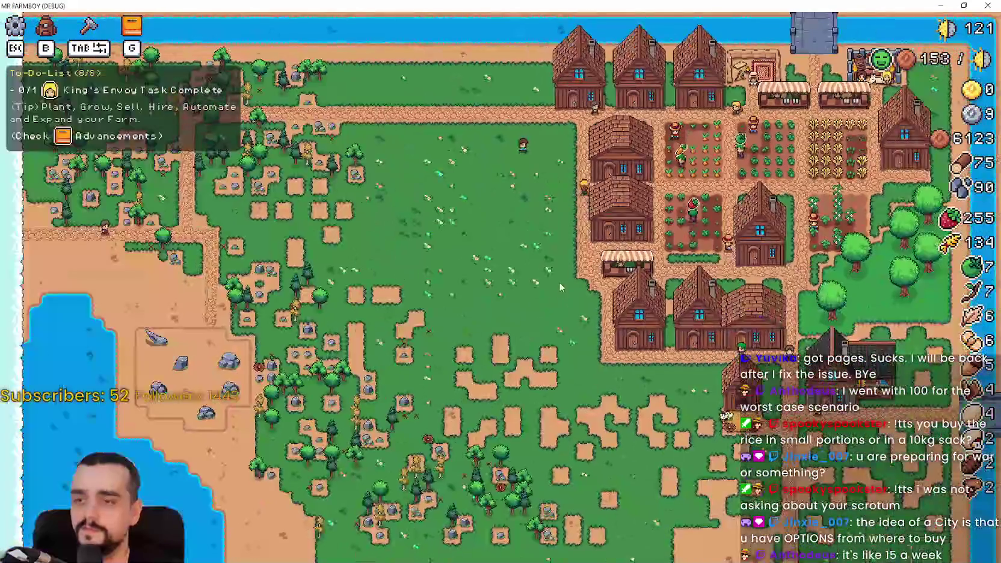
- Harvest wheat to raise the stock to 141, then walk west past the house
key(d)
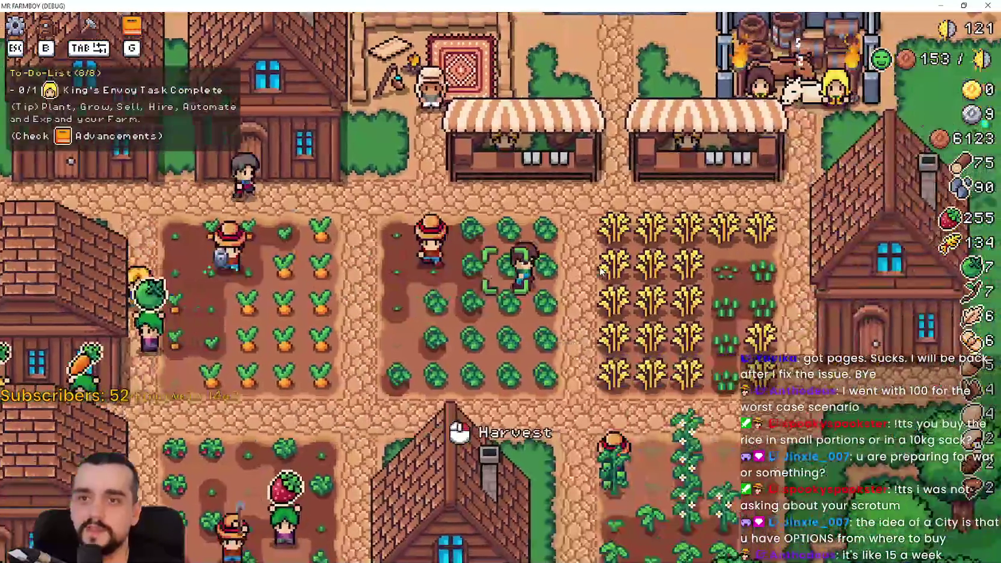
key(s)
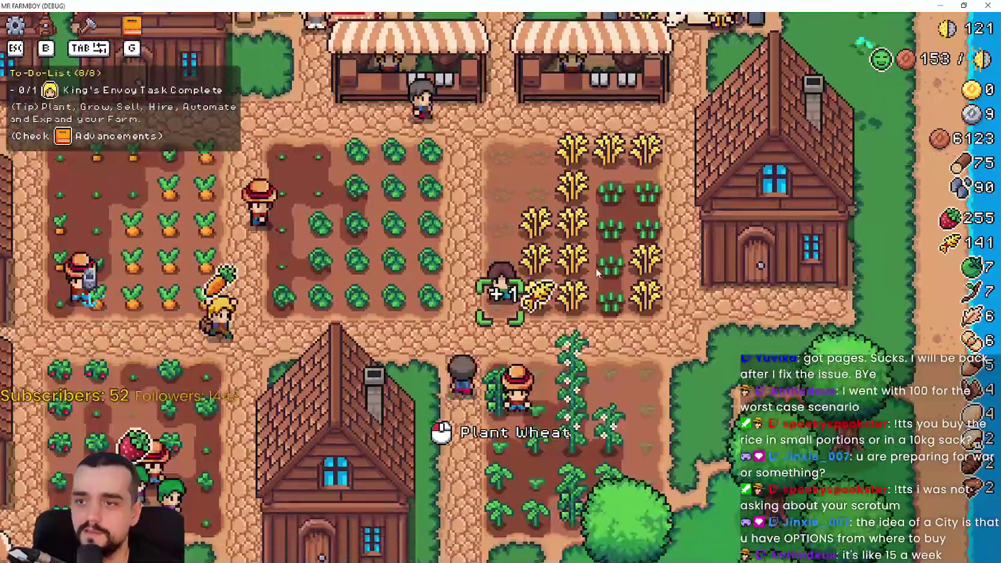
key(a)
key(a)
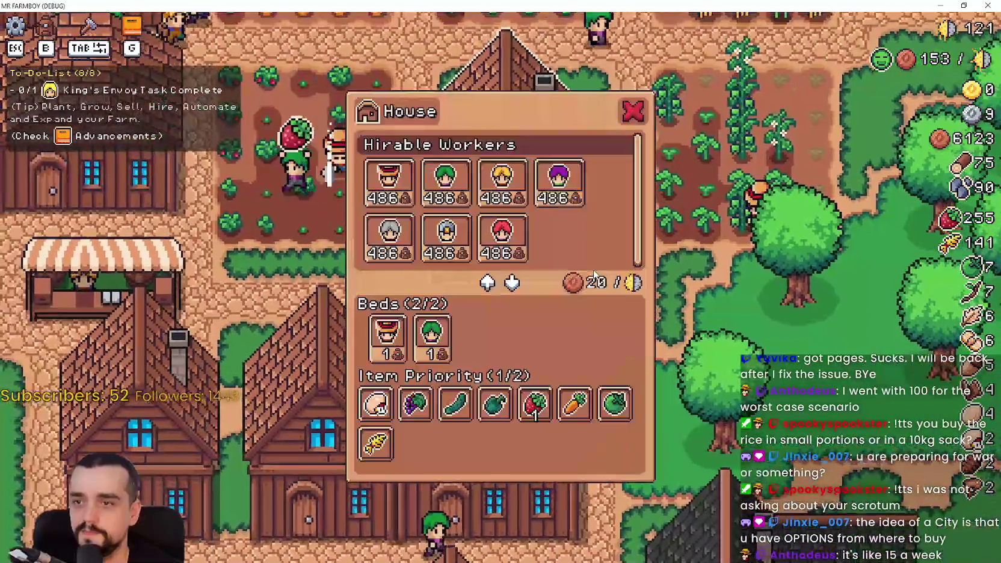
key(a)
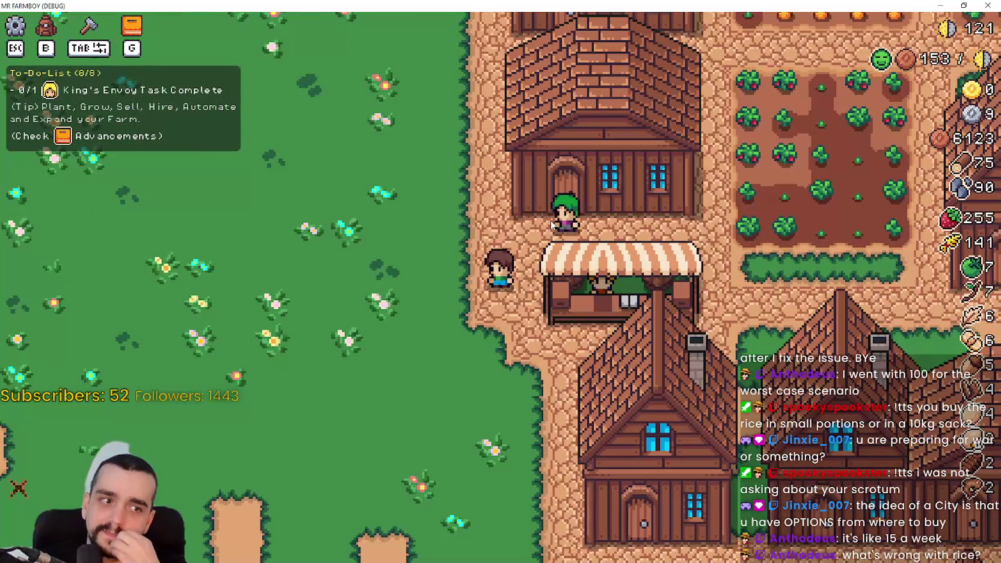
key(w)
key(a)
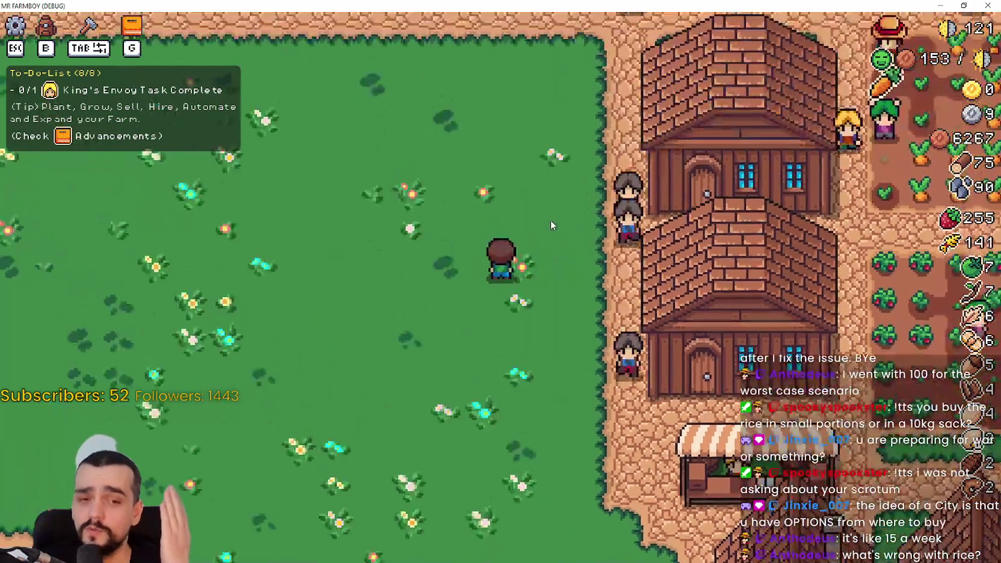
key(w)
key(a)
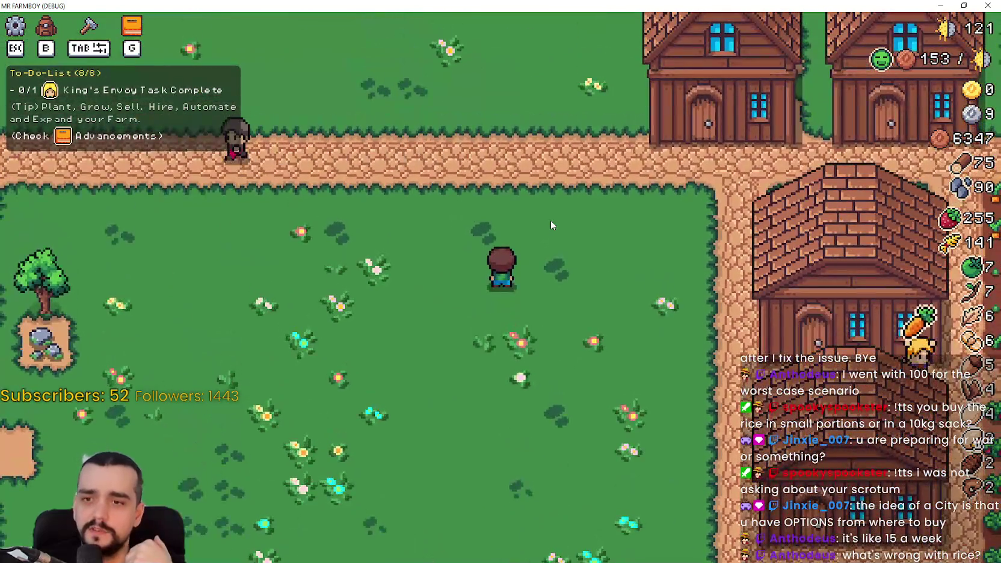
key(w)
key(a)
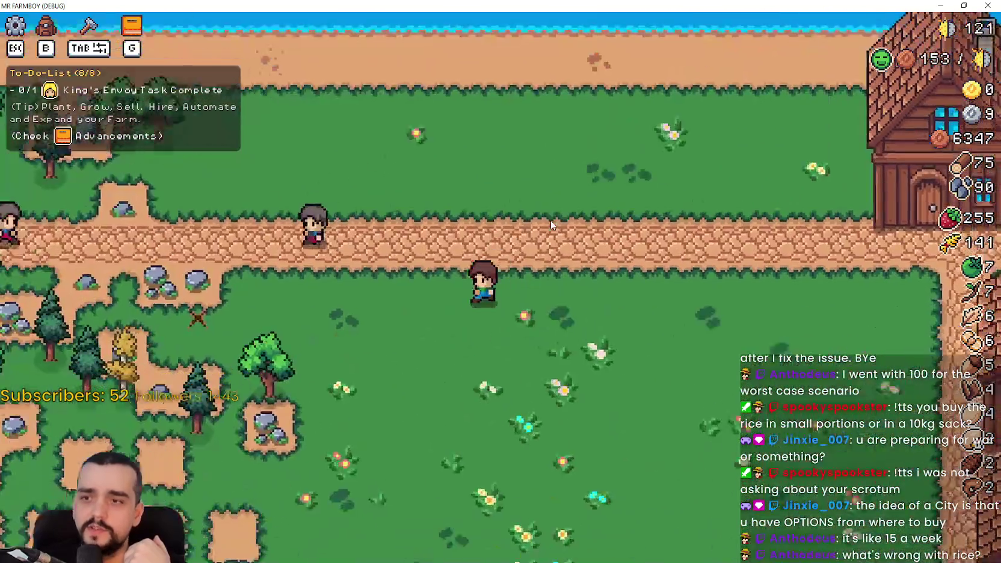
key(s)
key(d)
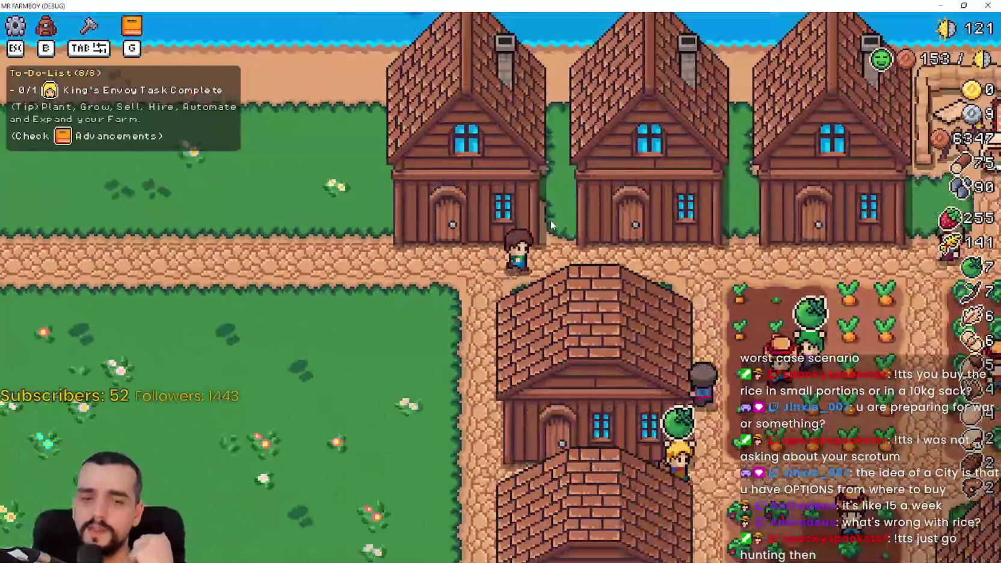
key(d)
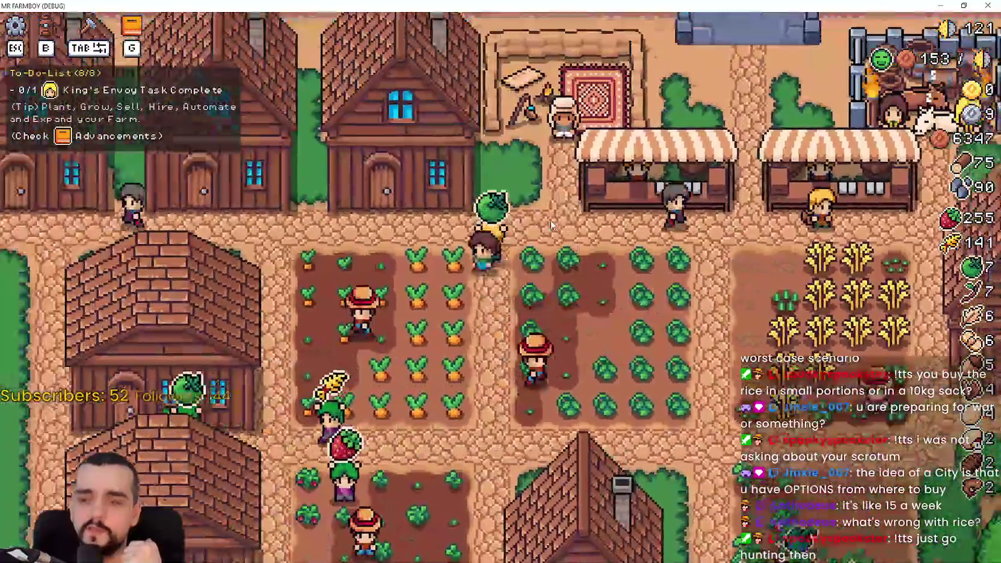
key(d)
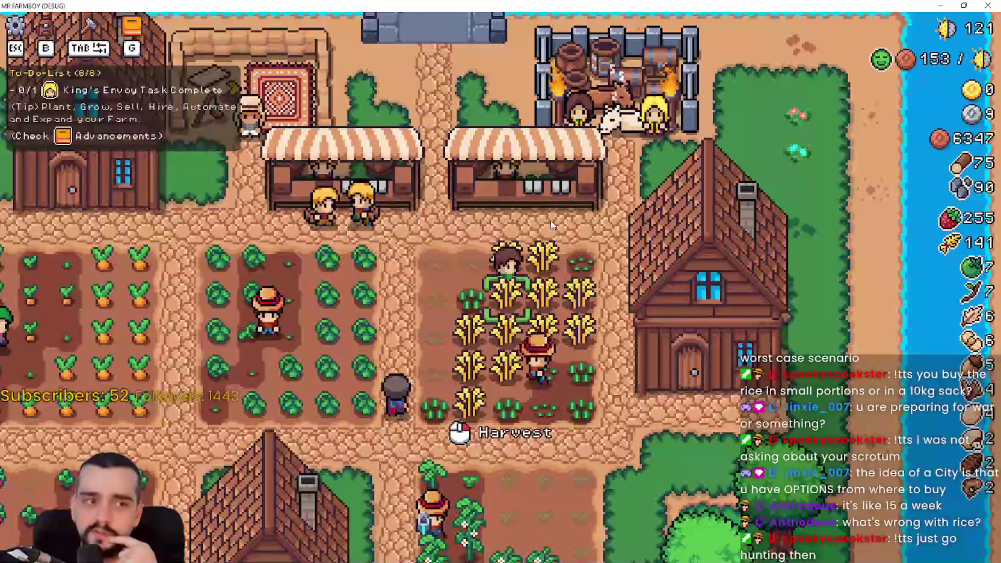
key(a)
key(s)
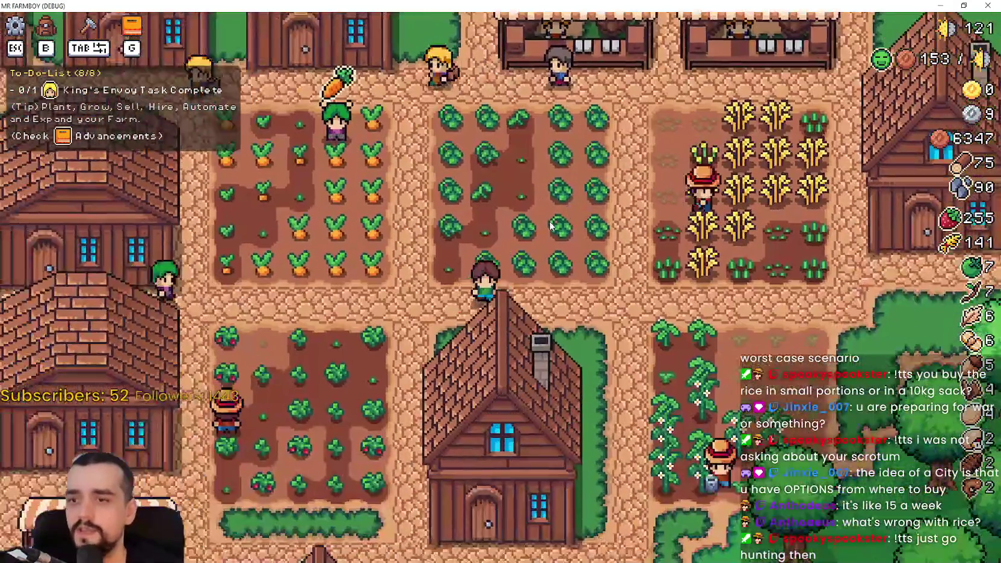
key(a)
key(s)
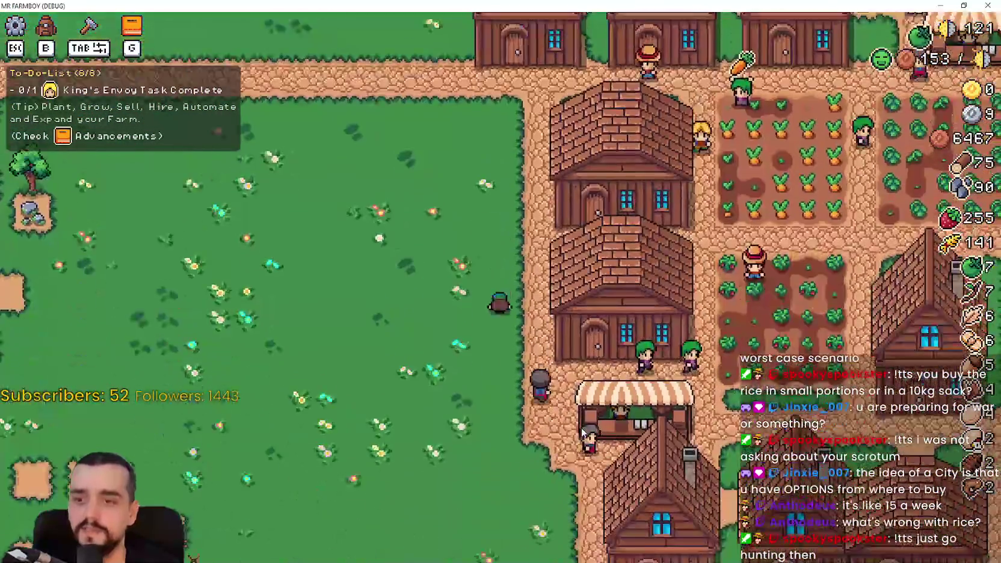
key(d)
key(w)
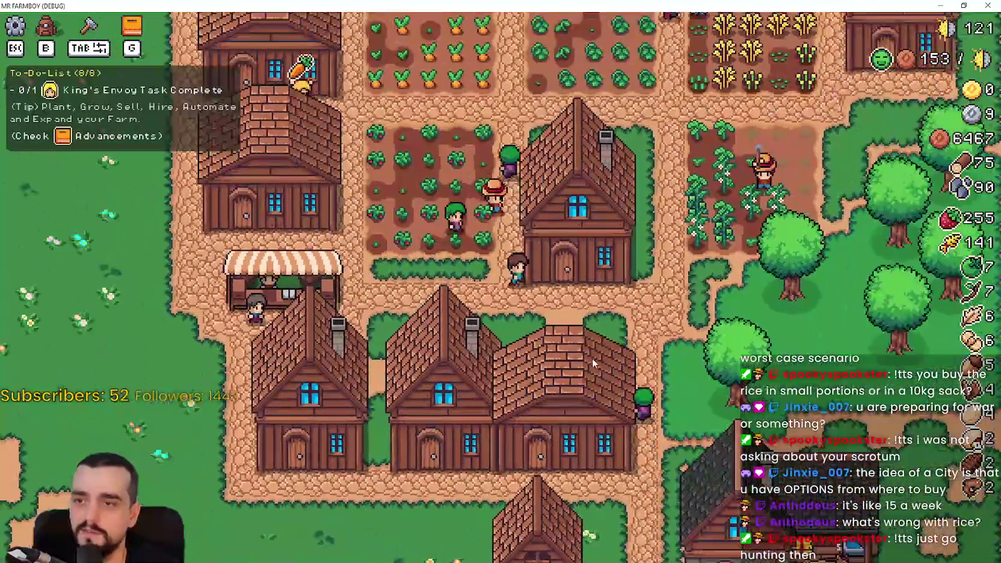
key(d)
key(w)
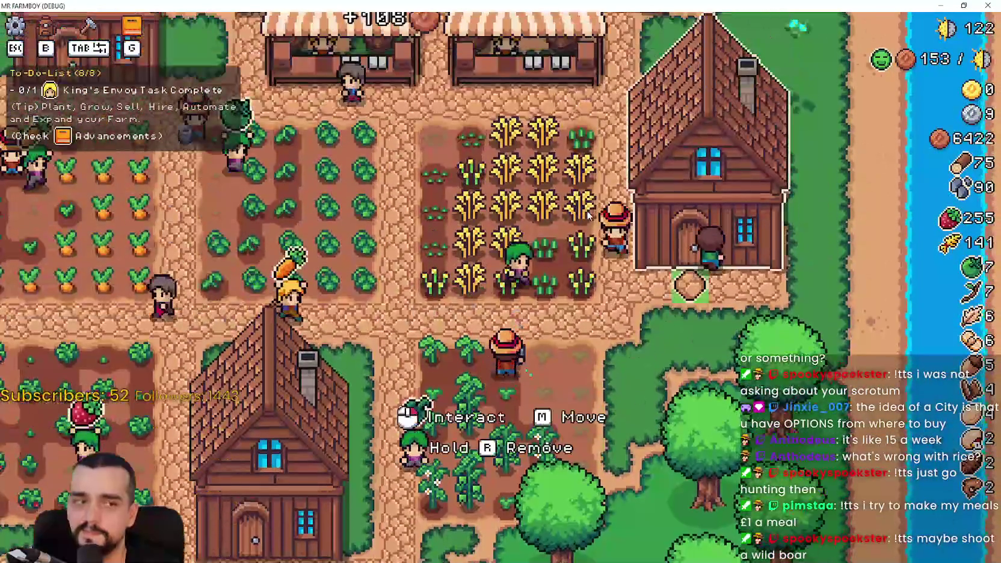
key(w)
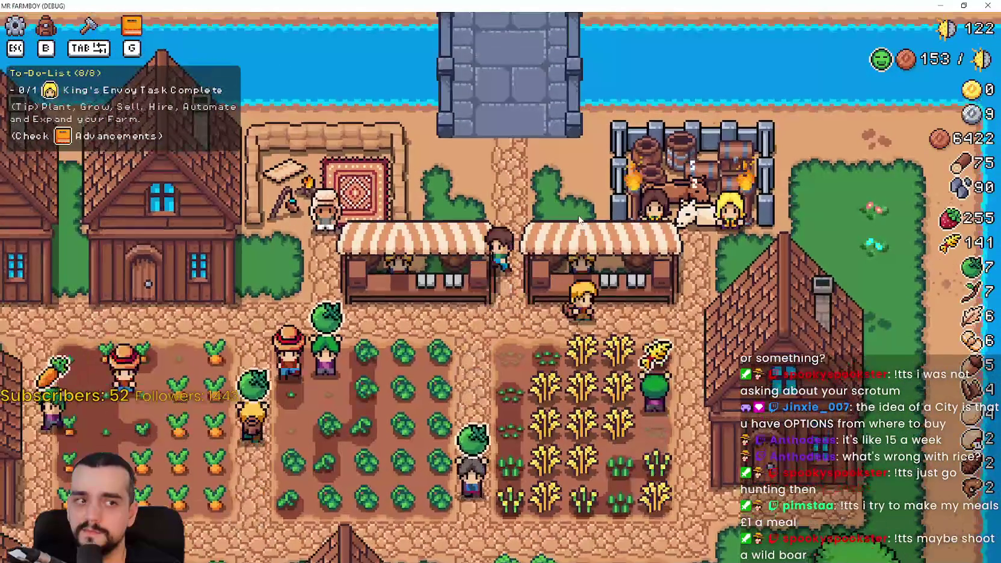
key(a)
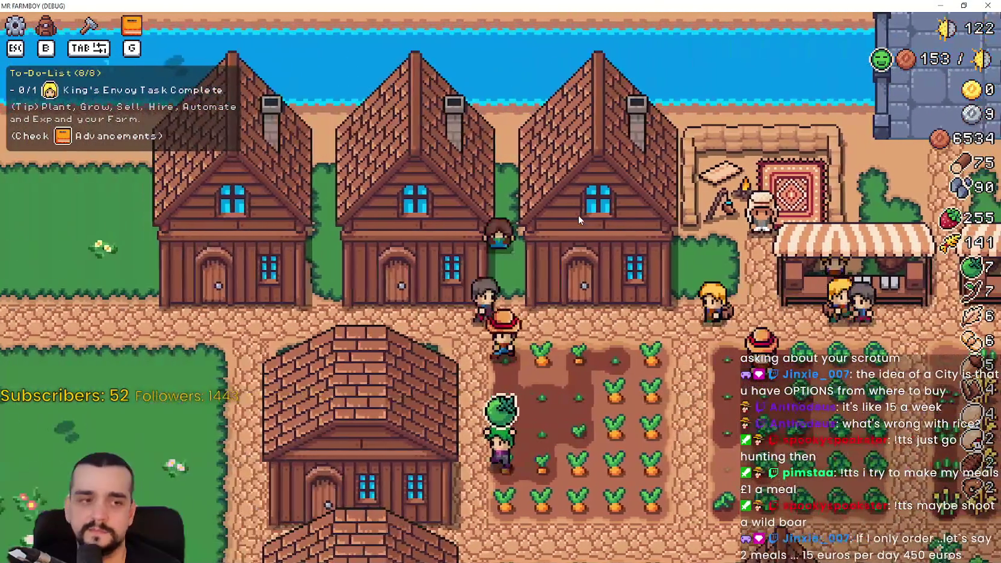
key(s)
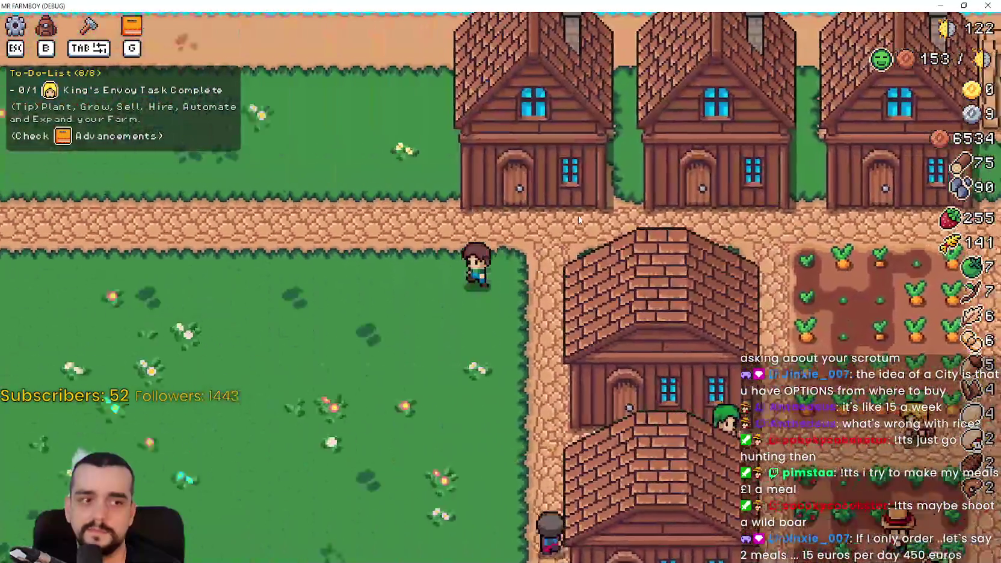
key(a)
key(d)
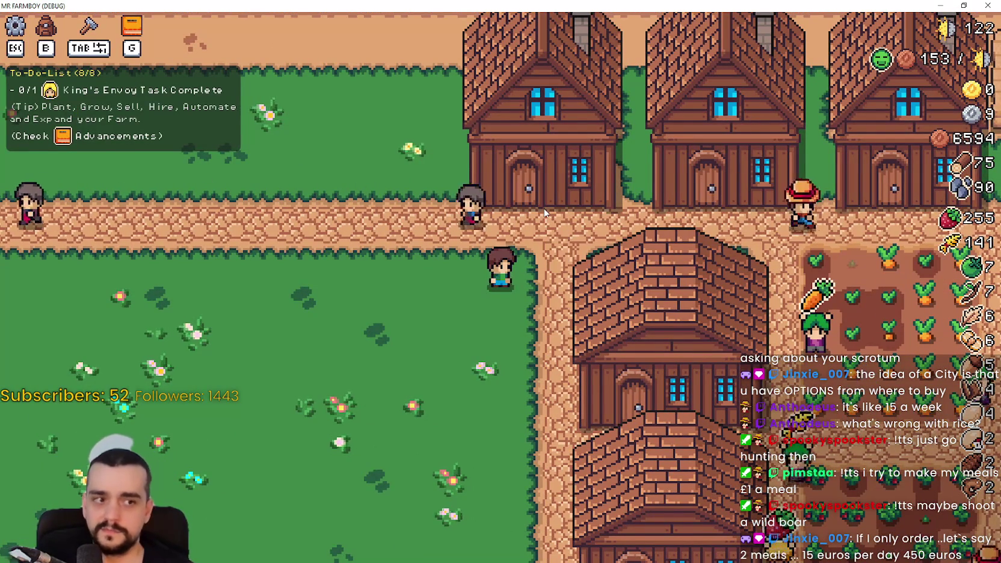
- Walk the farmer east over the farm plots, past the pepper plot, and around the market stall
key(d)
key(w)
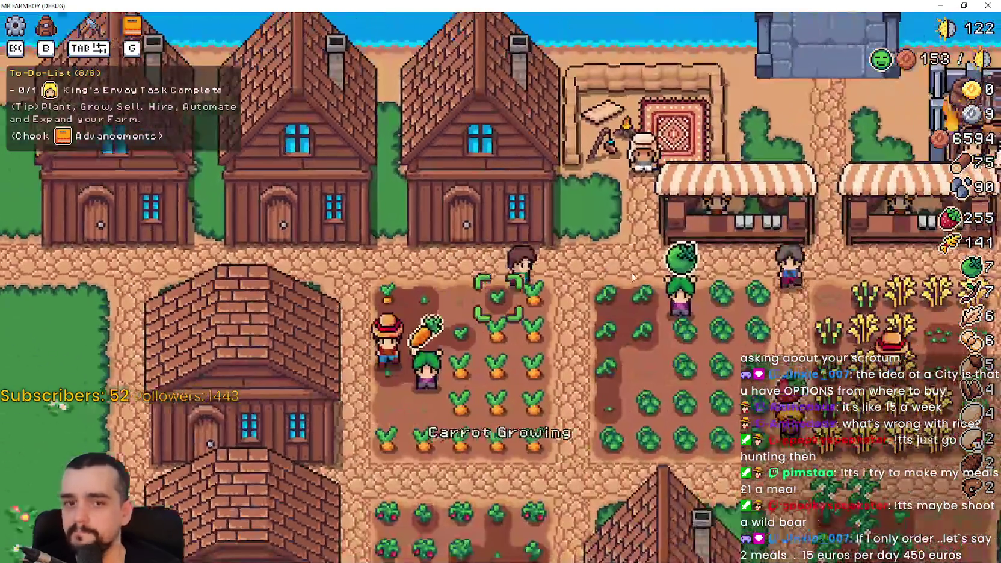
key(d)
key(s)
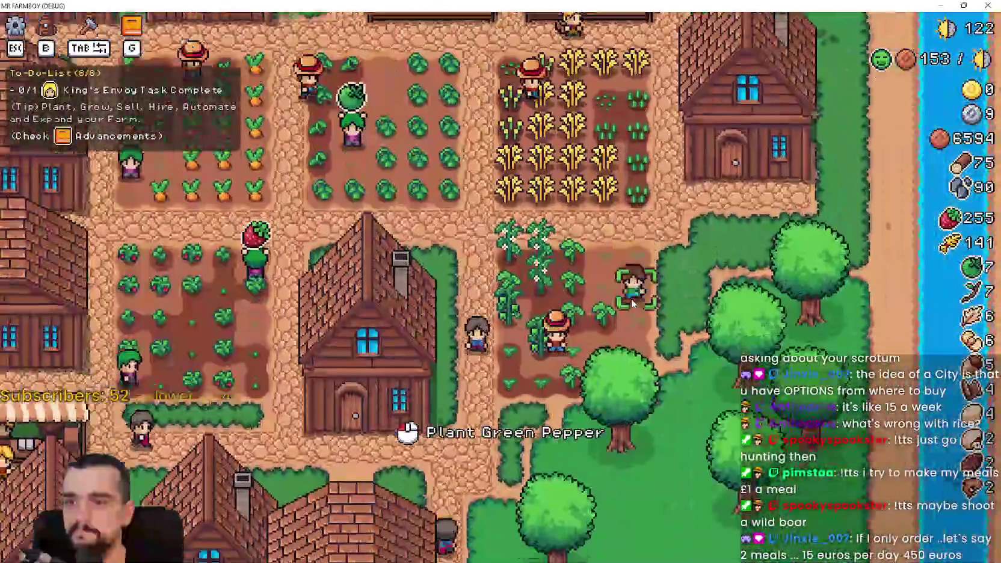
key(s)
key(a)
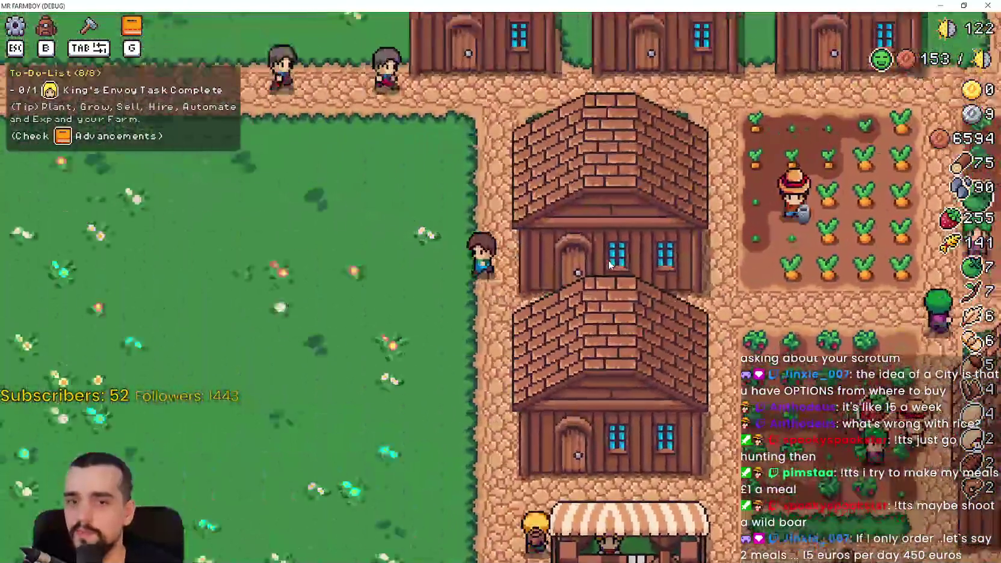
key(w)
key(a)
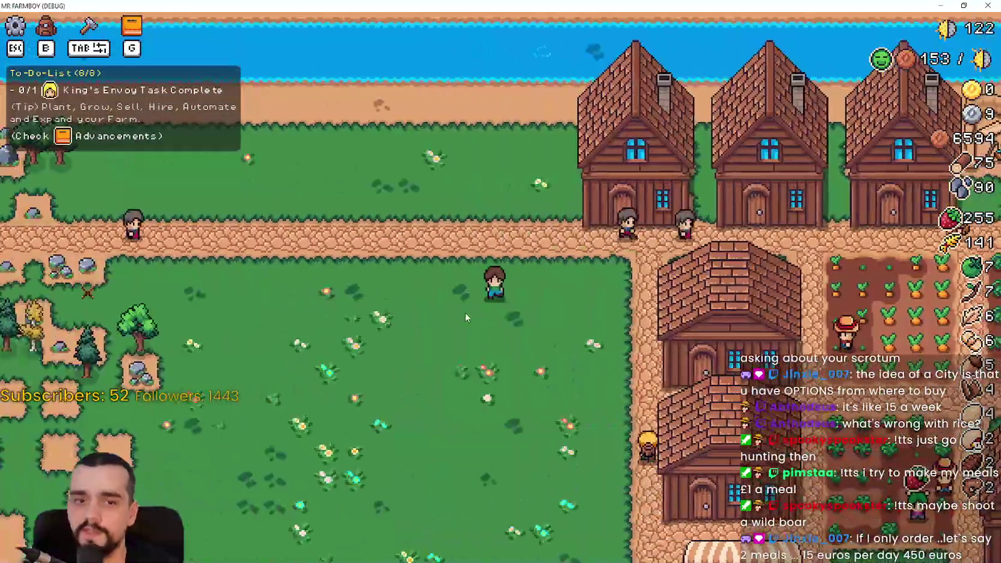
key(s)
key(d)
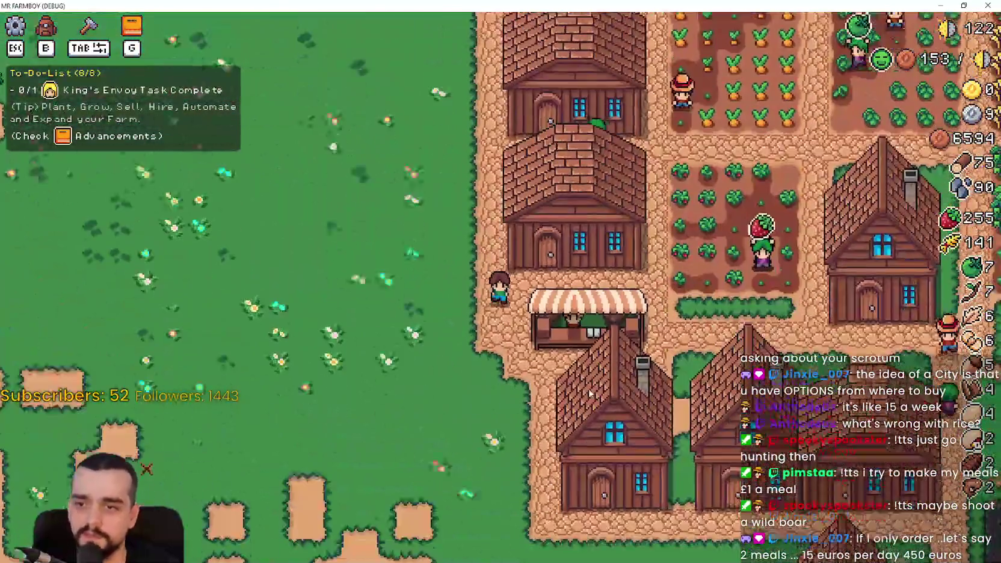
key(s)
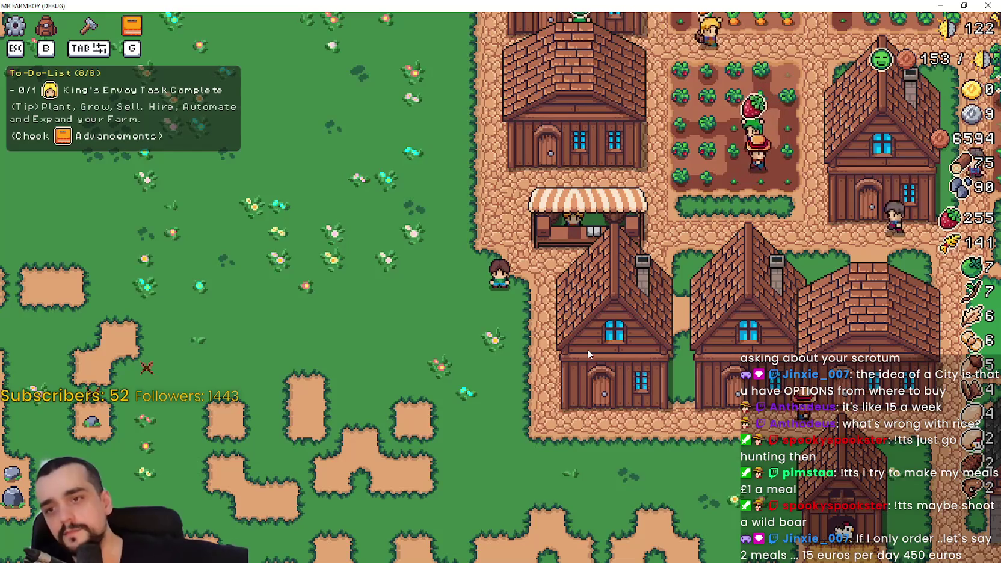
- Walk north into the grass toward the river, then back down to the wheat plot and houses
key(w)
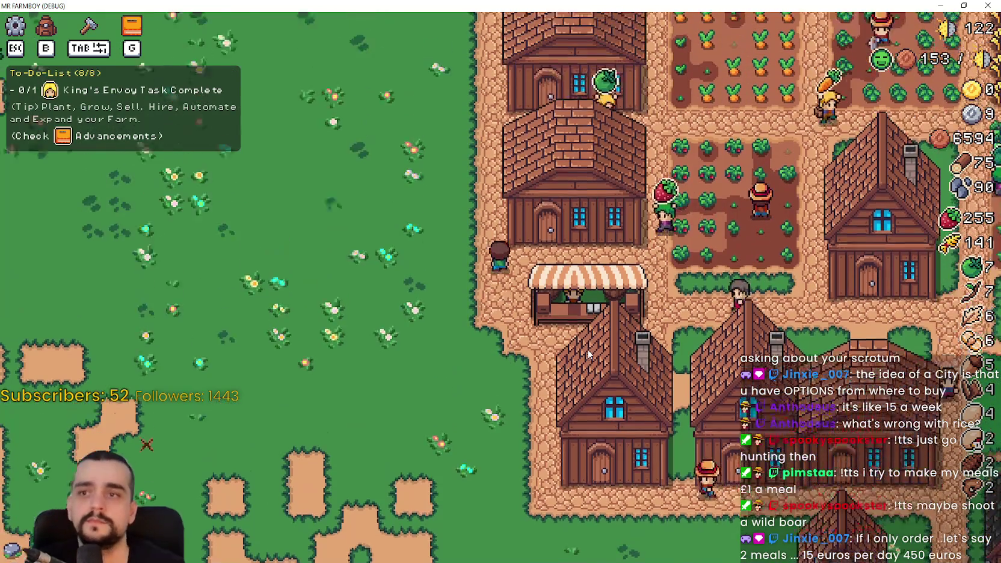
key(a)
key(w)
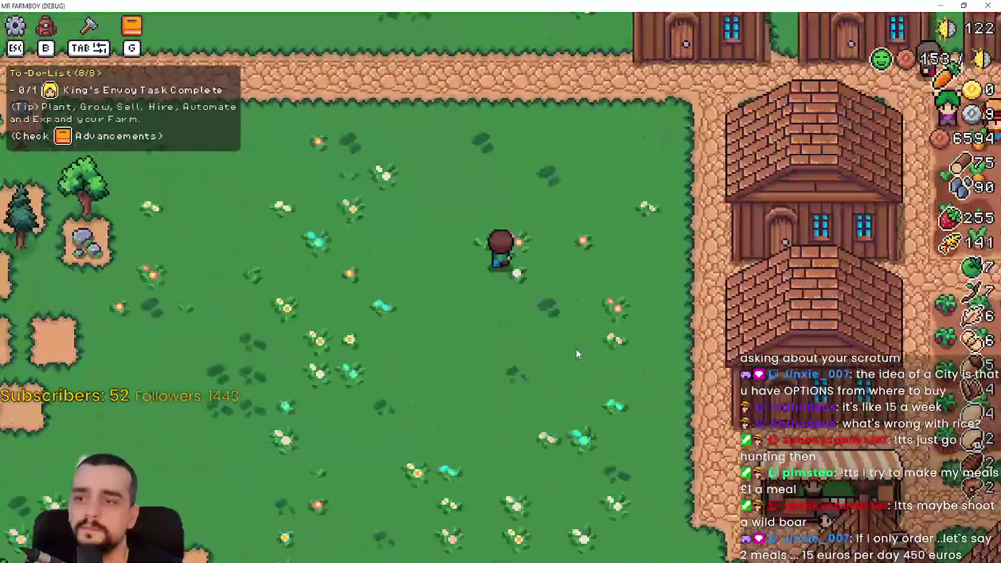
key(d)
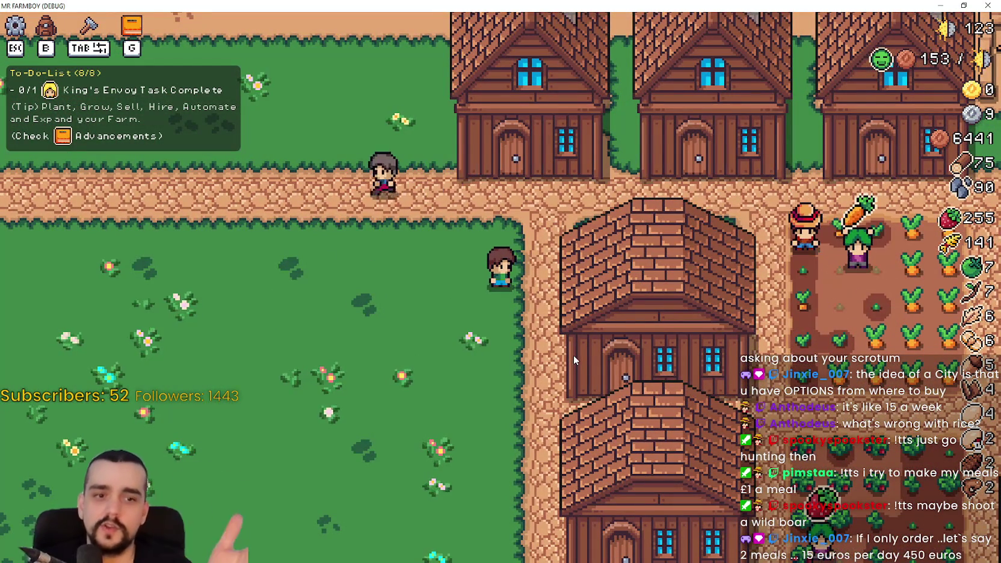
key(a)
key(w)
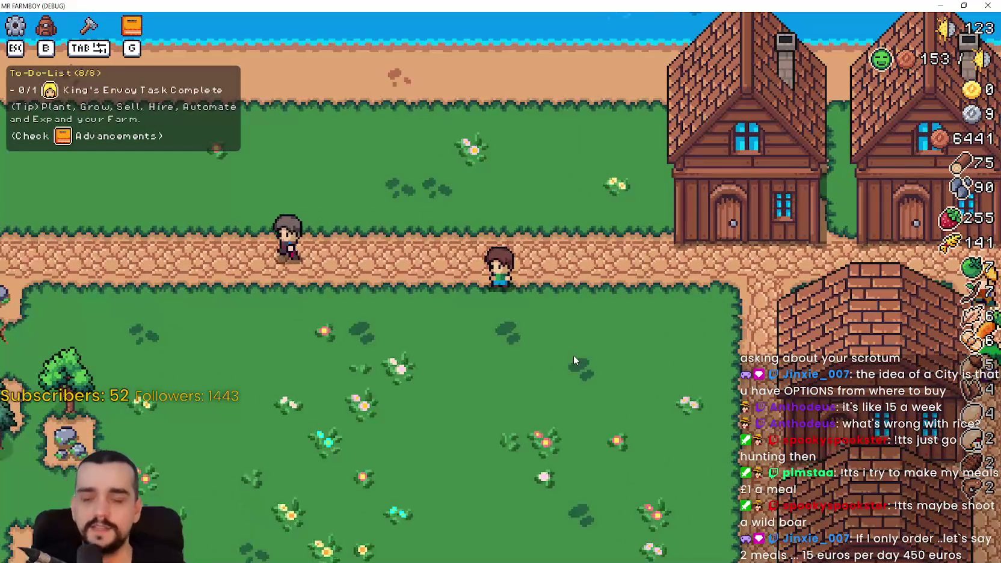
key(w)
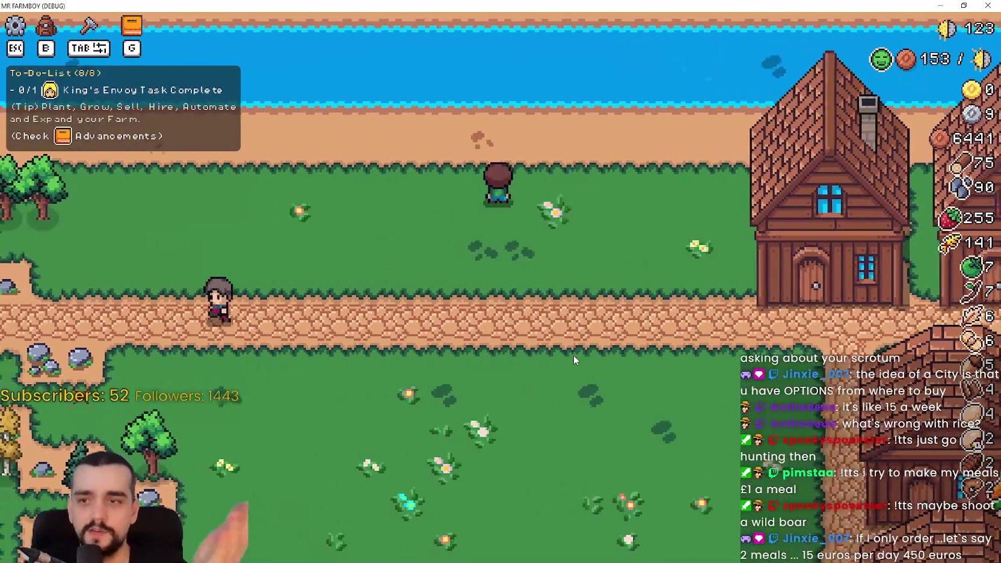
key(s)
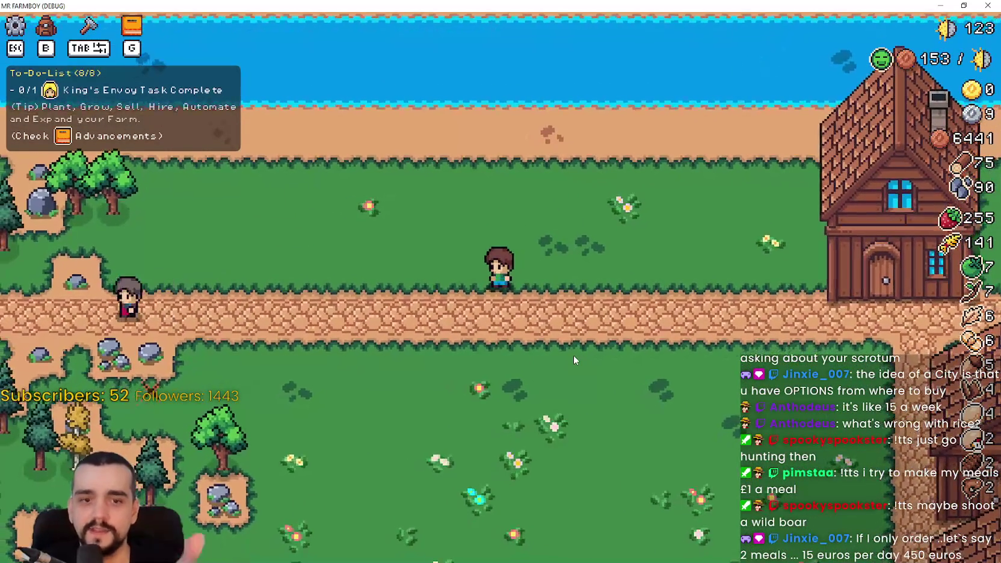
key(d)
key(s)
key(d)
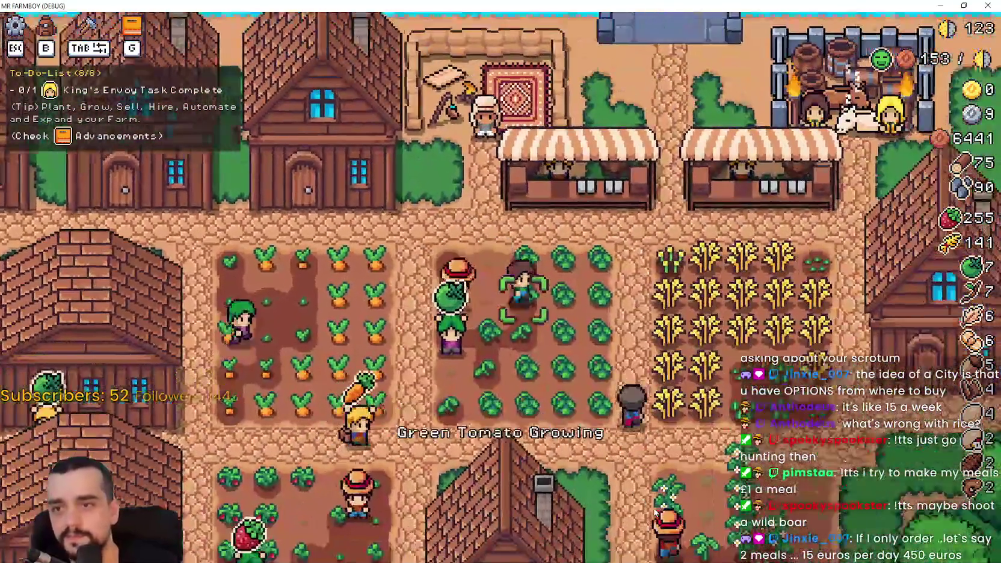
key(d)
key(s)
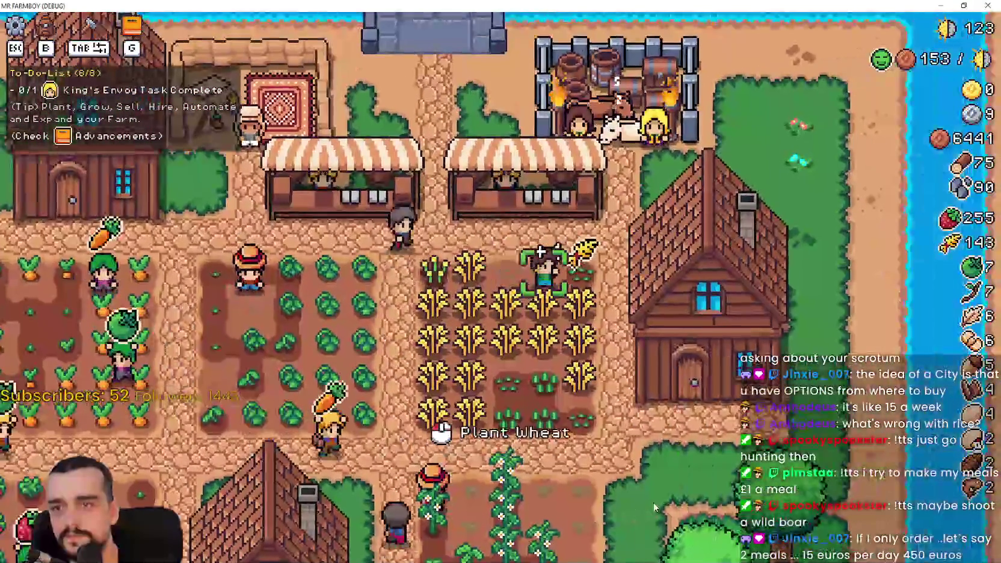
key(s)
key(a)
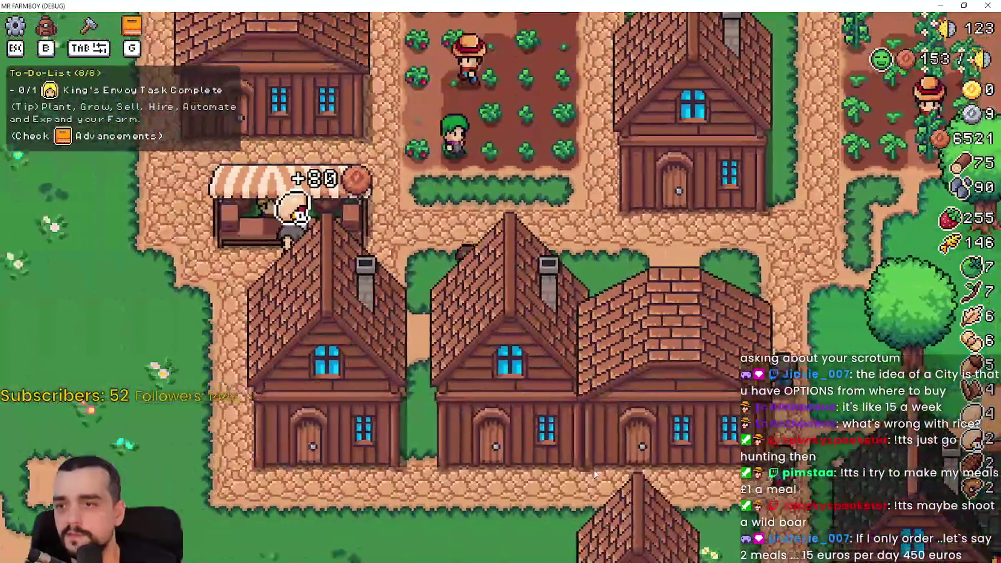
- Walk the farmer past the riverside houses and meadow, then east and south through the crop plots
key(a)
key(w)
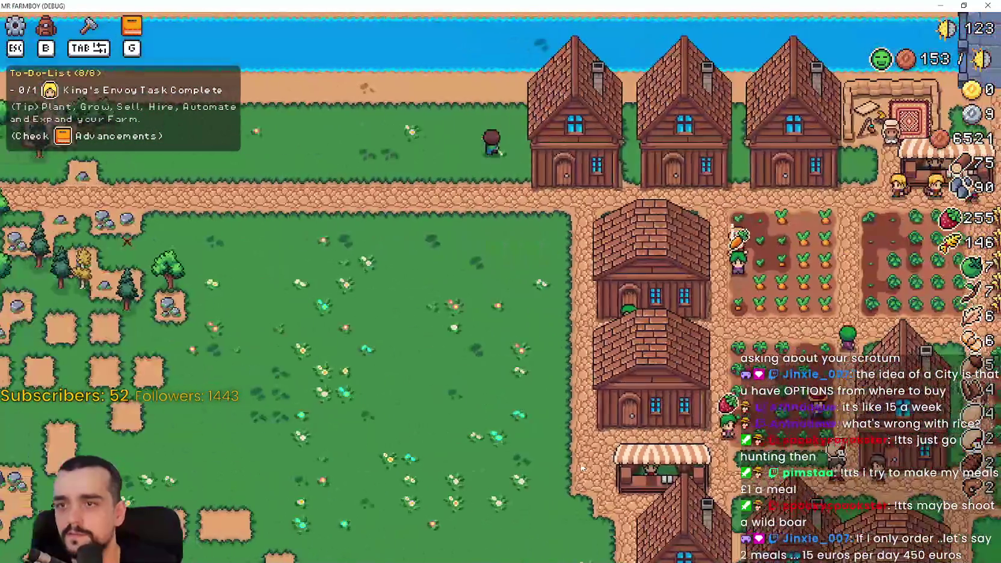
key(a)
key(d)
key(Tab)
key(Tab)
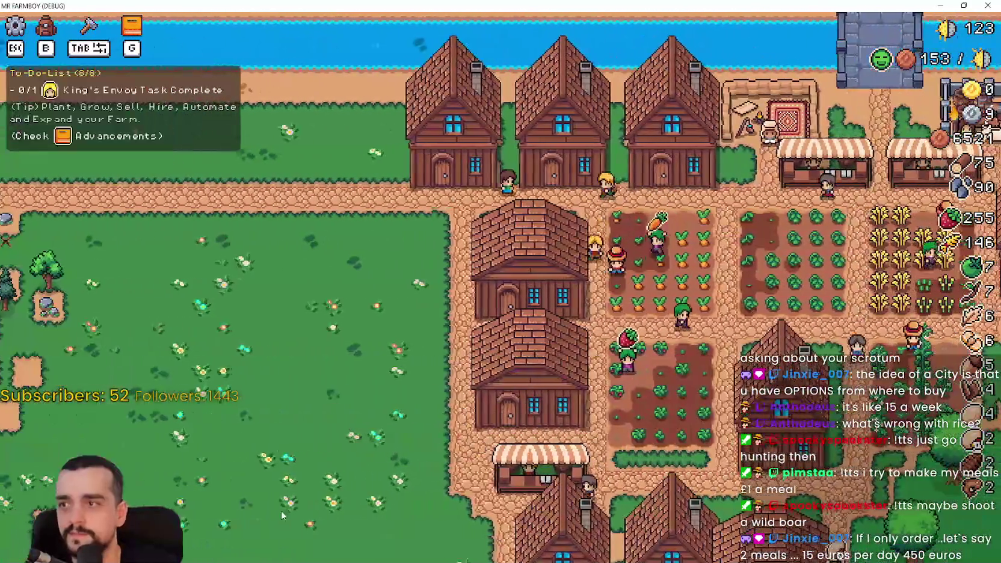
key(d)
scroll(283, 493, up, 3)
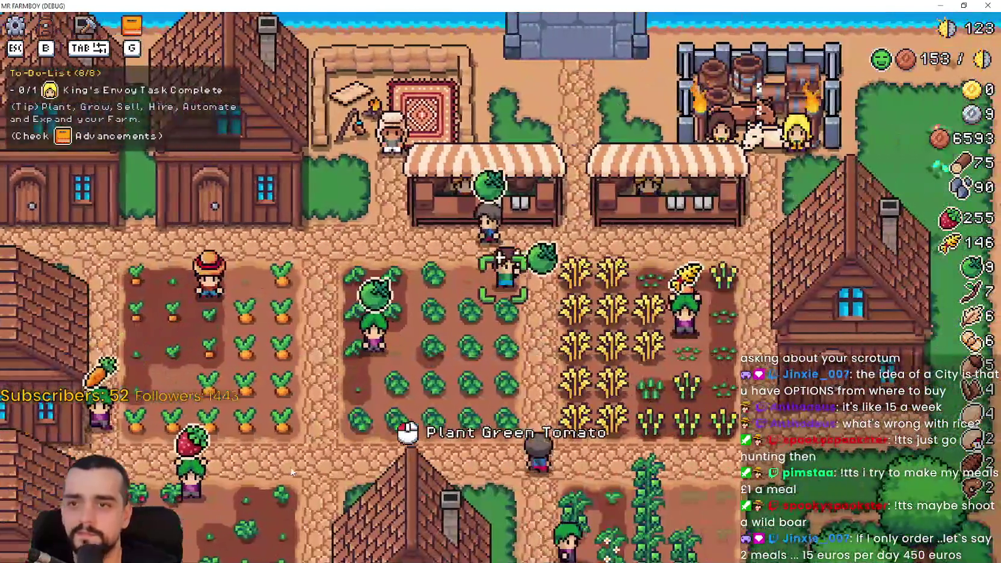
key(s)
key(d)
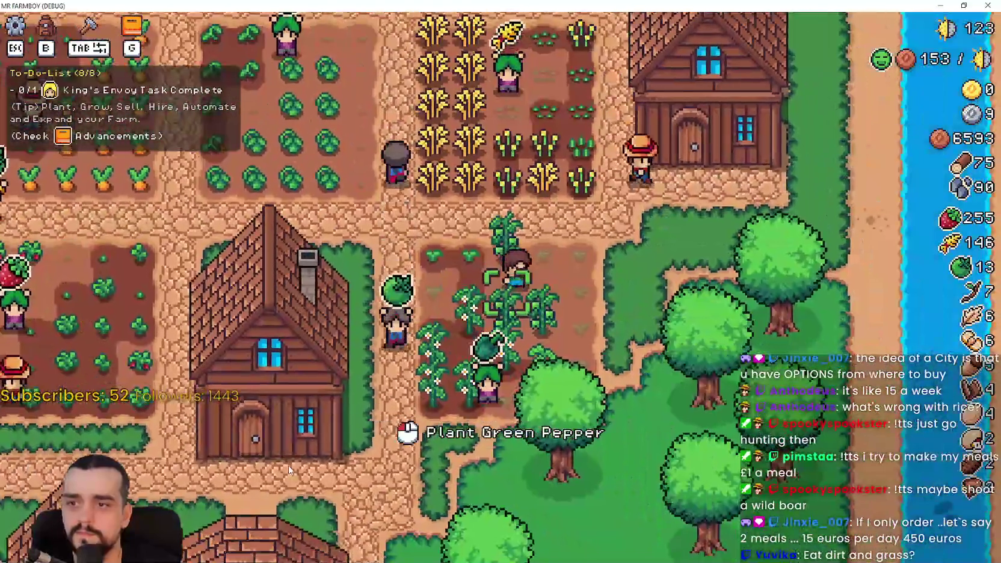
key(s)
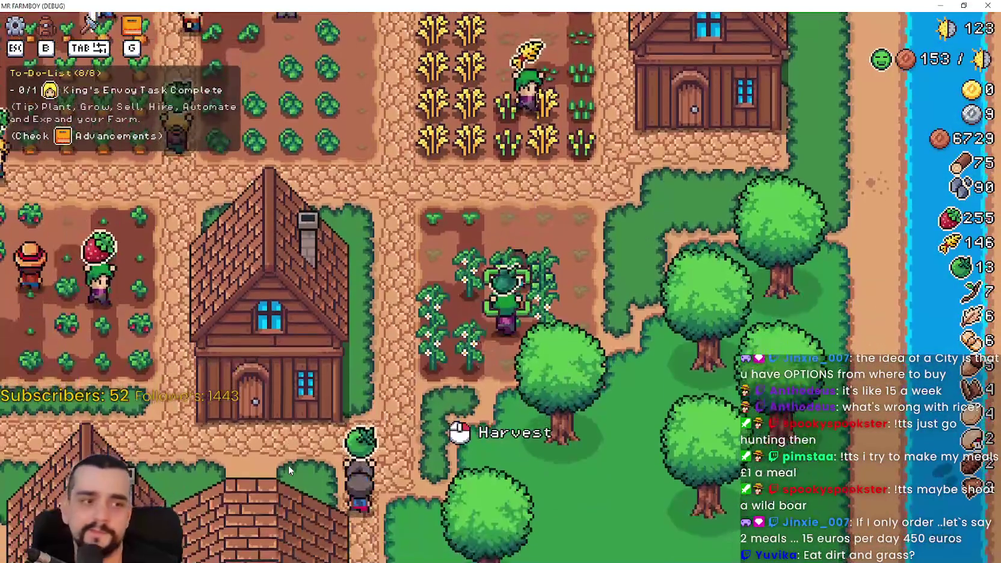
key(a)
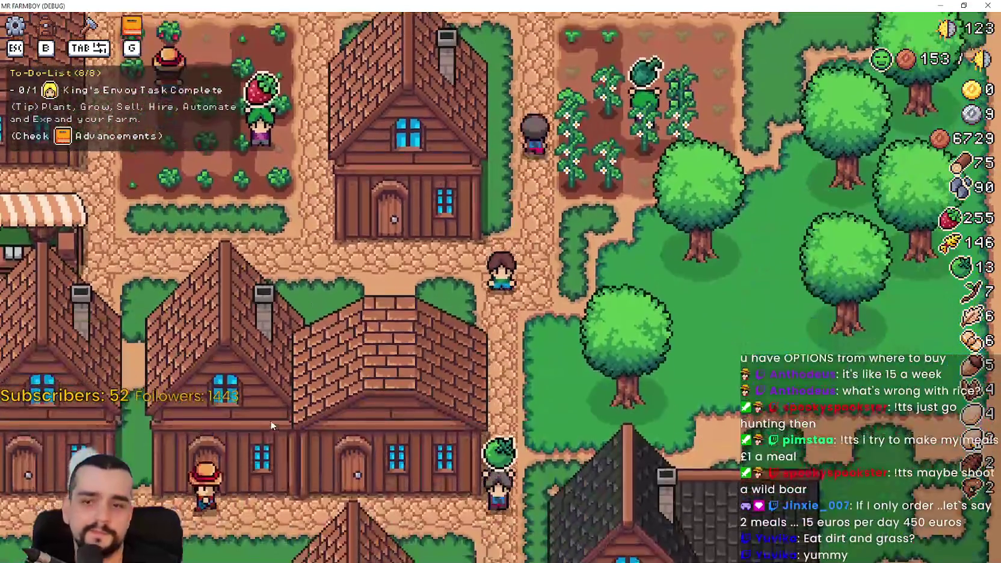
key(w)
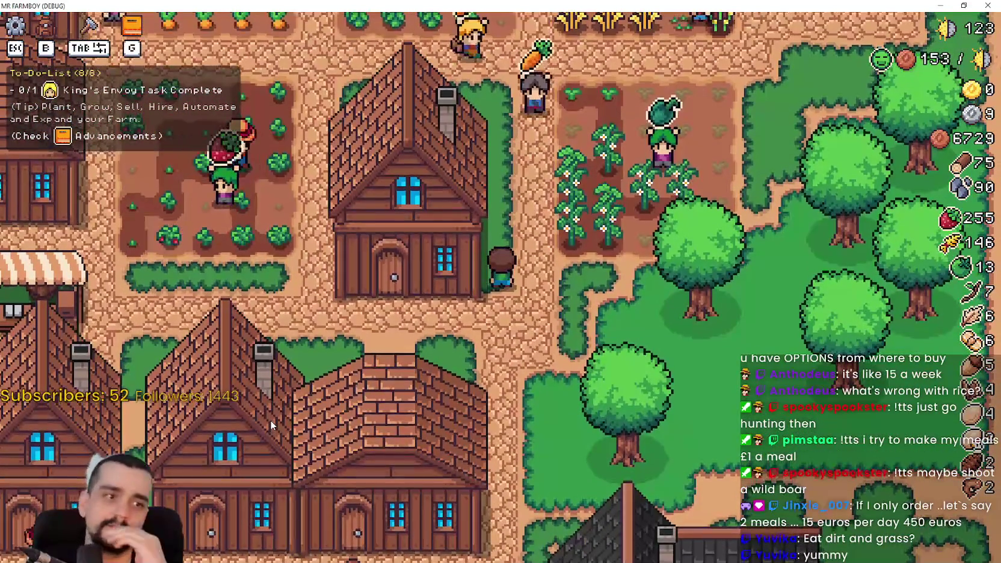
- Walk the farmer west across the meadow and back east along the village path
key(a)
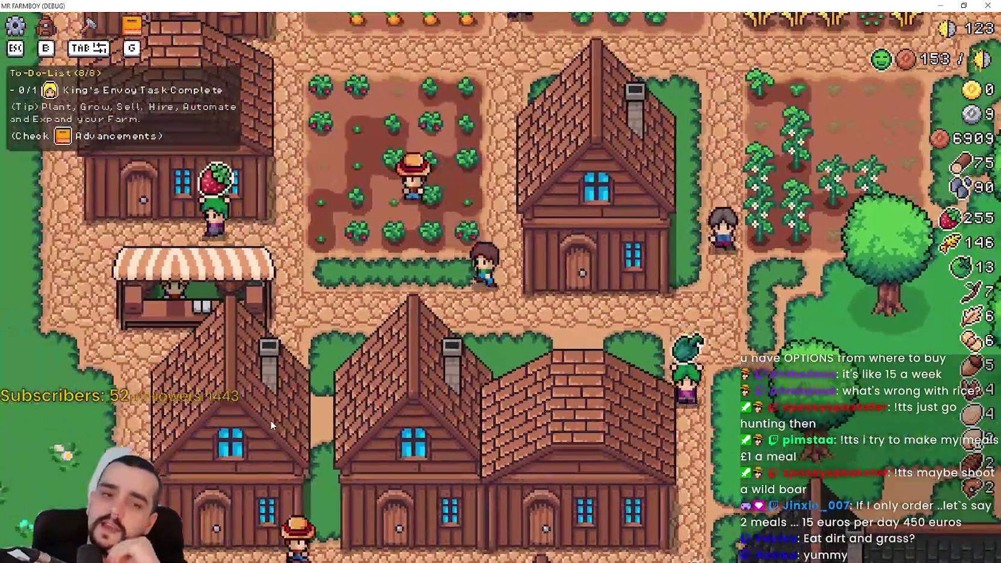
key(a)
key(w)
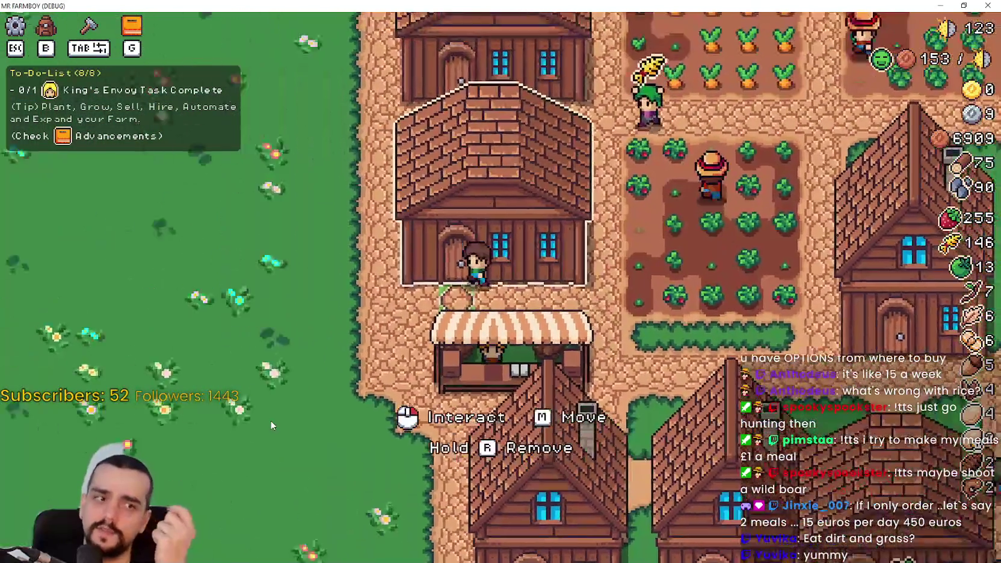
key(a)
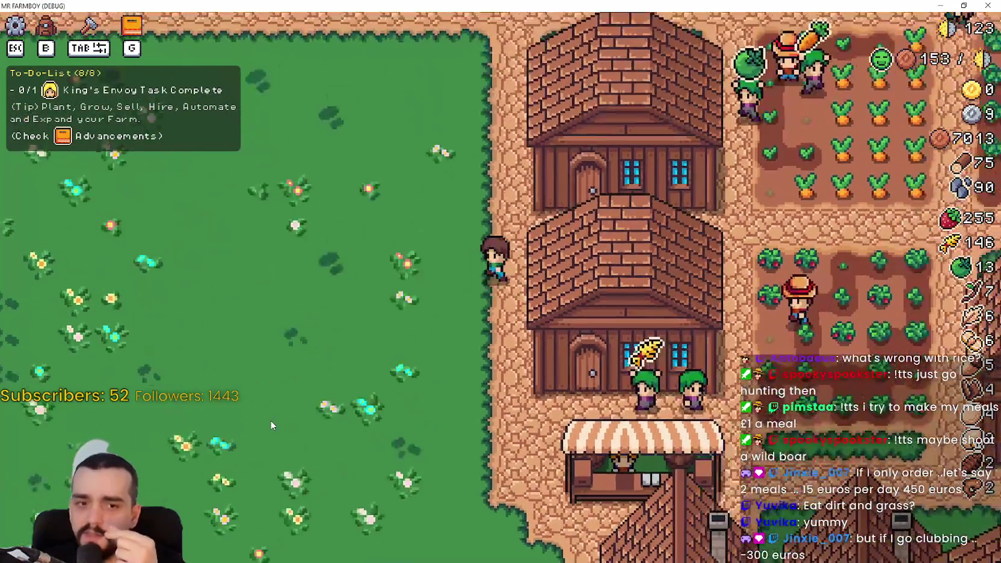
key(w)
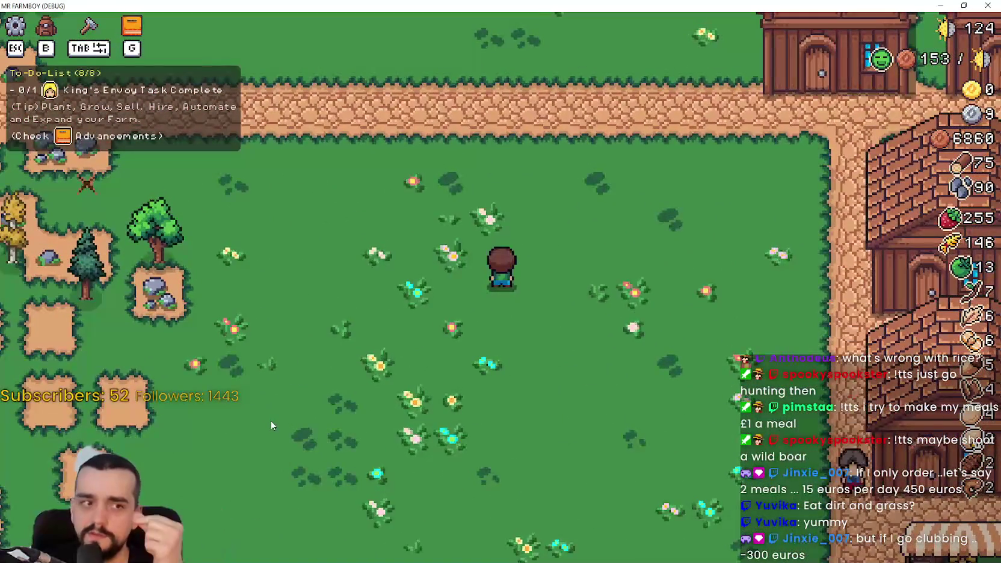
key(w)
key(d)
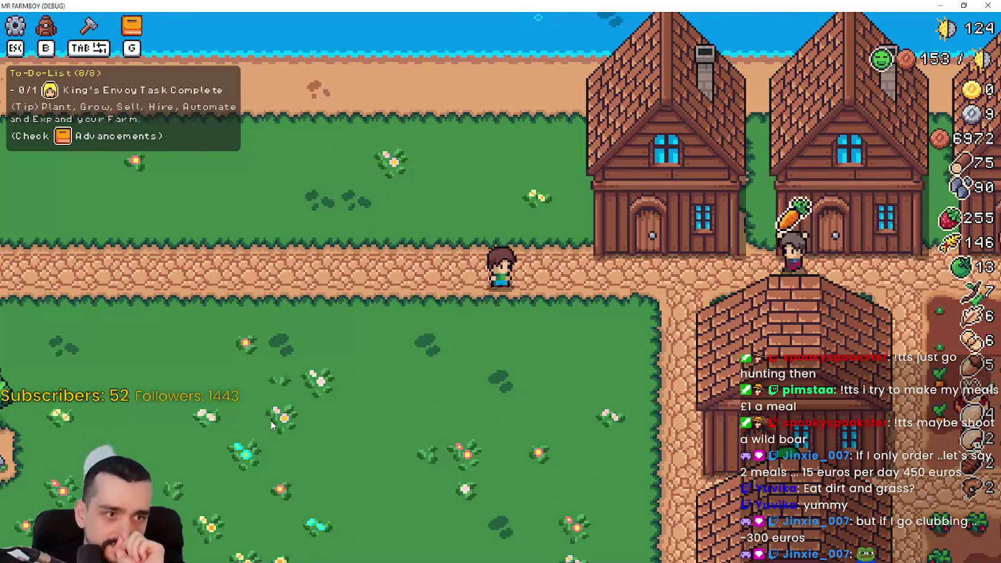
key(d)
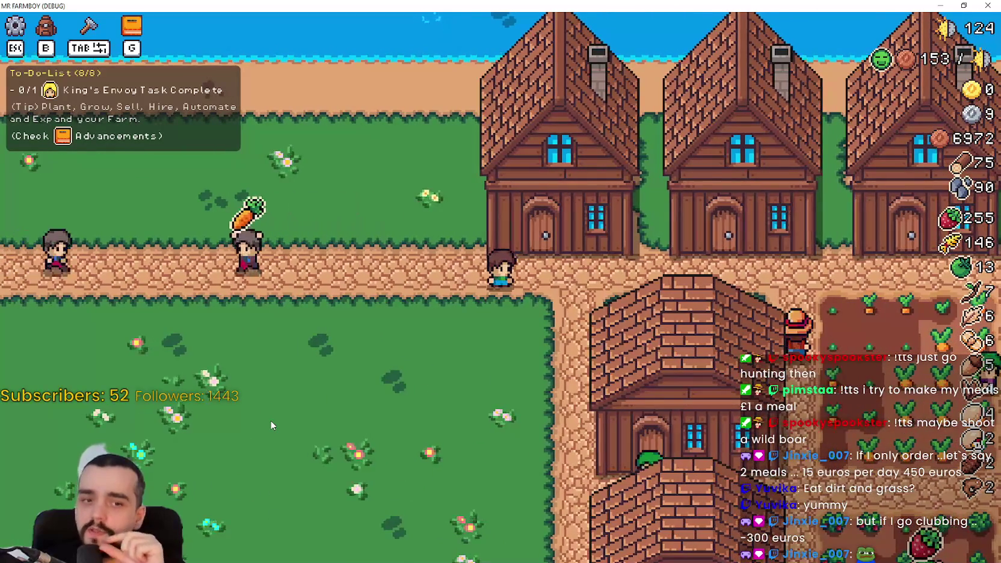
- Wander the farmer around the village path and the meadow above it
key(a)
key(s)
key(d)
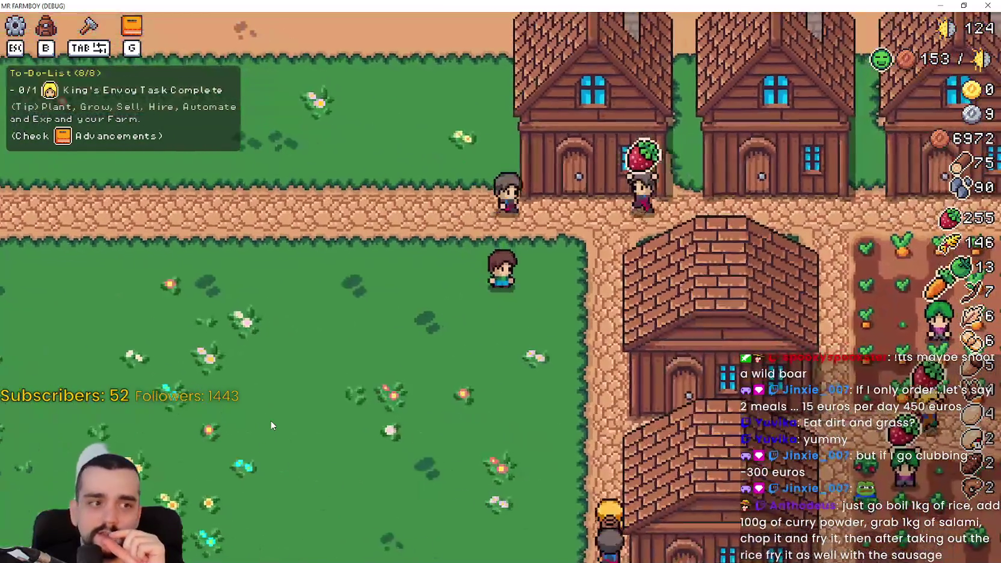
key(w)
key(a)
key(d)
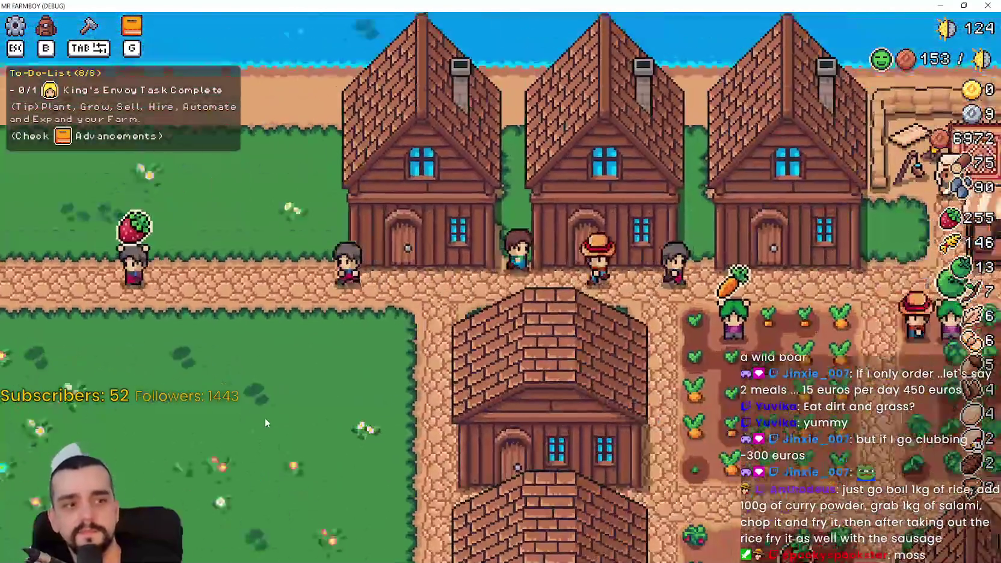
key(d)
key(a)
key(s)
key(d)
key(w)
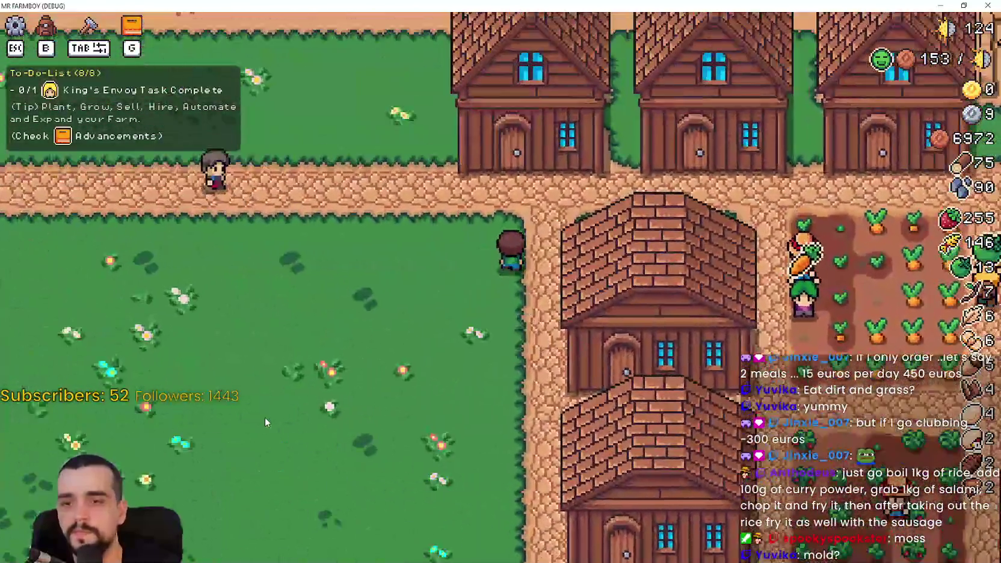
key(d)
key(s)
key(a)
key(w)
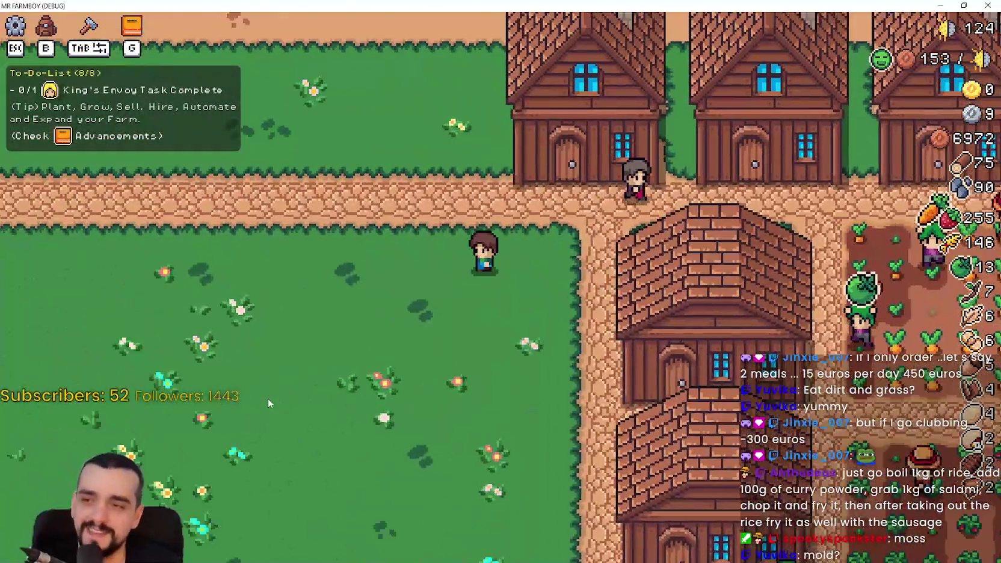
key(w)
key(a)
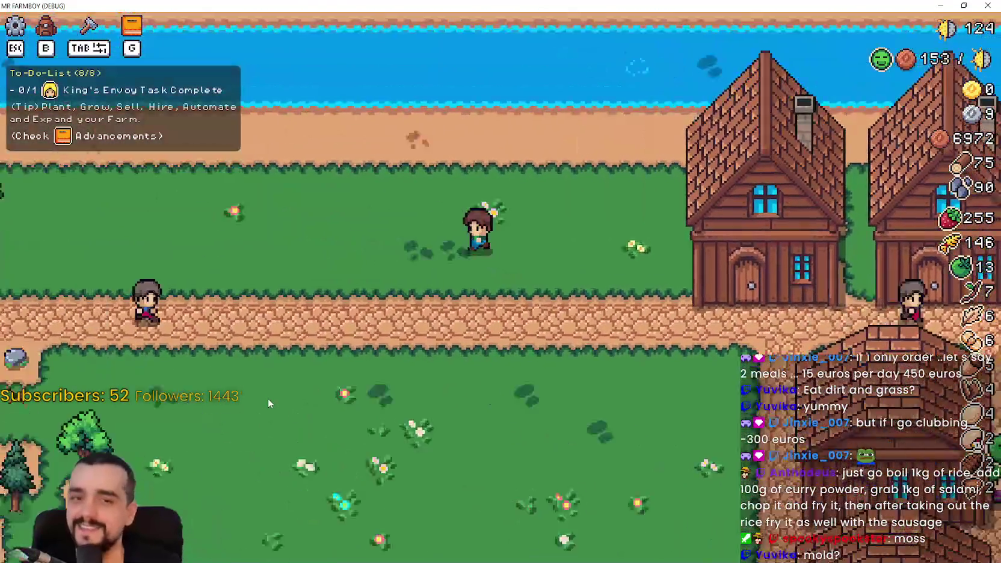
key(s)
key(d)
key(w)
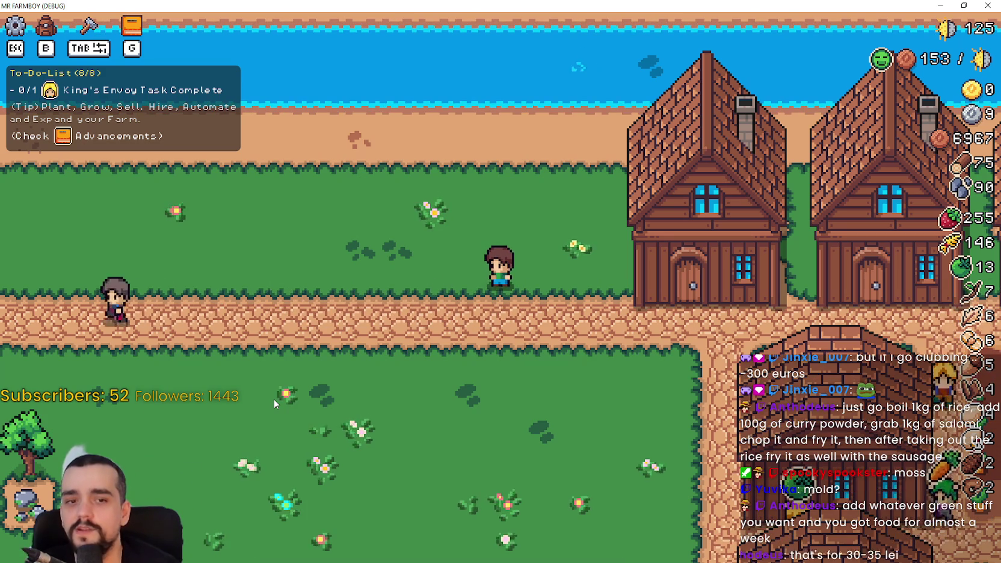
- Walk the farmer east past the houses, then west across the meadow
key(d)
key(s)
key(a)
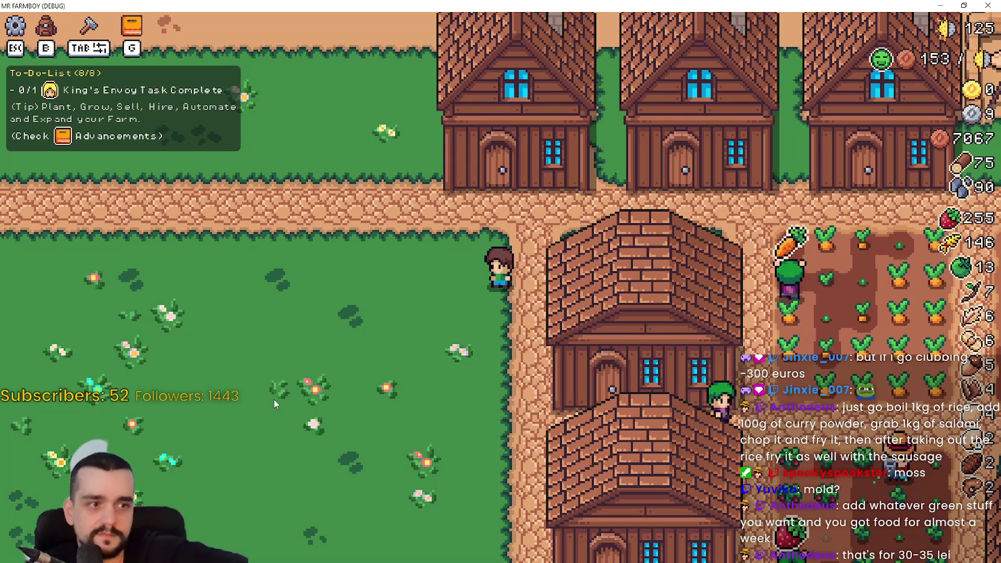
key(d)
key(a)
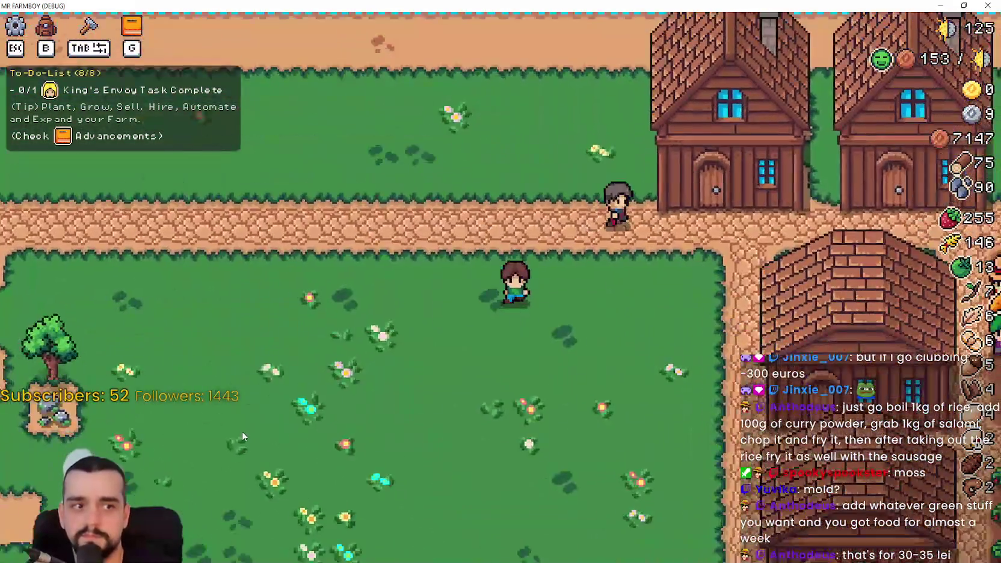
key(s)
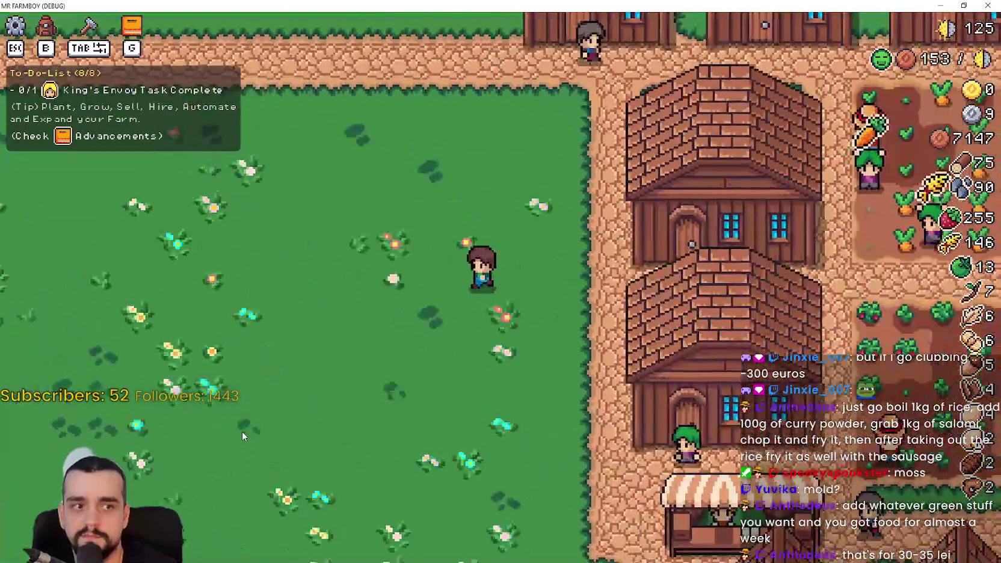
key(w)
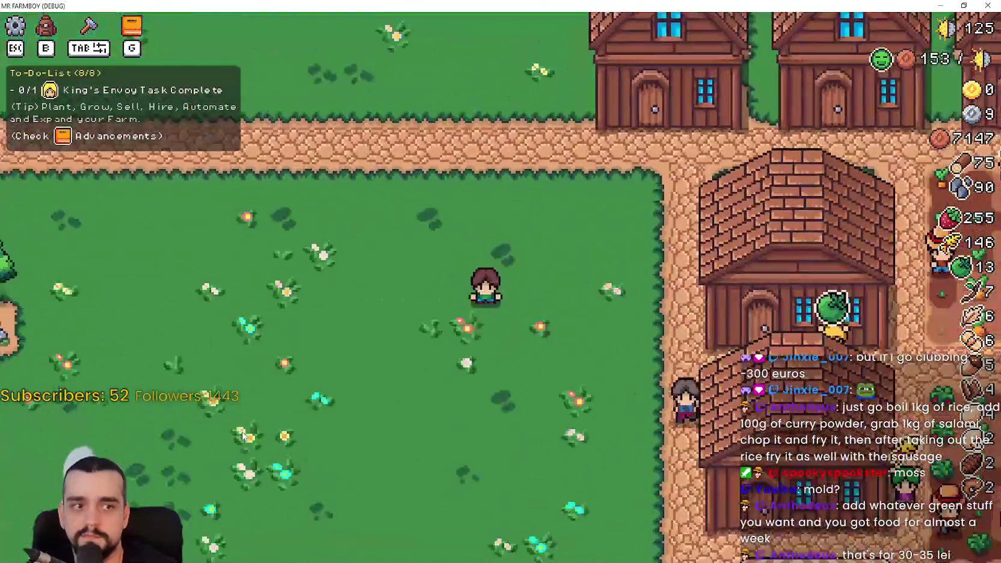
- Return to the village houses and open a house's hirable workers panel
key(a)
key(s)
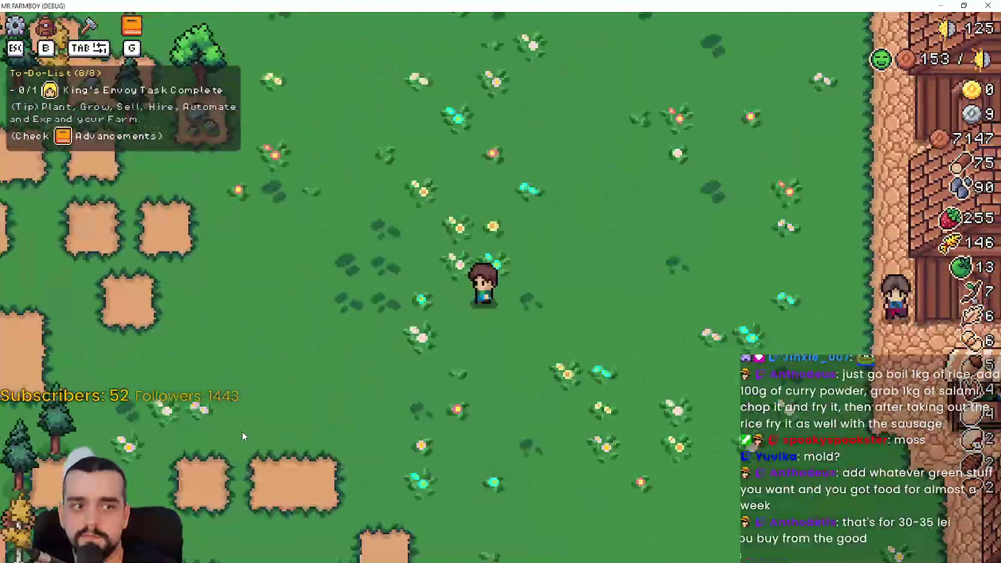
key(d)
key(w)
key(a)
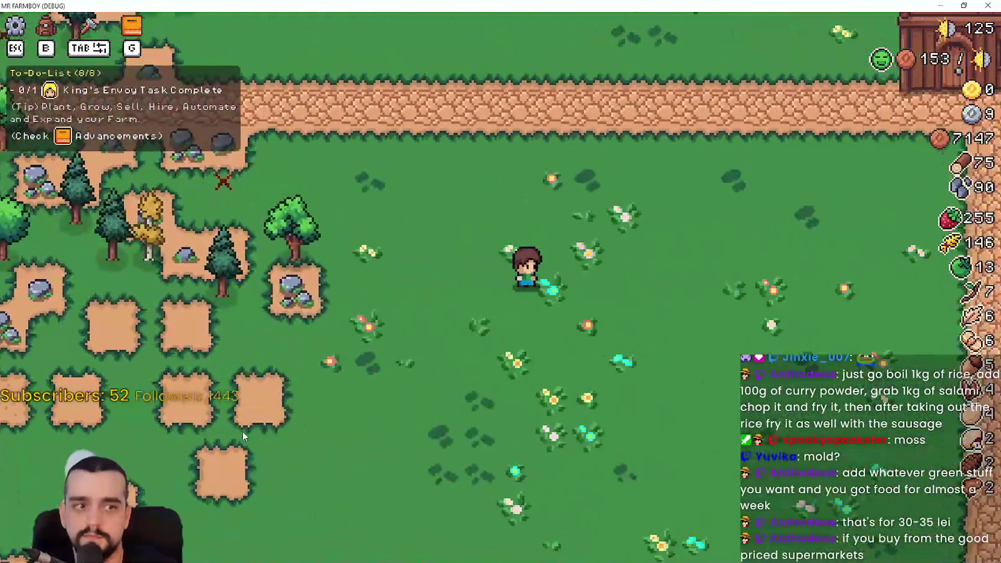
key(d)
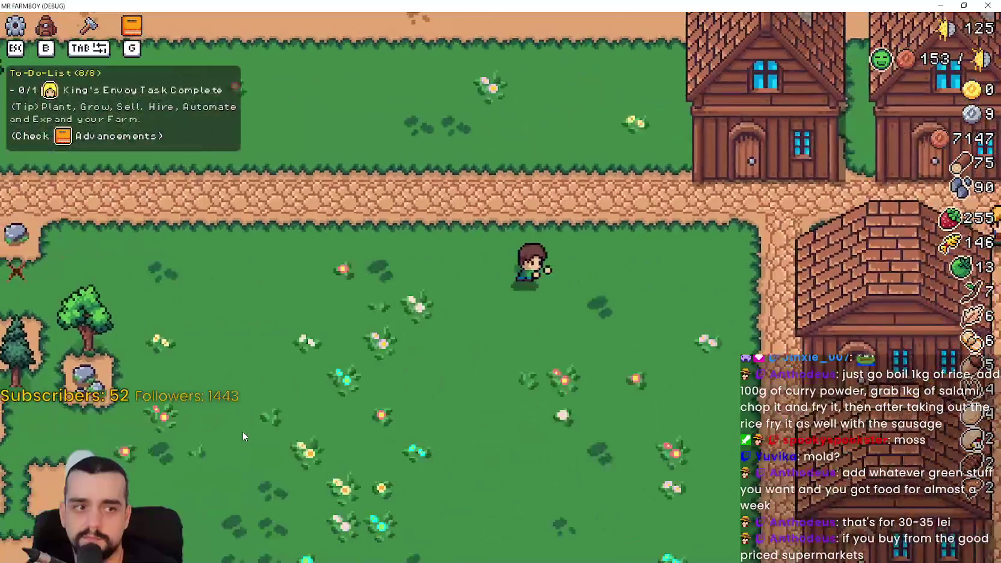
key(w)
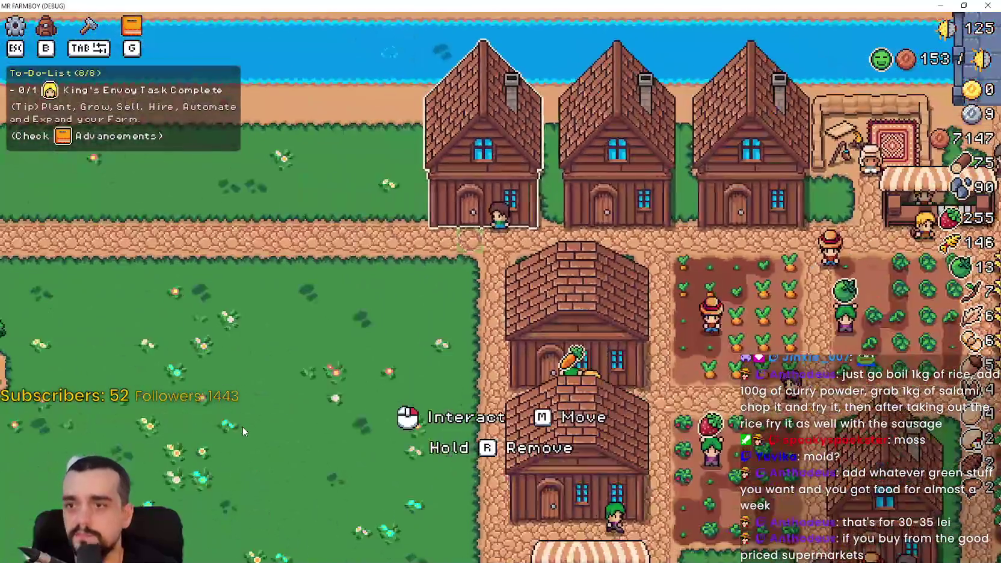
click(242, 426)
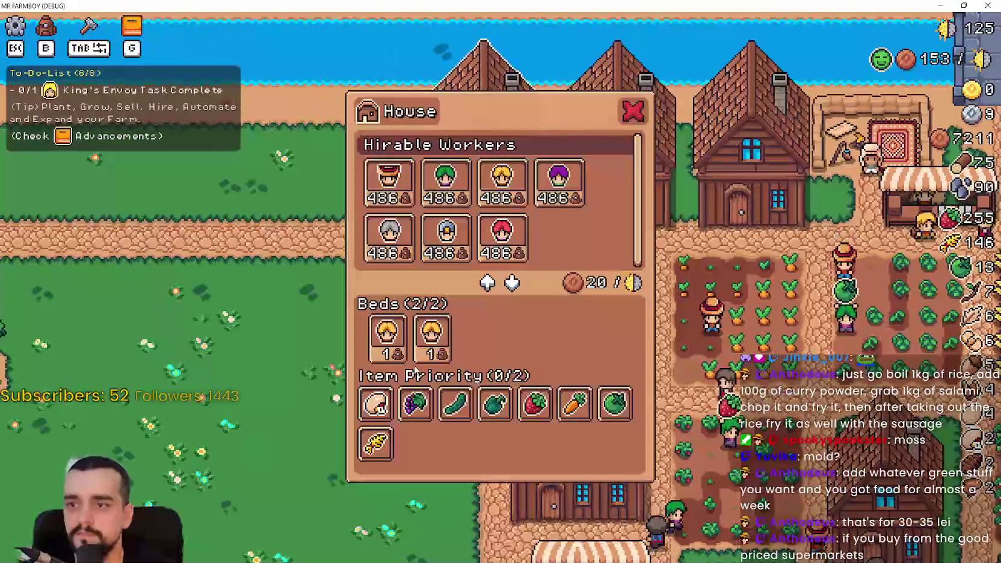
- Check the worker panels of two more houses, closing each in turn
key(d)
click(418, 360)
key(d)
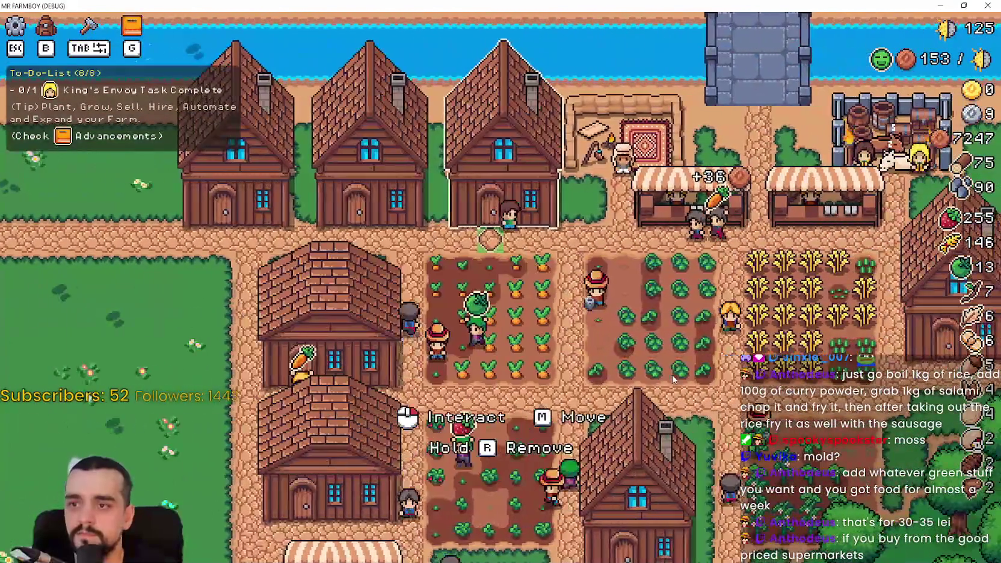
click(674, 377)
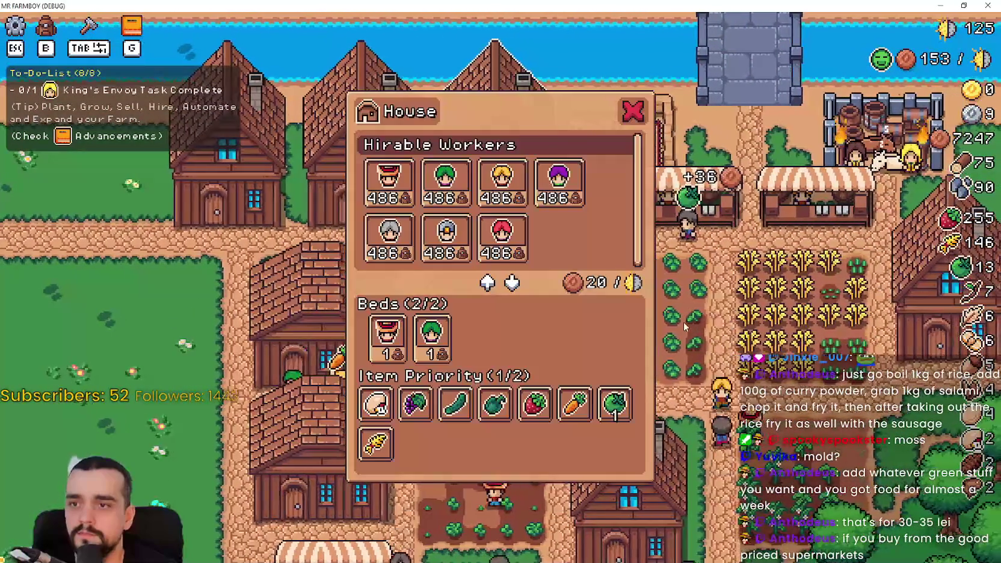
key(s)
- Walk south to the Player House, view its advancements, and close them
key(d)
key(s)
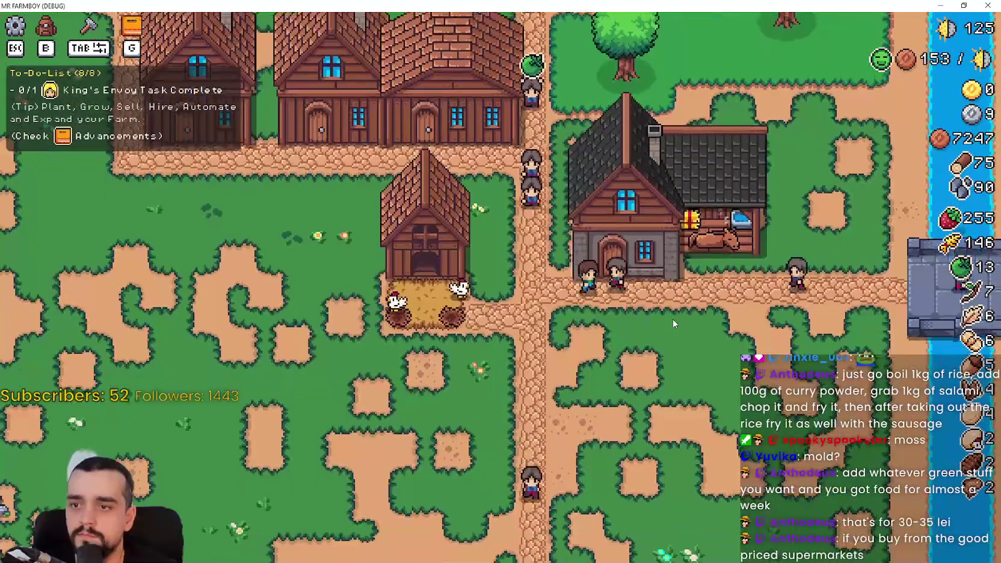
click(672, 319)
mouse_move(504, 340)
mouse_move(405, 235)
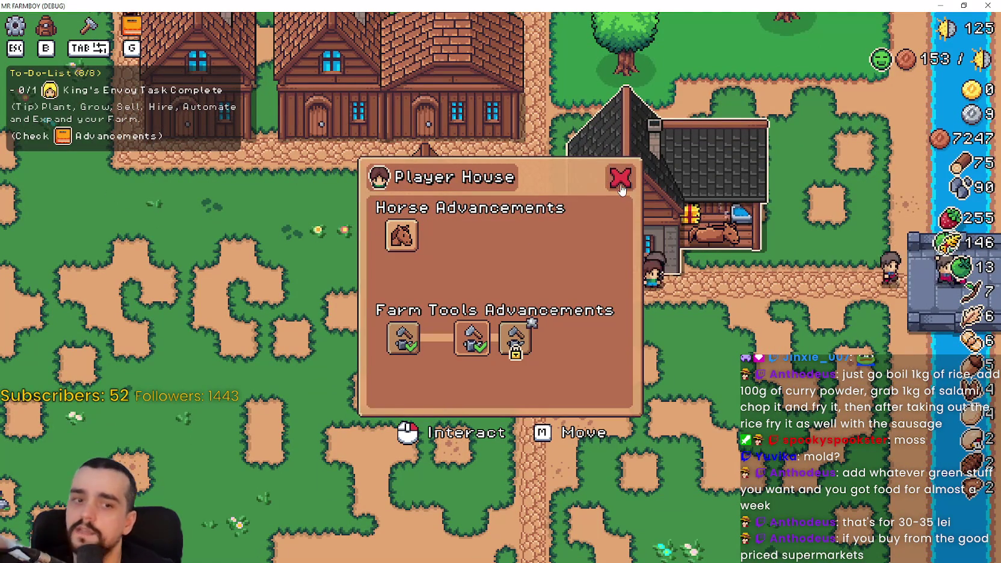
click(620, 179)
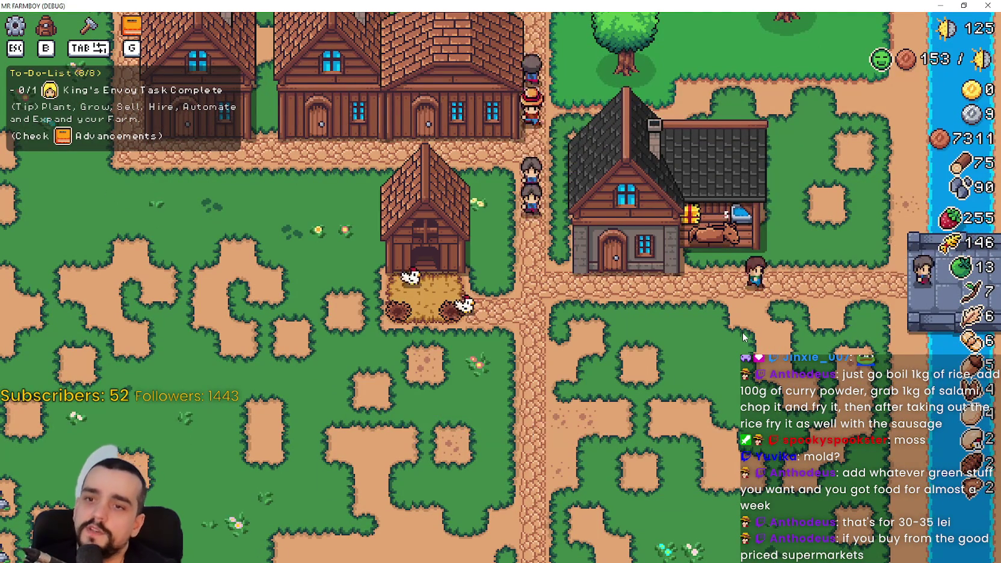
scroll(742, 332, down, 2)
scroll(681, 254, up, 4)
- Walk the farmer through the village and crop plots up to a house, then into the carrot plot
scroll(680, 268, down, 2)
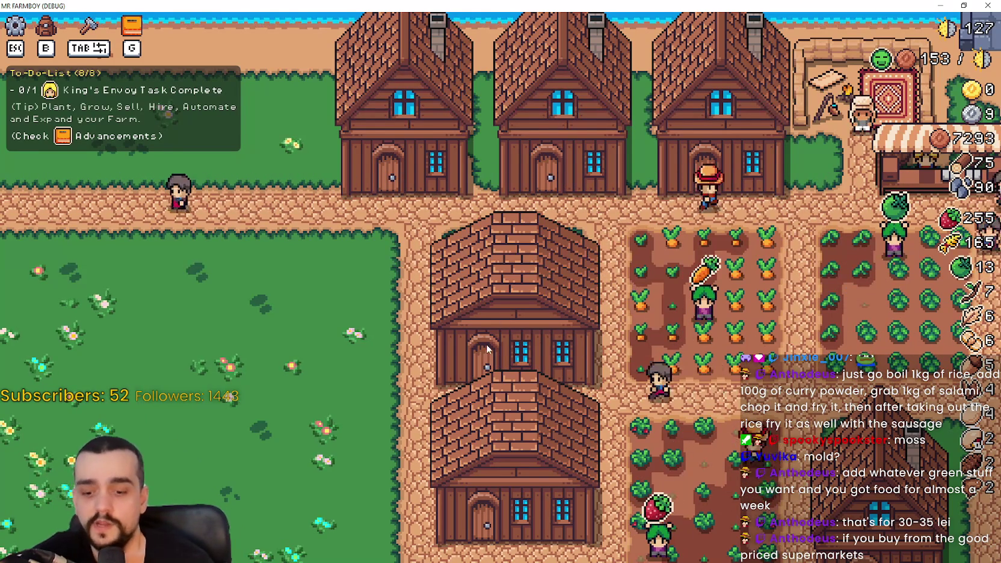
key(d)
key(s)
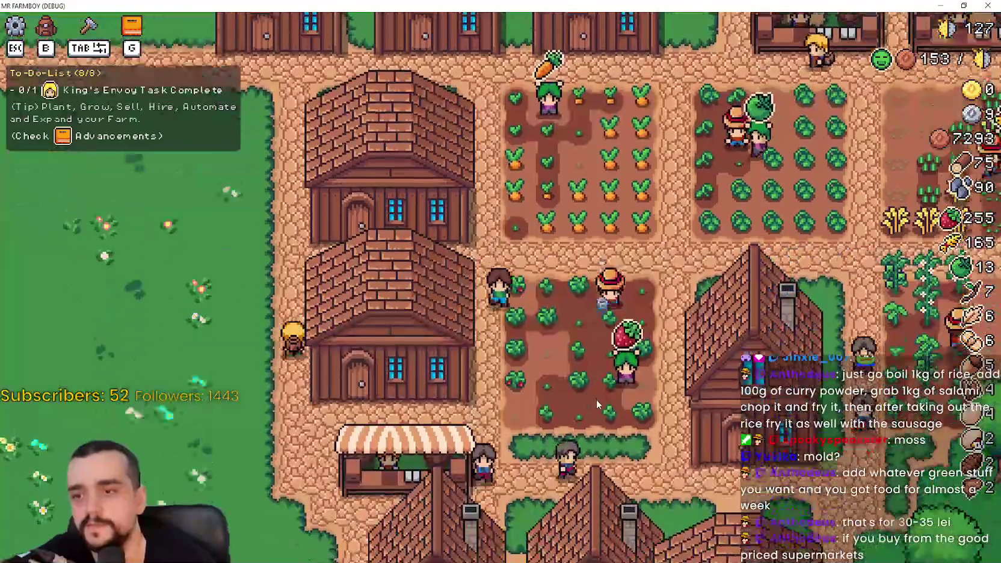
mouse_move(596, 399)
mouse_down()
mouse_move(577, 325)
mouse_move(581, 269)
mouse_move(579, 370)
mouse_up()
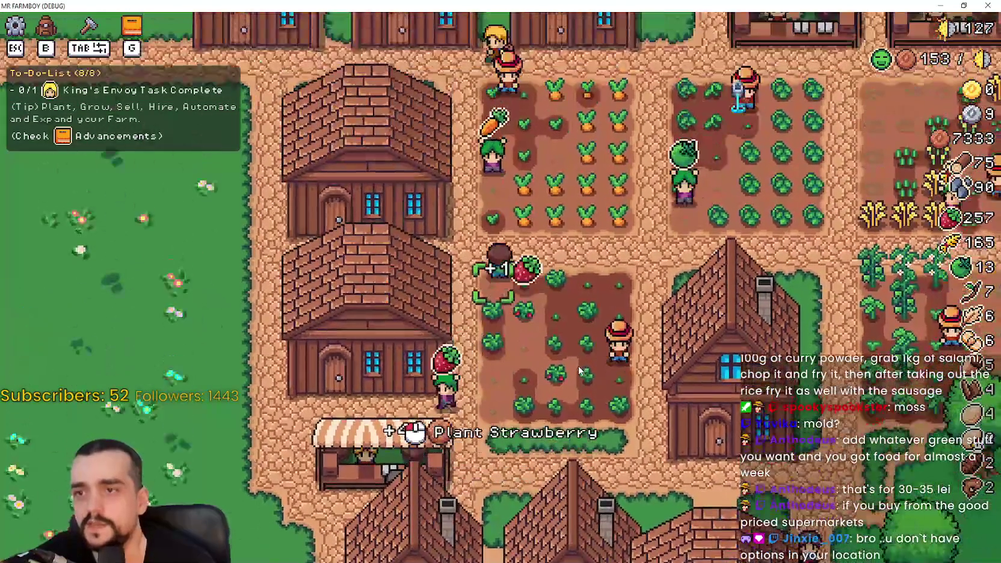
key(w)
key(a)
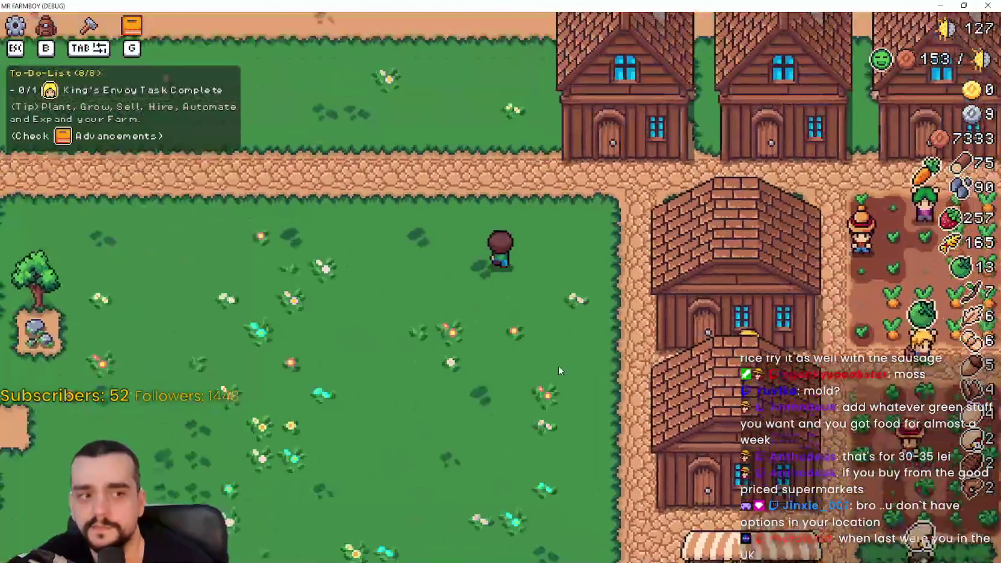
key(w)
key(d)
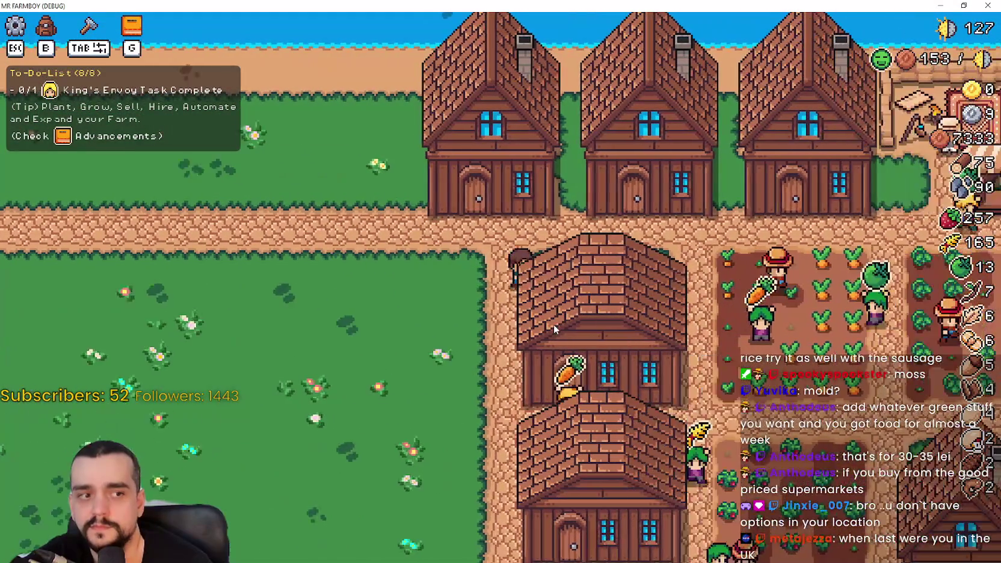
key(d)
key(a)
key(w)
key(s)
key(d)
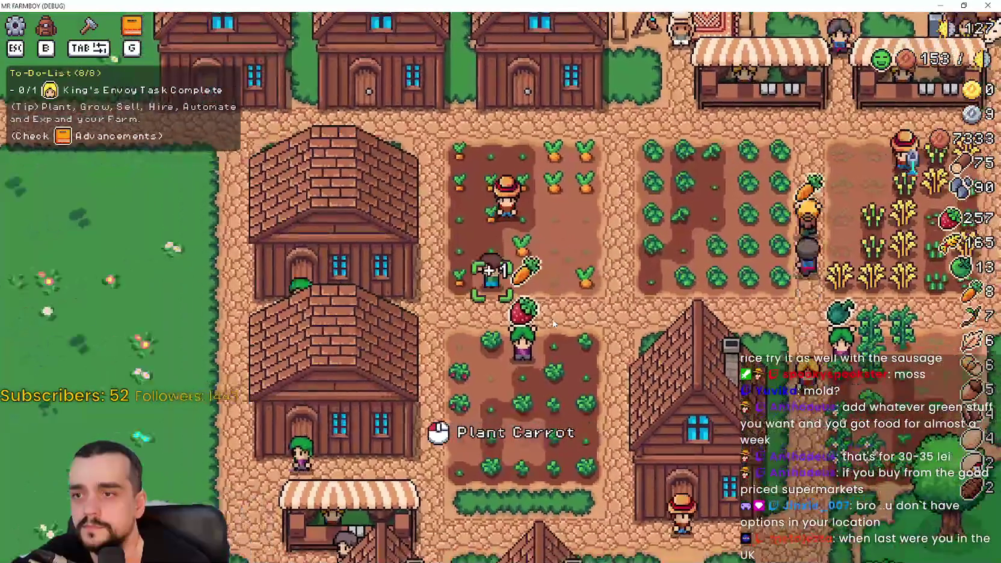
- Walk past the market and cabbage field, west toward the trees, and back into the carrot plot
key(w)
key(d)
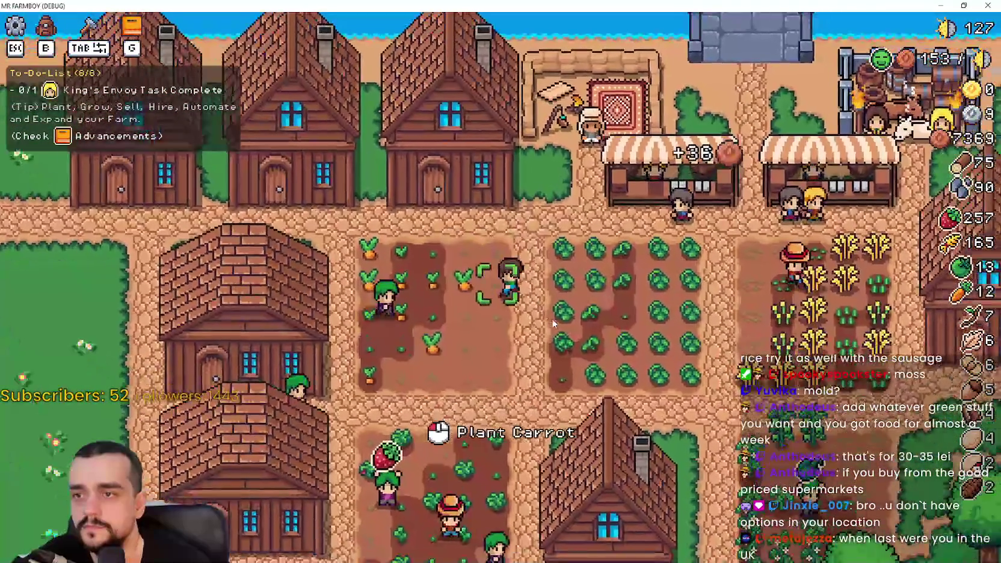
key(s)
key(d)
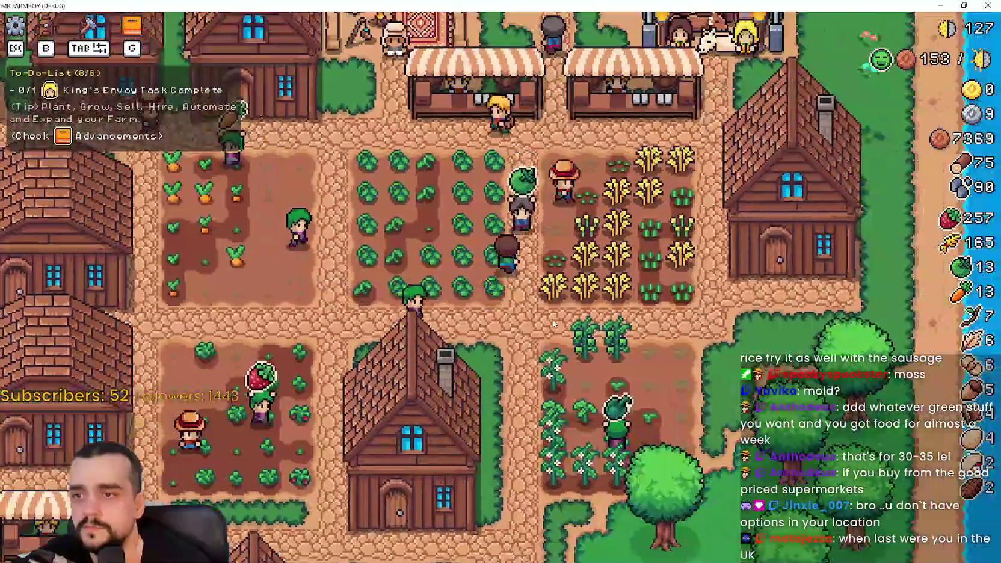
key(a)
key(a)
key(w)
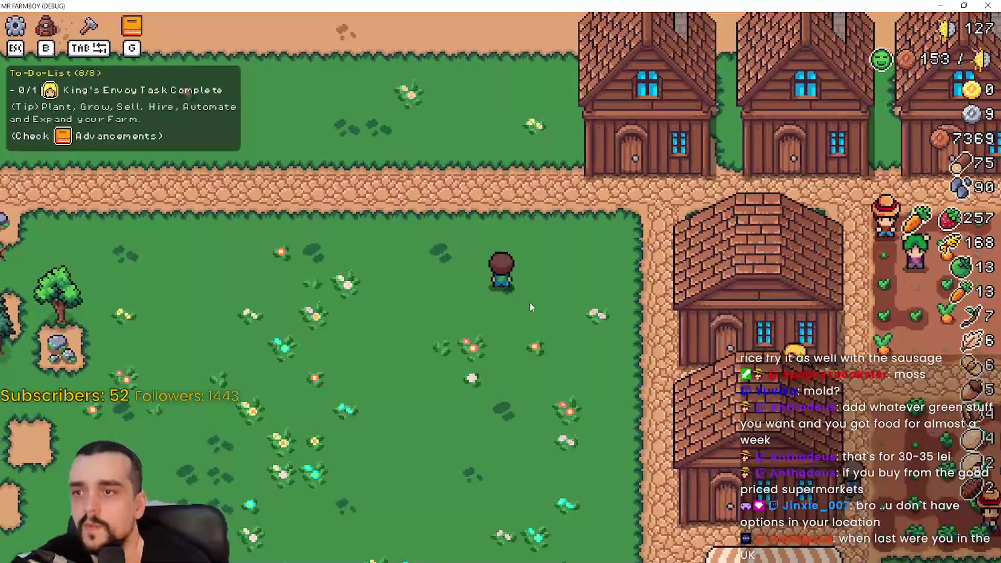
key(a)
key(a)
key(s)
key(w)
key(w)
key(d)
key(d)
key(s)
key(d)
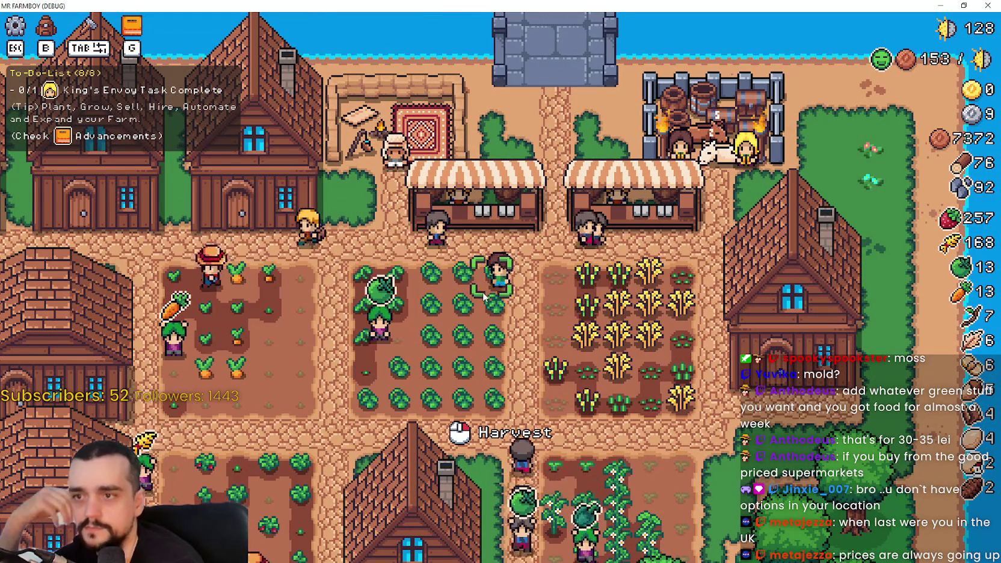
- Harvest green tomatoes heading south, then walk back north and east toward the market stalls
key(s)
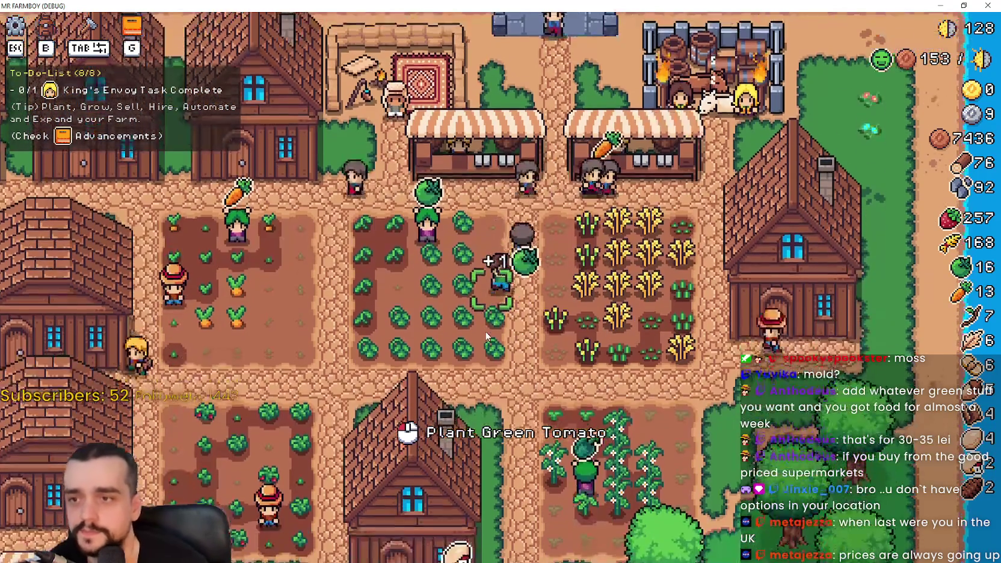
key(s)
key(a)
key(a)
key(w)
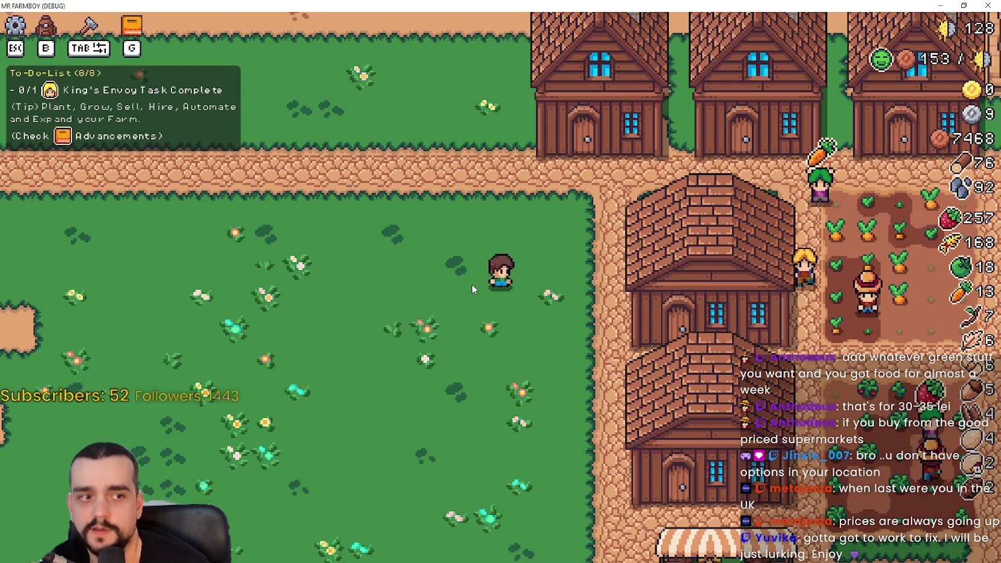
key(d)
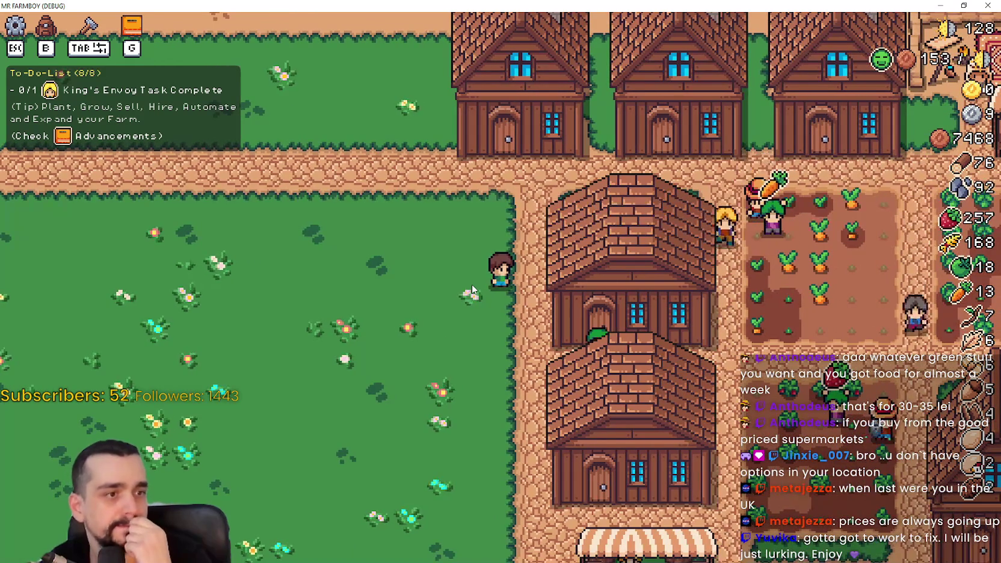
key(w)
key(d)
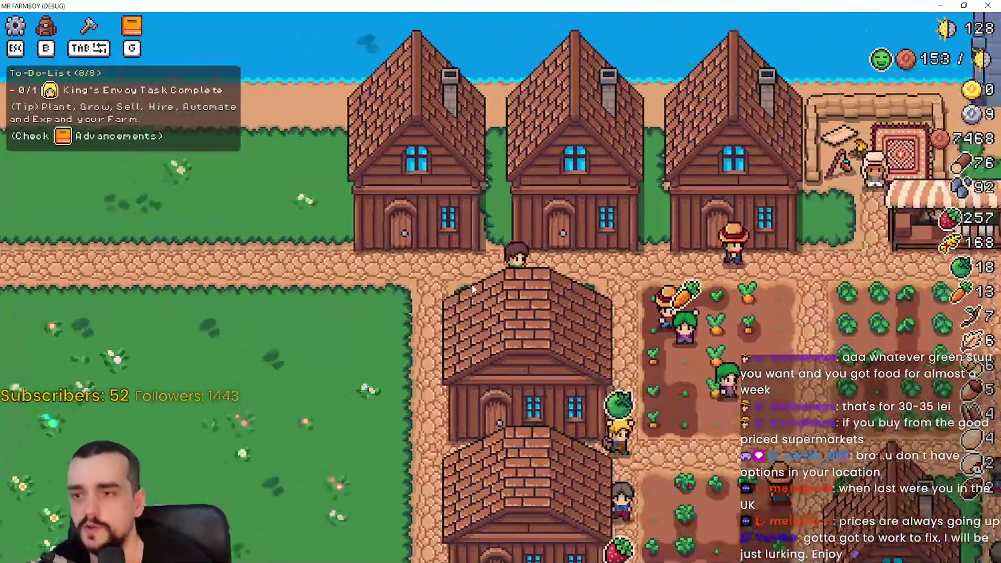
key(d)
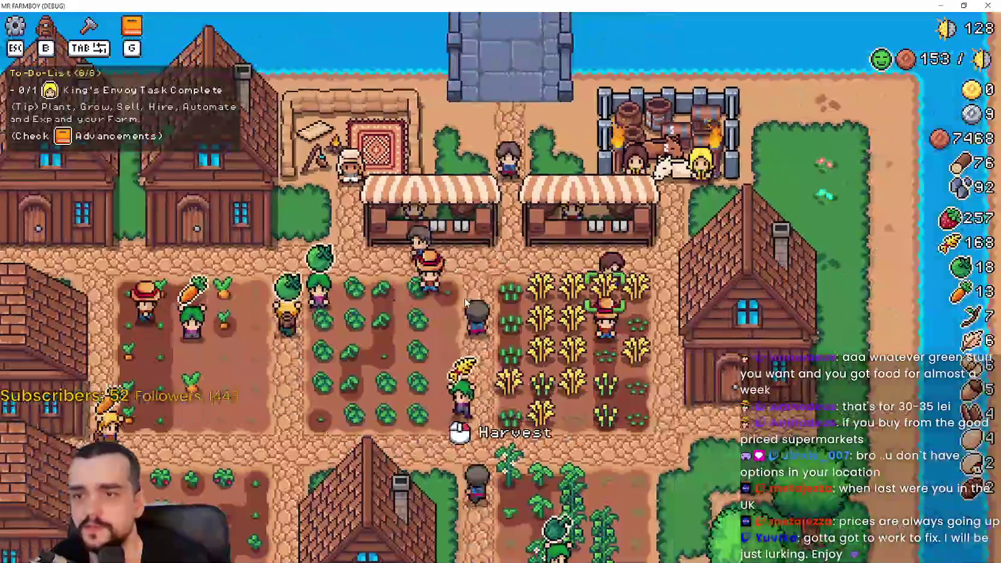
- Open the market stall and put 100 strawberries up for sale
key(w)
key(e)
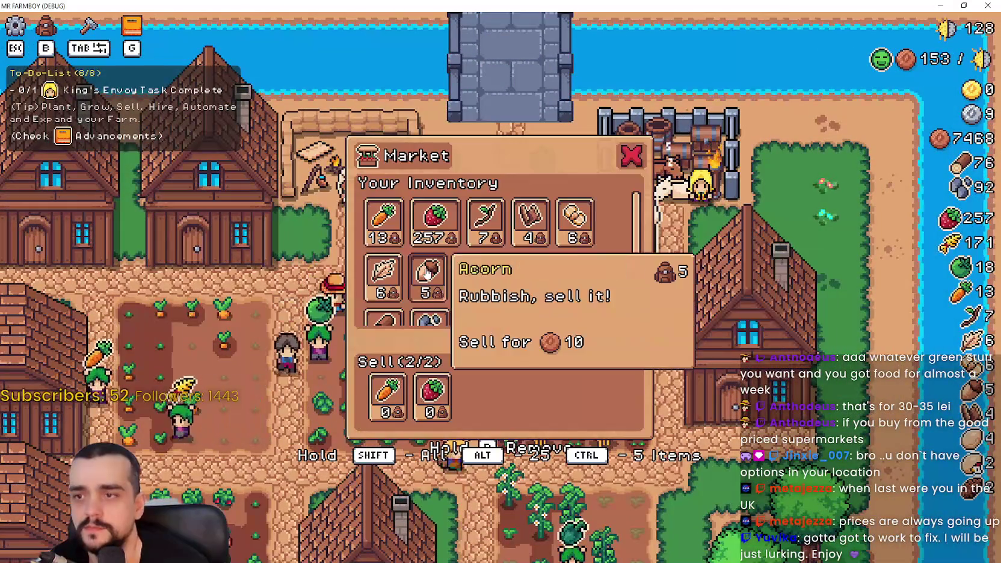
scroll(436, 241, up, 1)
click(424, 223)
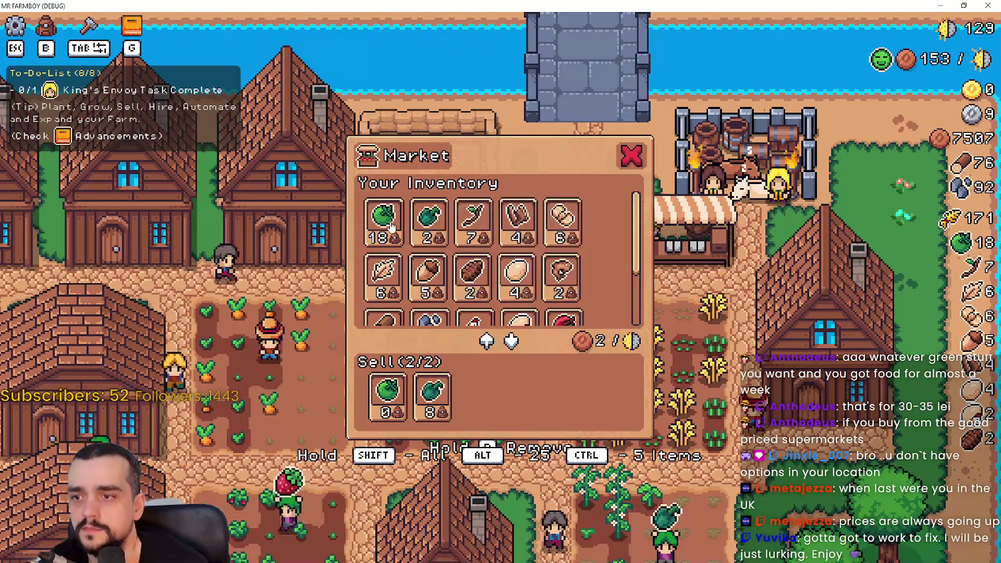
key(Escape)
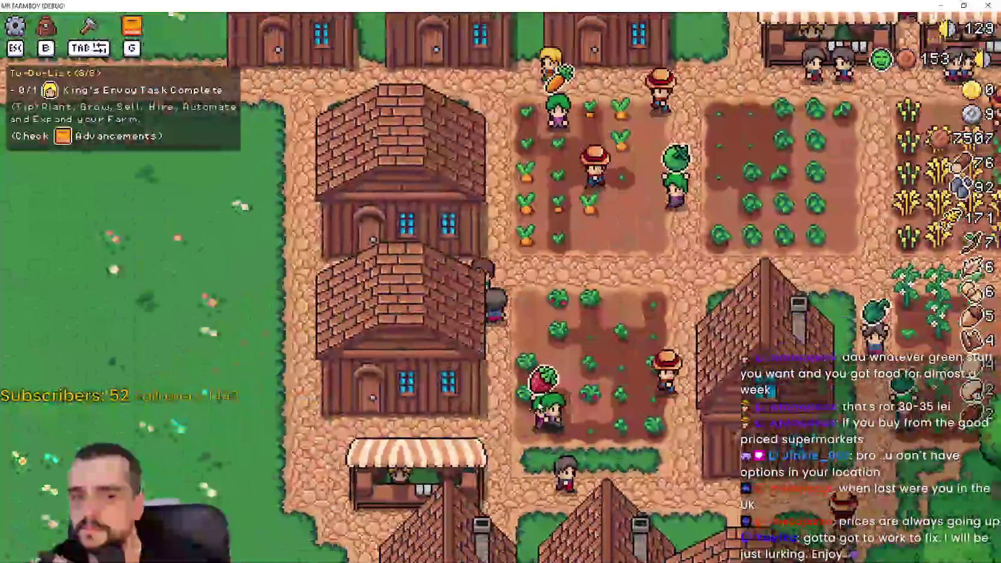
- Check the stock in both Warehouses
click(420, 457)
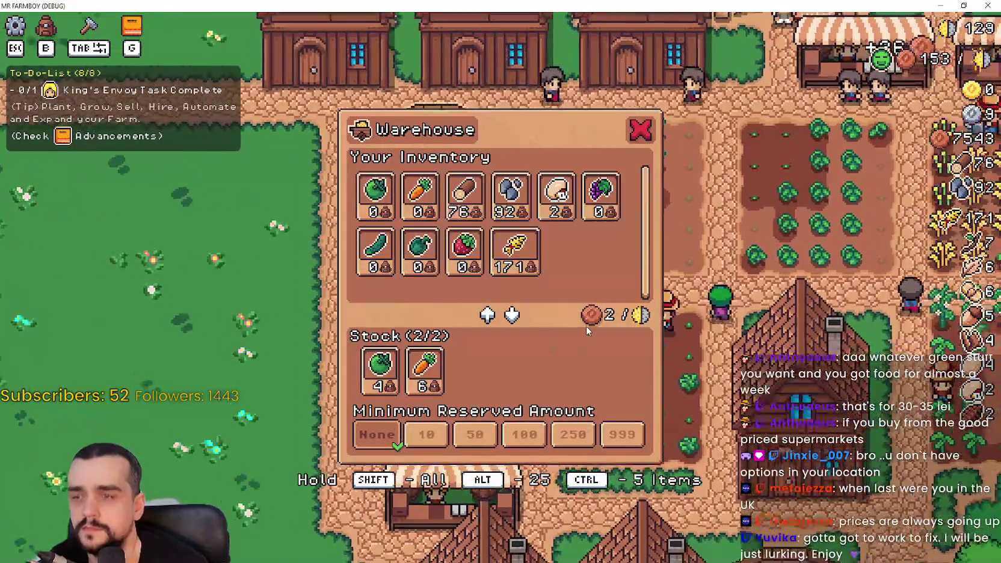
key(Escape)
click(585, 324)
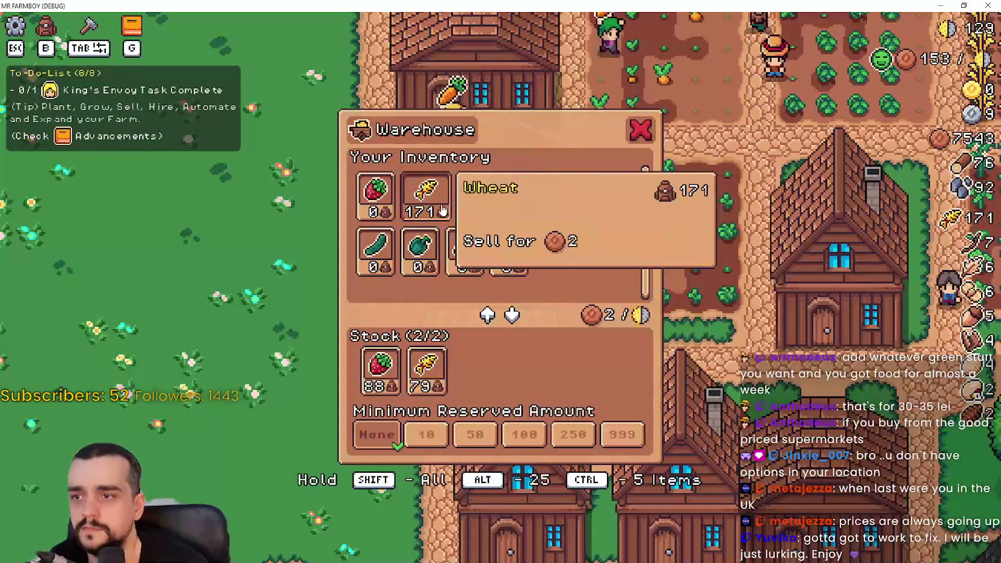
key(Escape)
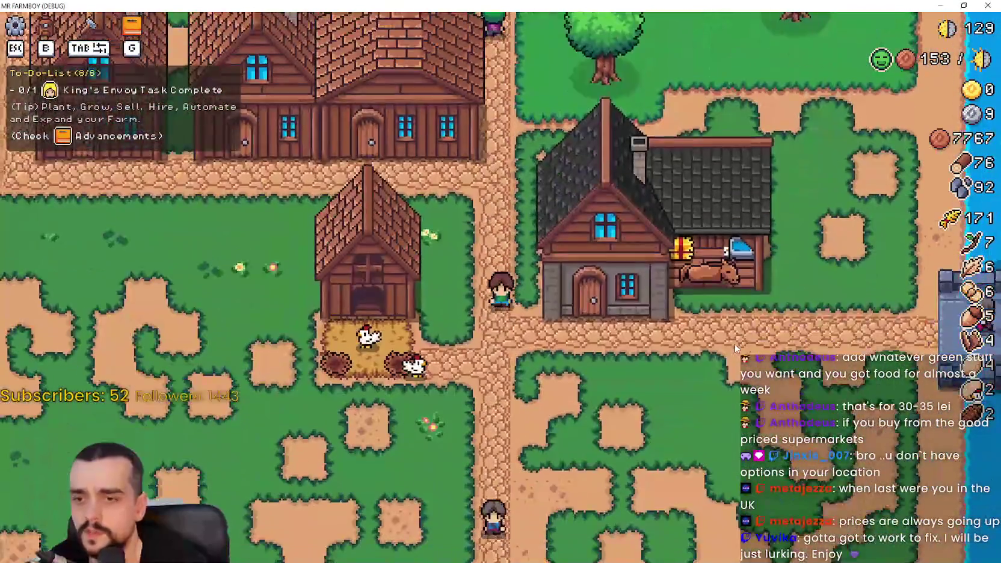
- Review the Player House advancements and the King's Envoy delivery request
click(735, 348)
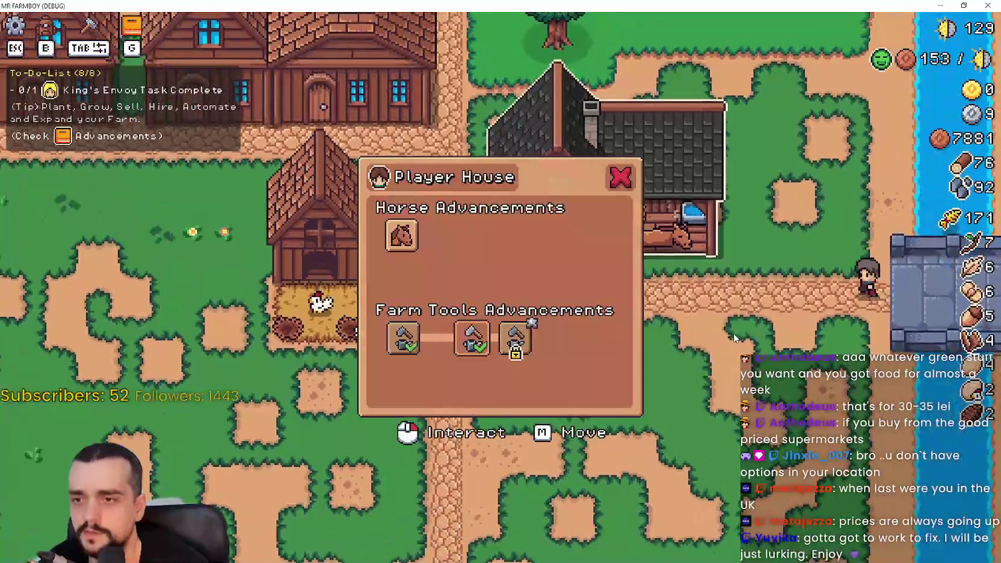
mouse_move(505, 343)
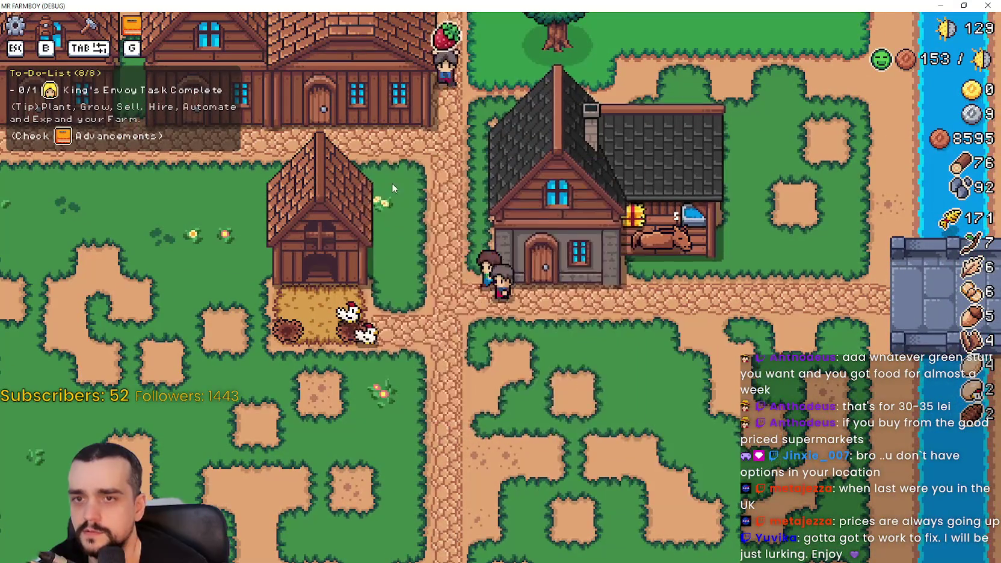
key(Escape)
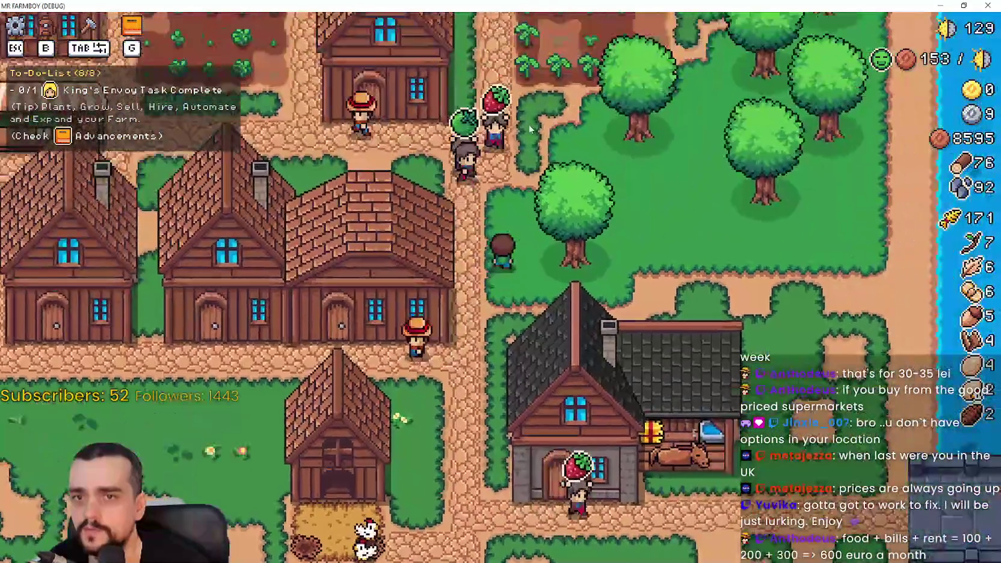
scroll(537, 299, down, 3)
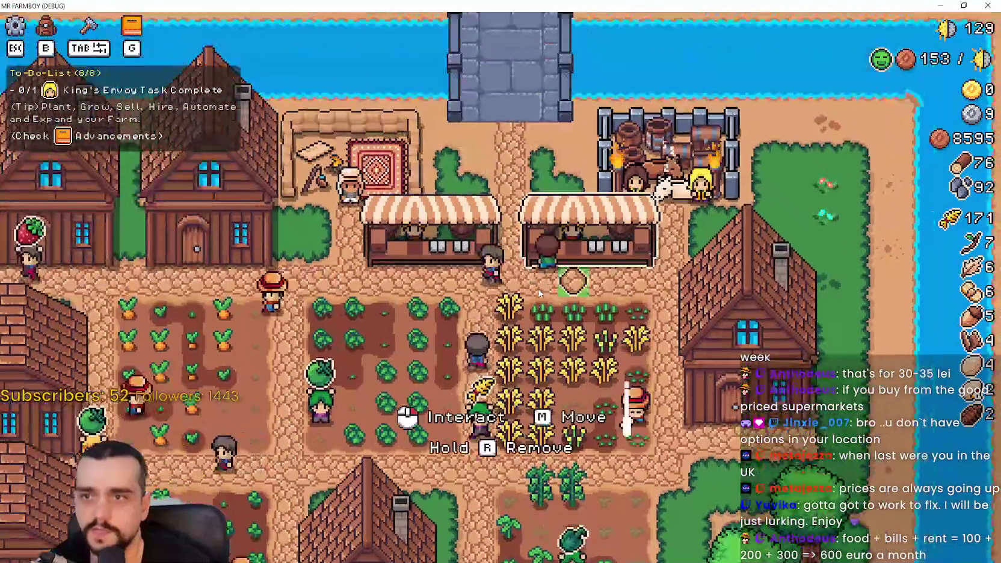
click(696, 294)
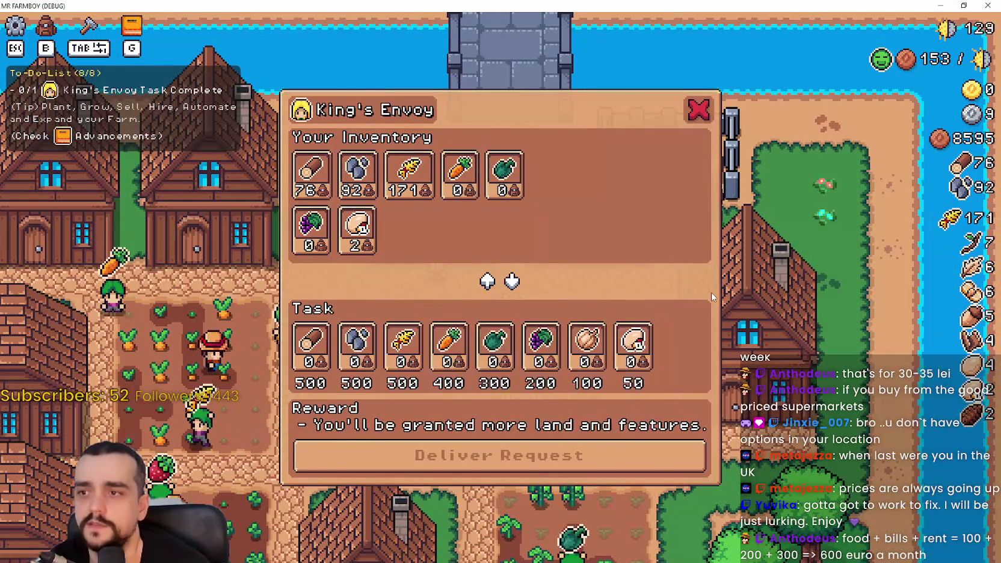
key(Escape)
- Toggle the Advancements panel open and shut, then restore the game to a smaller window
key(g)
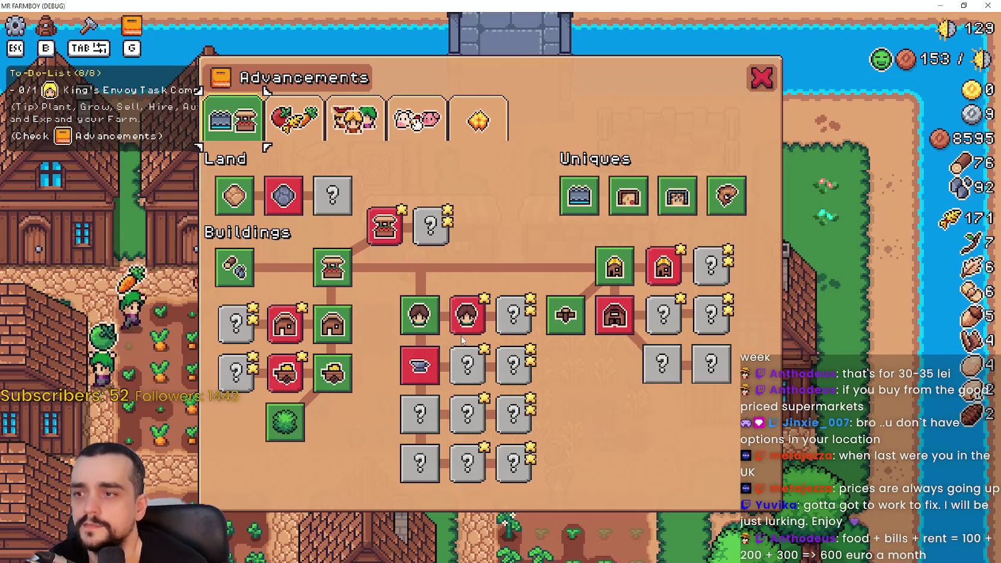
key(g)
key(g)
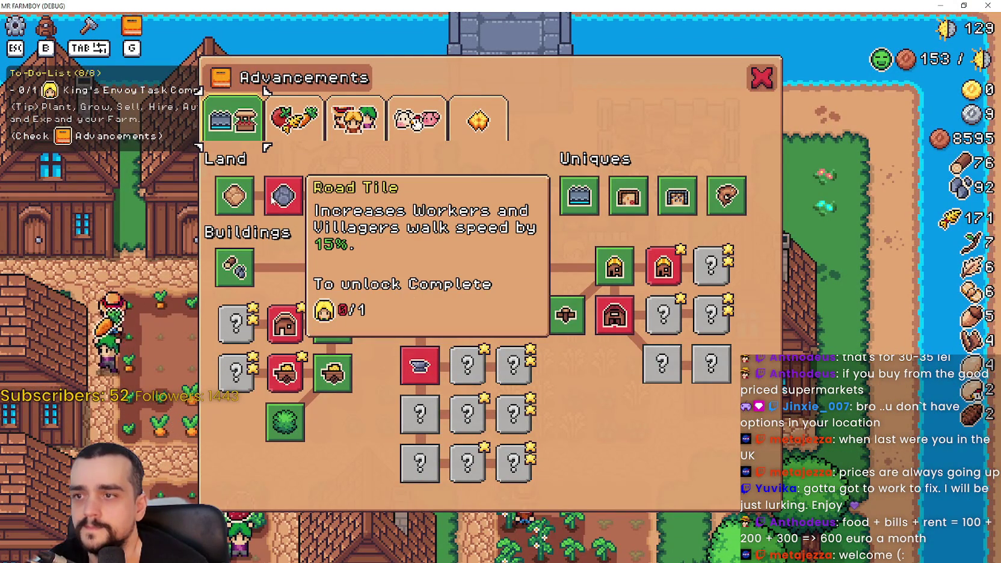
key(g)
click(963, 5)
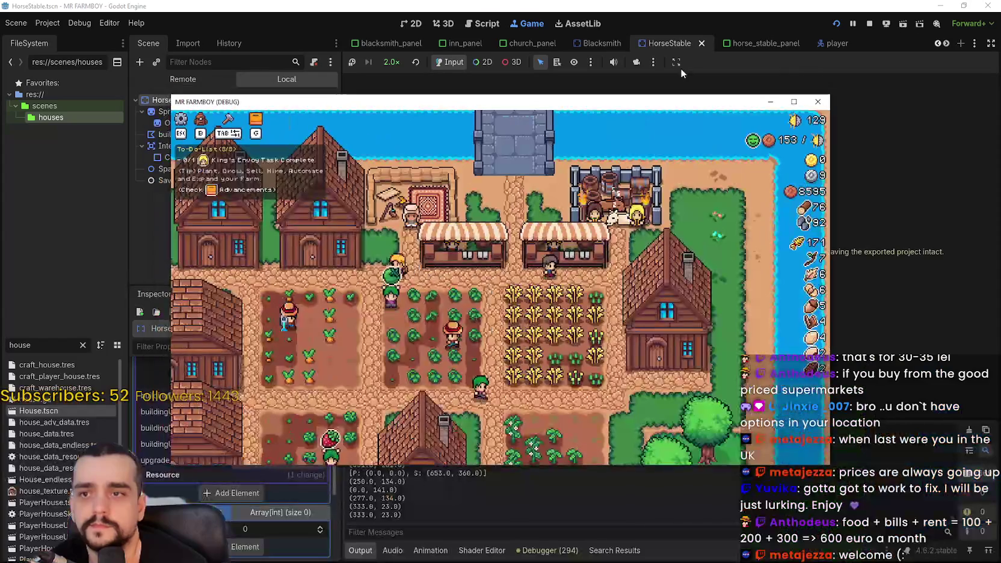
- Pause the game and select GameManager in the Remote scene tree
key(Escape)
key(alt+F4)
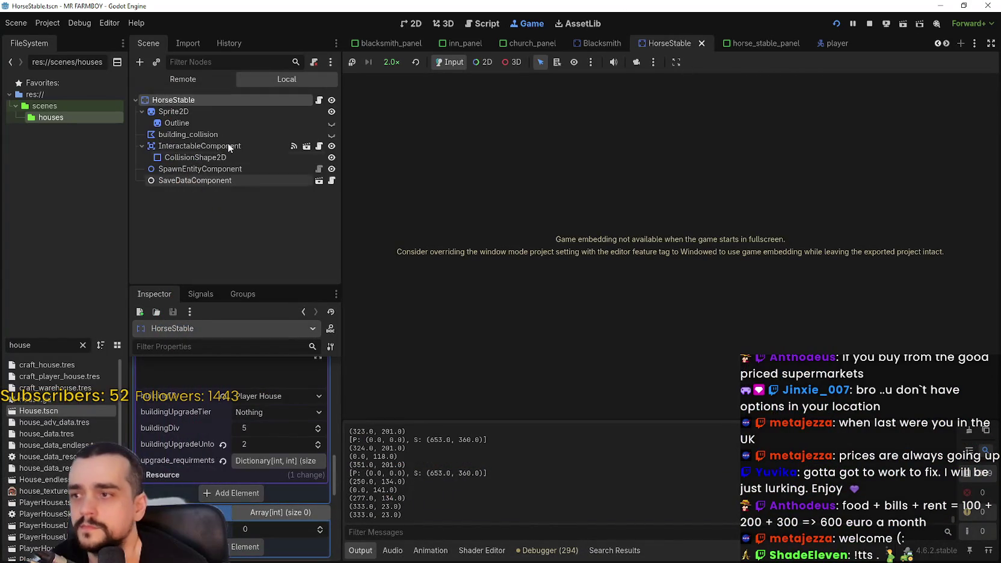
click(194, 81)
scroll(191, 214, down, 1)
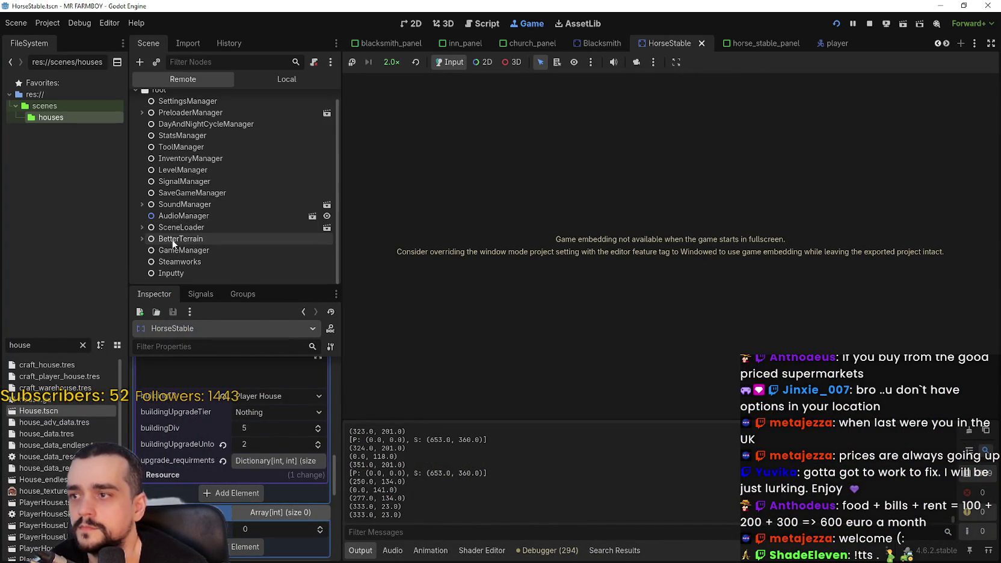
click(178, 252)
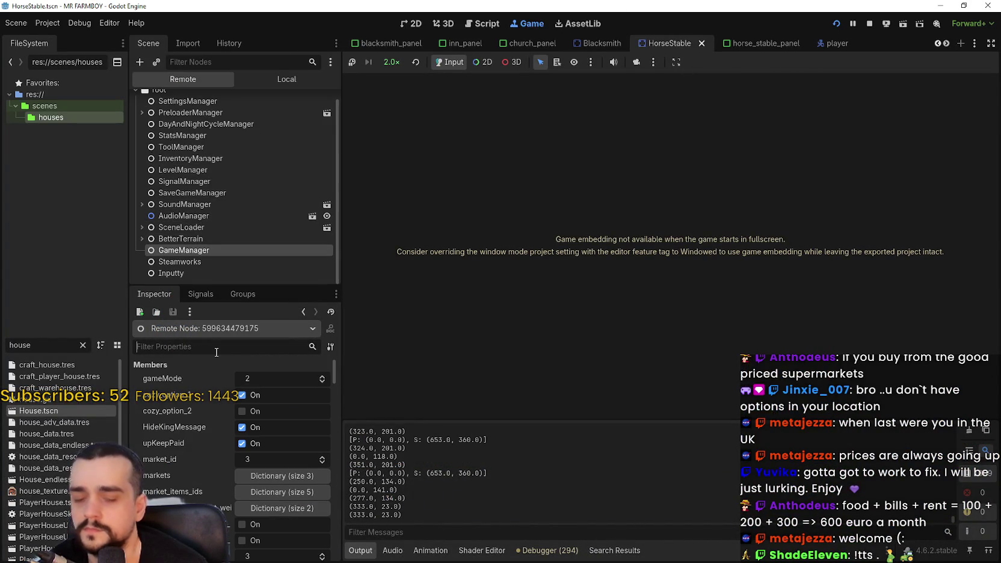
text(r)
- Filter the Inspector by 'kin', examine king_requests and king_request, save, and return to Local
key(BackSpace)
text(kin)
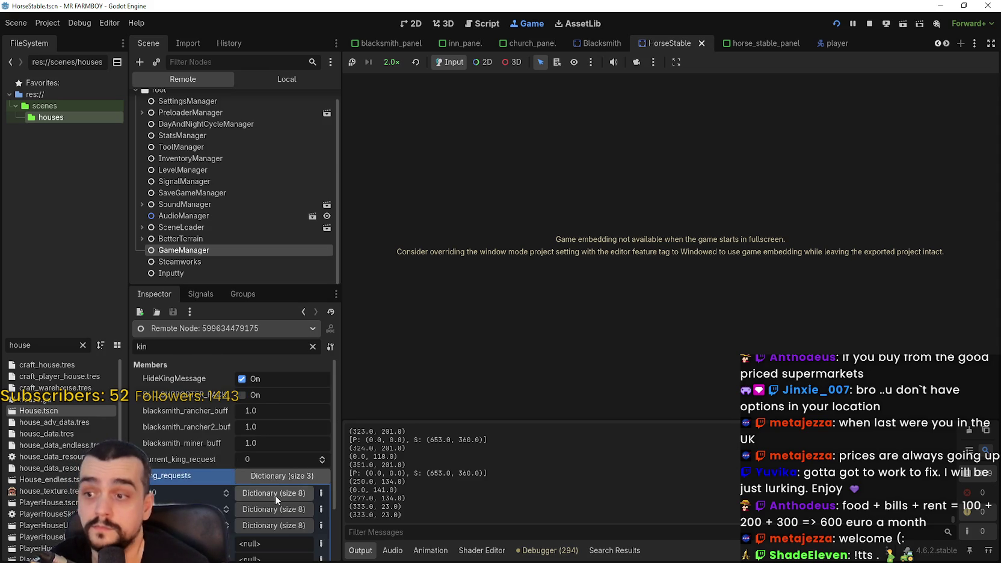
scroll(276, 498, down, 2)
click(265, 427)
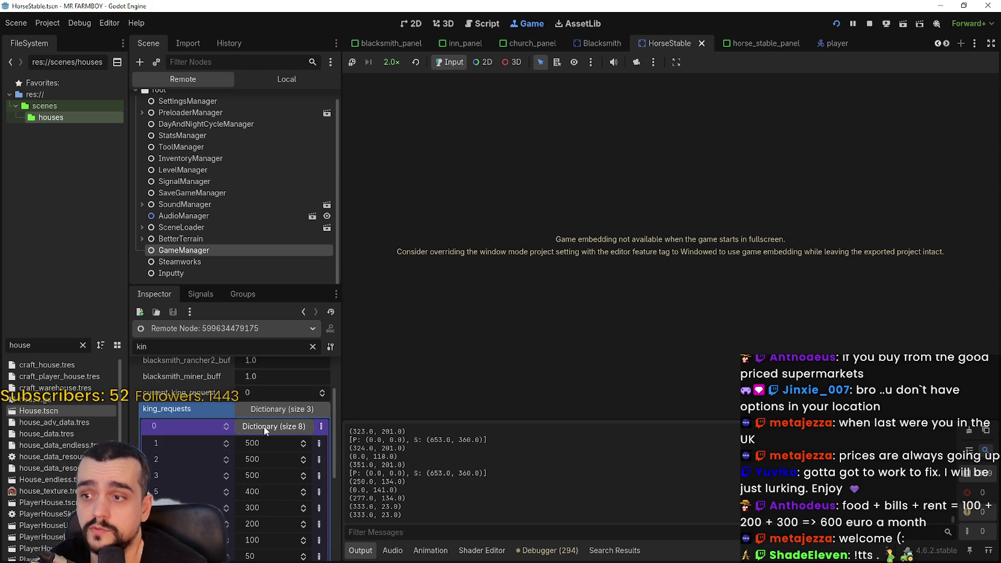
click(256, 412)
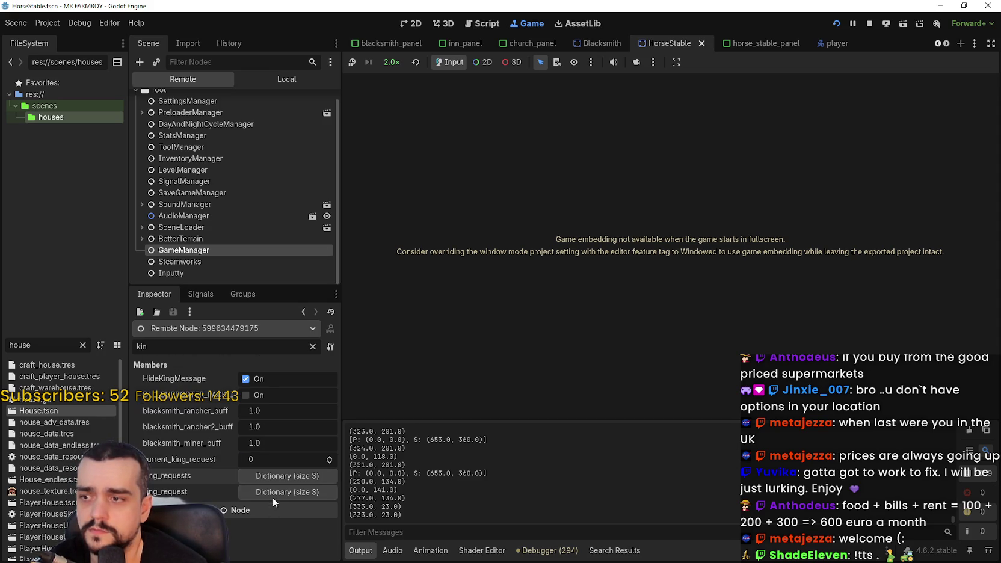
scroll(276, 492, down, 2)
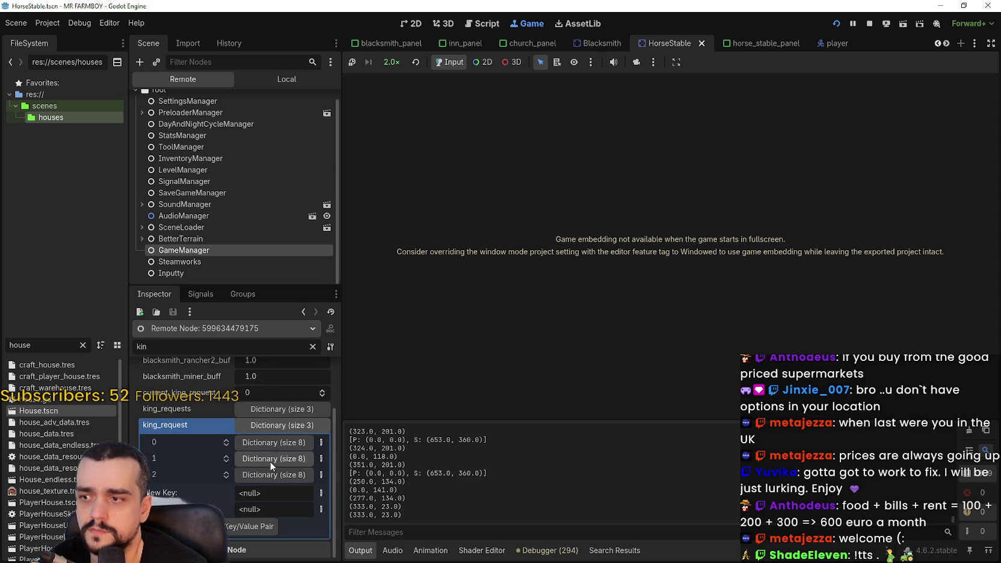
click(272, 410)
click(272, 428)
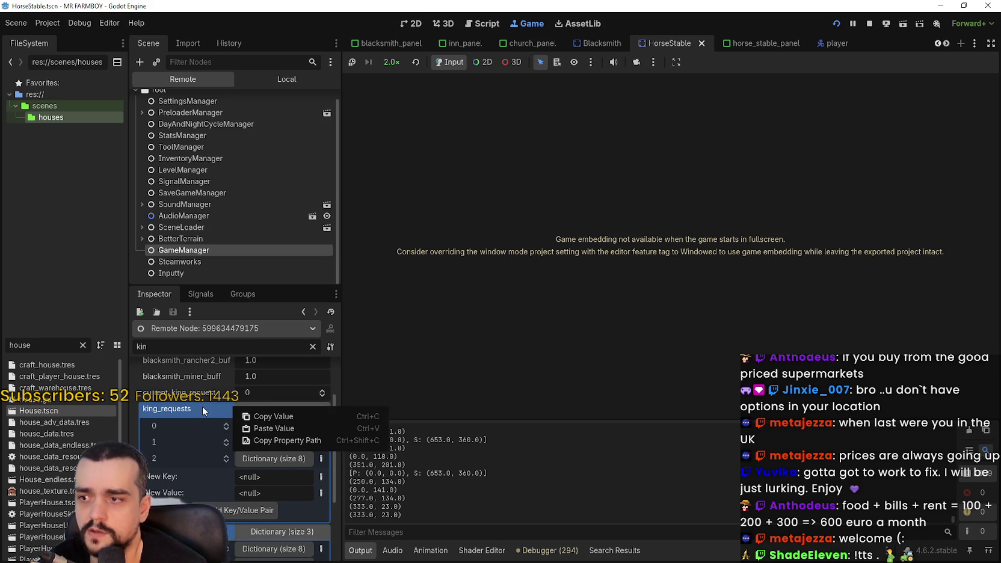
scroll(252, 477, down, 3)
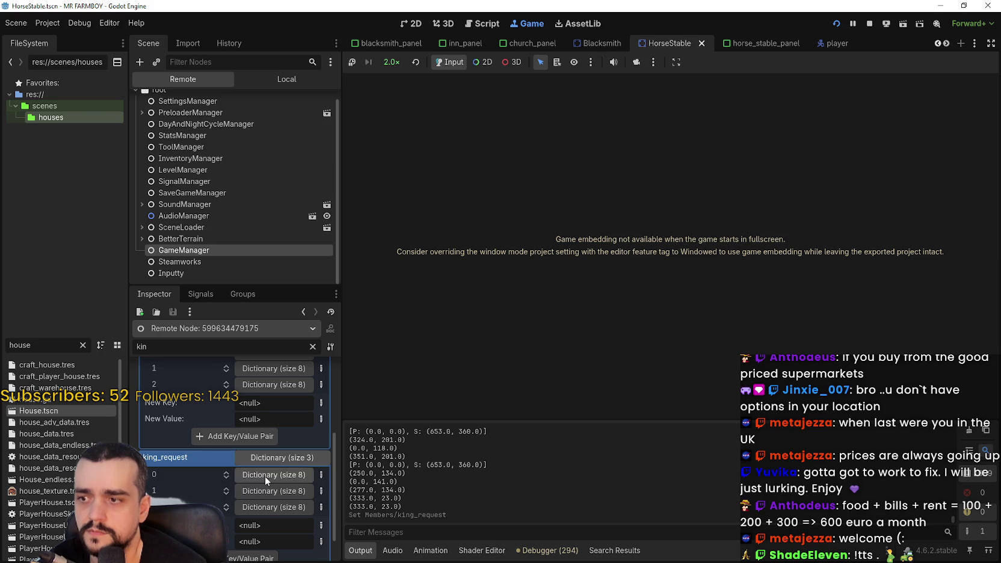
key(ctrl+s)
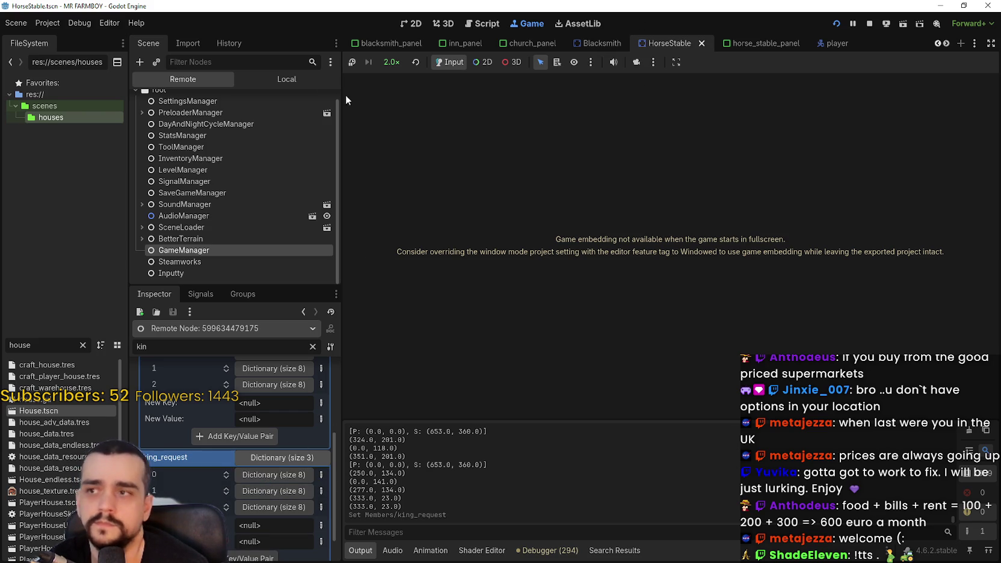
click(287, 78)
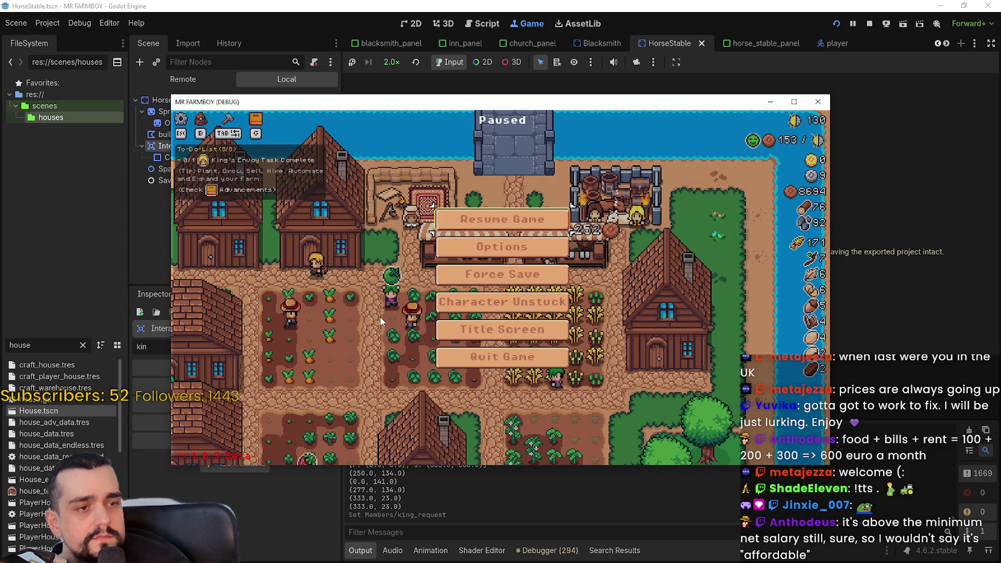
- Resume the game full-screen and check a house's hirable workers
click(493, 214)
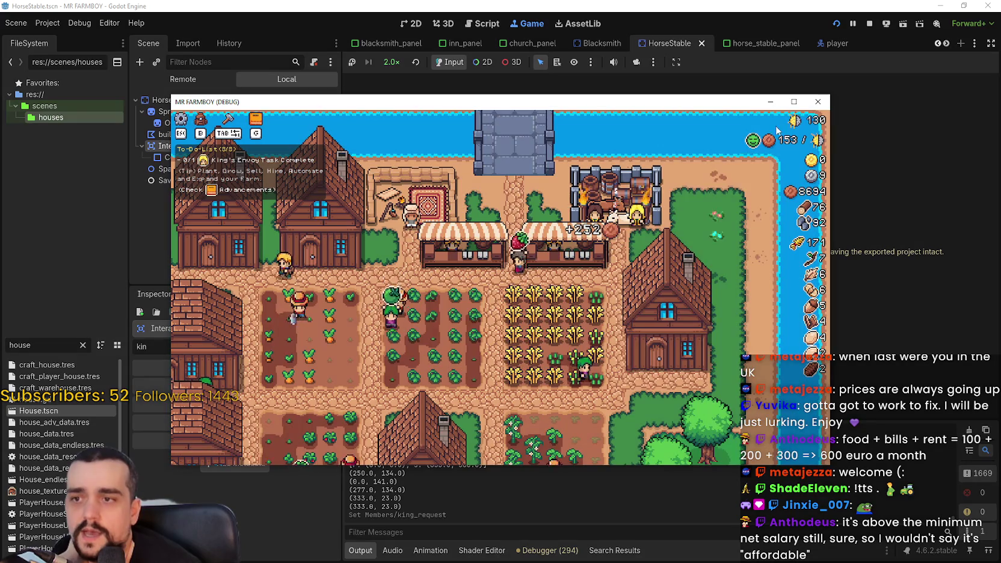
click(791, 102)
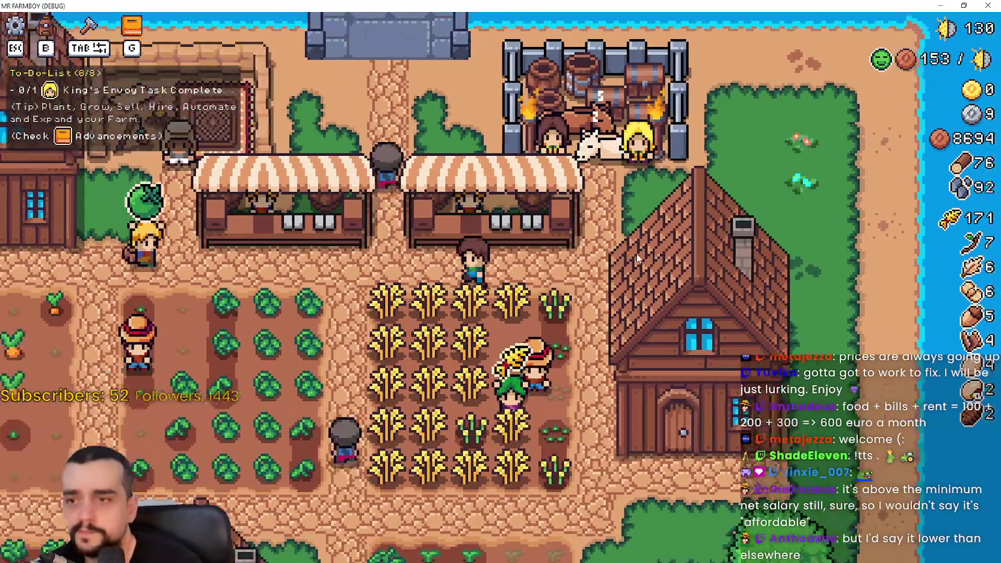
scroll(637, 262, down, 2)
key(s)
scroll(638, 221, up, 3)
key(a)
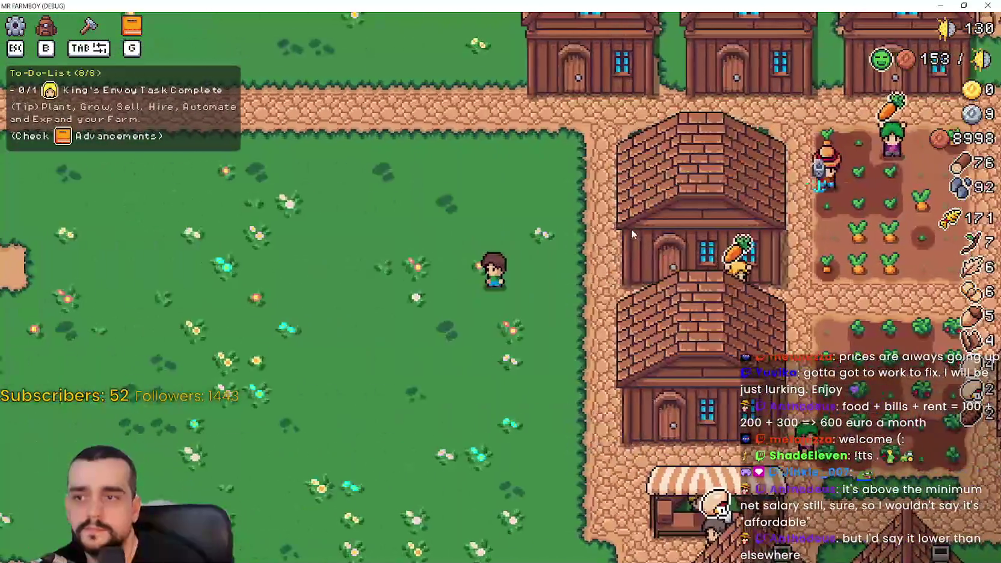
key(d)
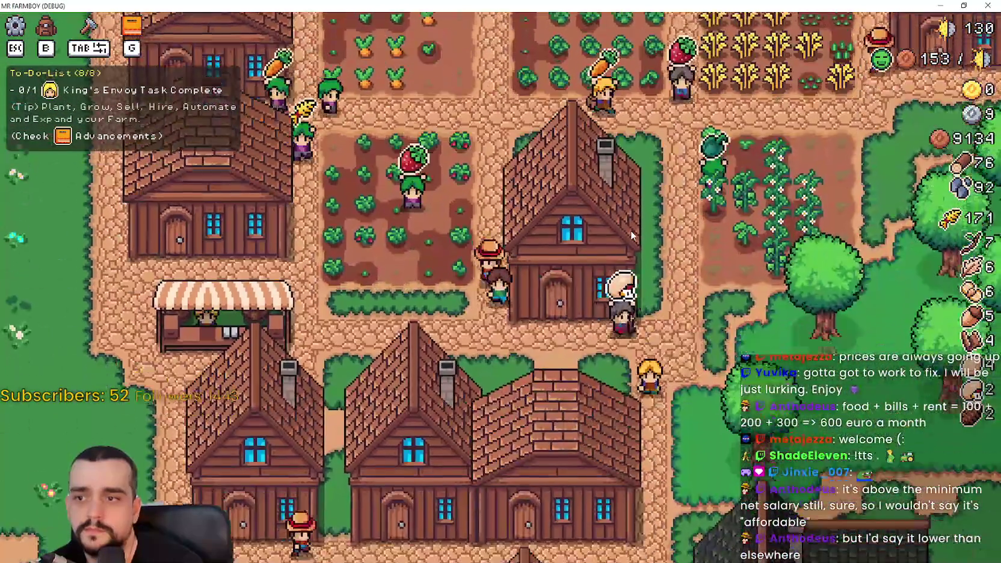
key(d)
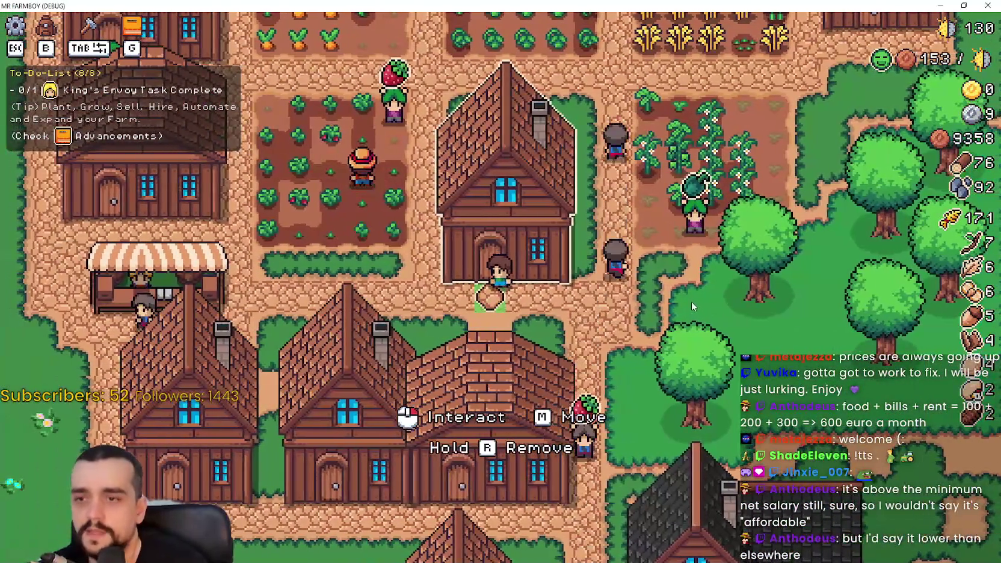
click(691, 301)
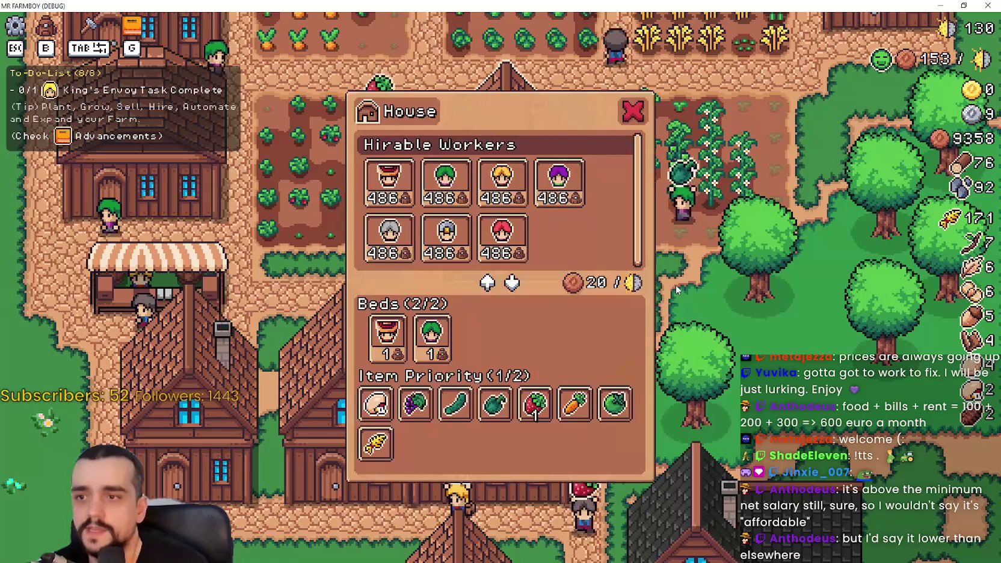
key(Escape)
- Pan over the fields, dismiss the King's Envoy request, and review the Advancements overview
key(w)
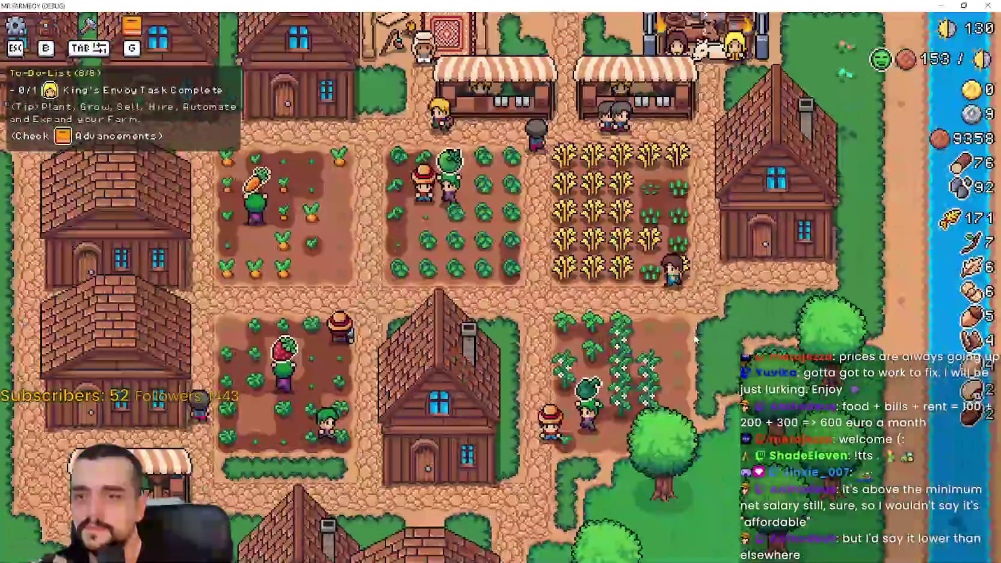
key(a)
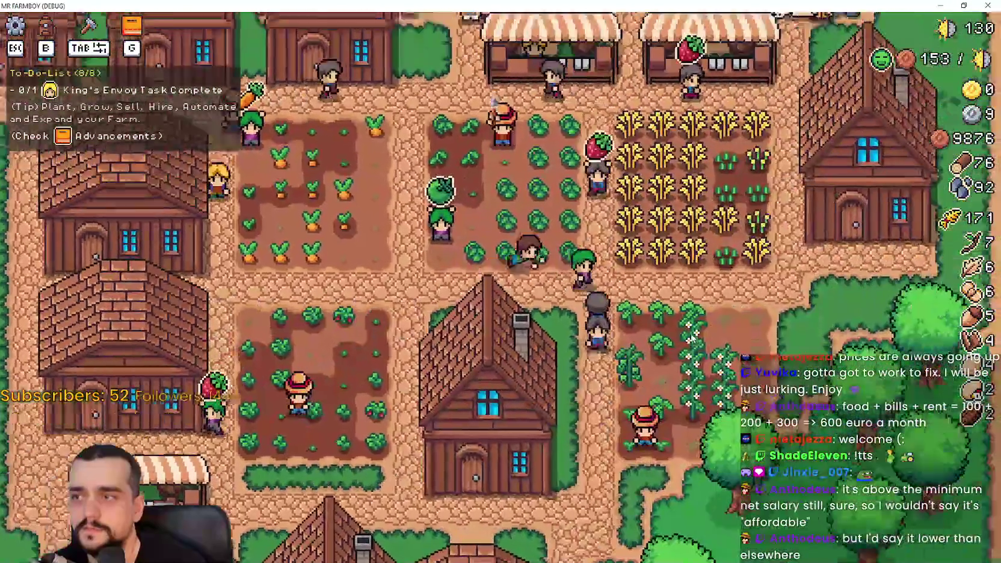
scroll(691, 337, down, 3)
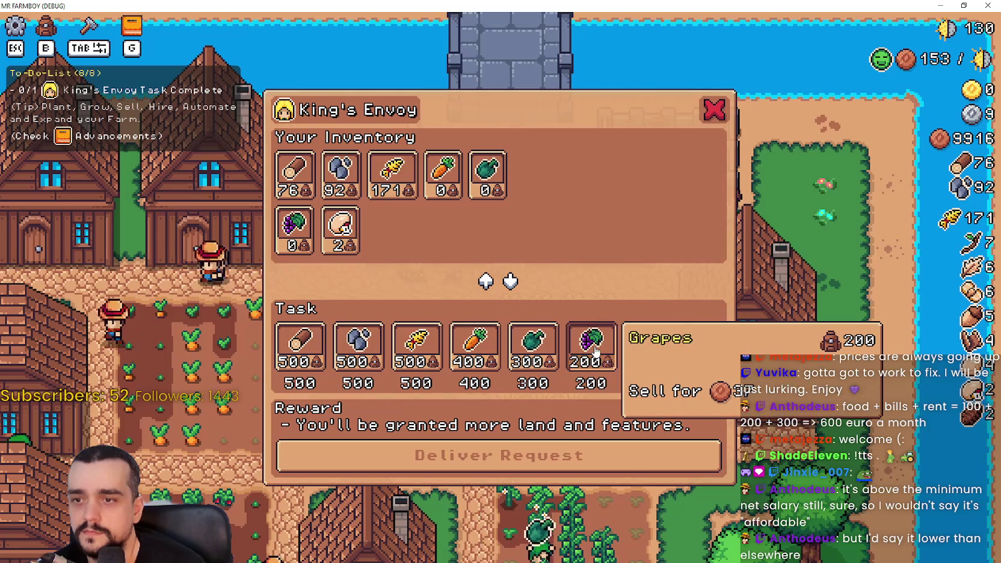
key(Escape)
key(g)
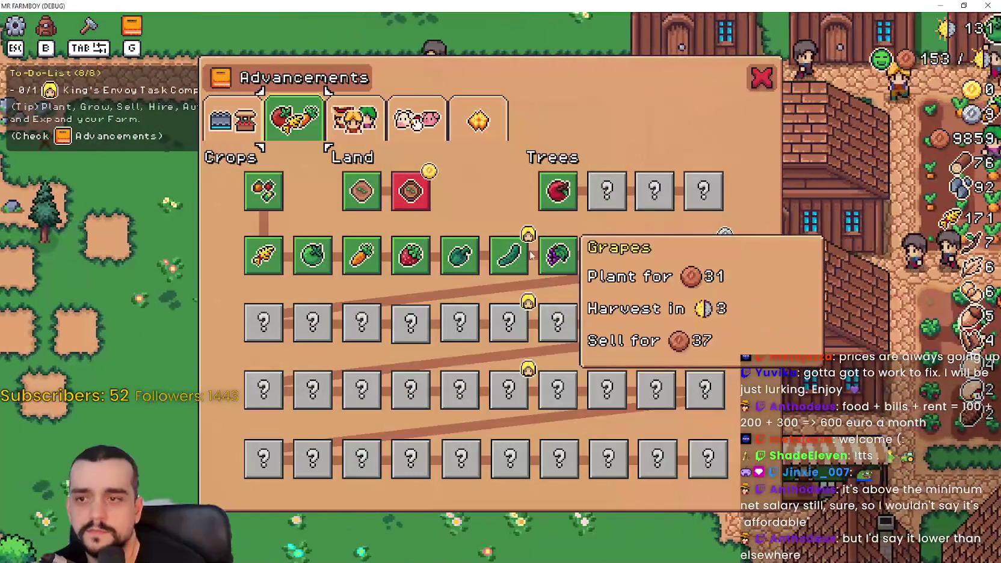
key(Escape)
- Select the Road Tile from the Crafting menu
key(d)
key(b)
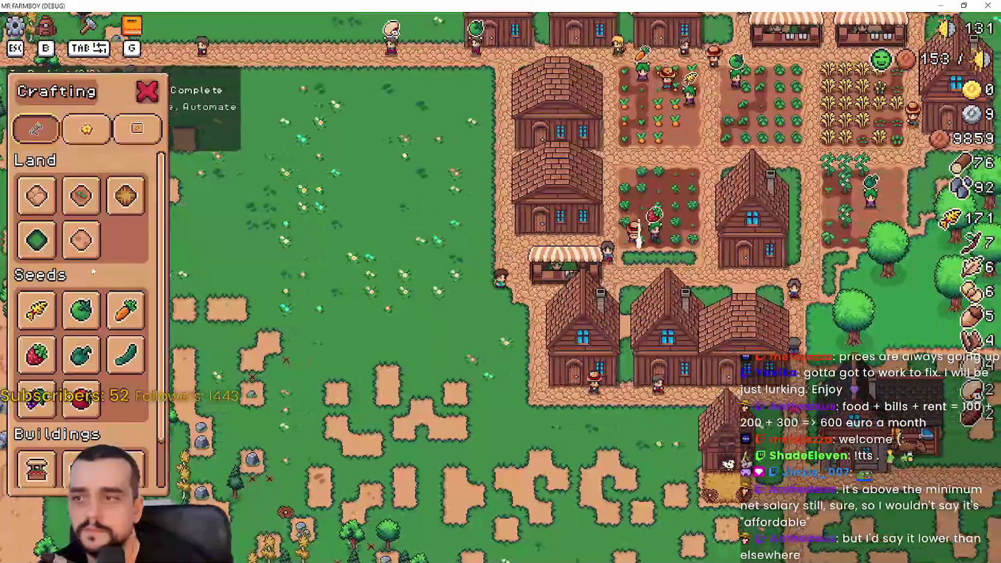
click(36, 196)
scroll(517, 323, up, 3)
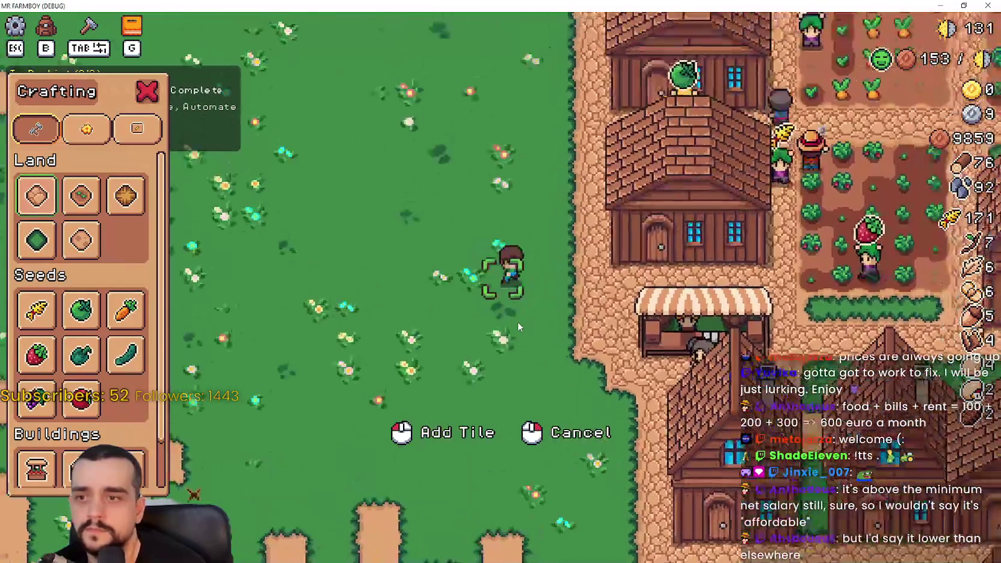
scroll(518, 322, down, 3)
- Lay a path loop around the grass patch west of the houses and fill it with dirt
key(d)
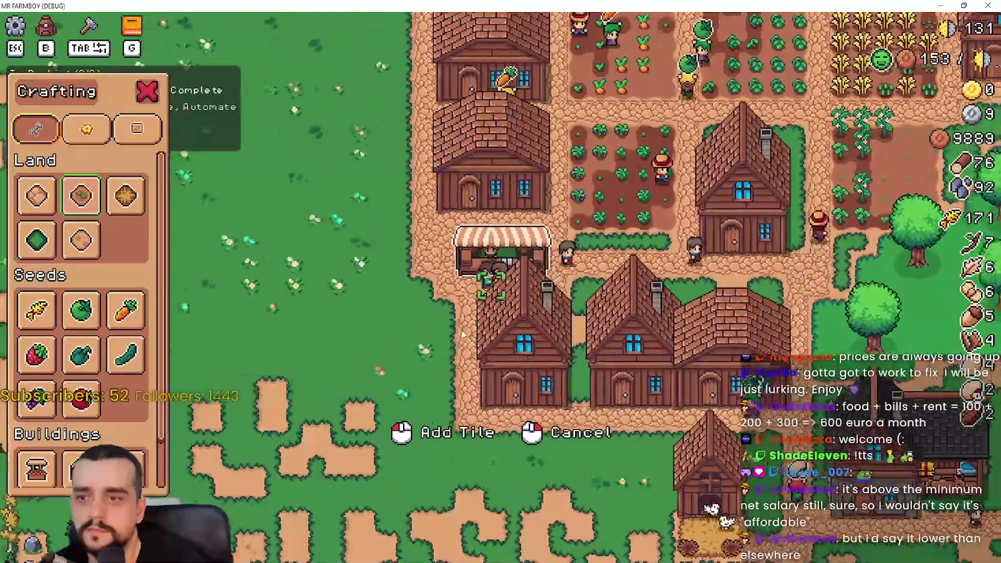
key(a)
key(w)
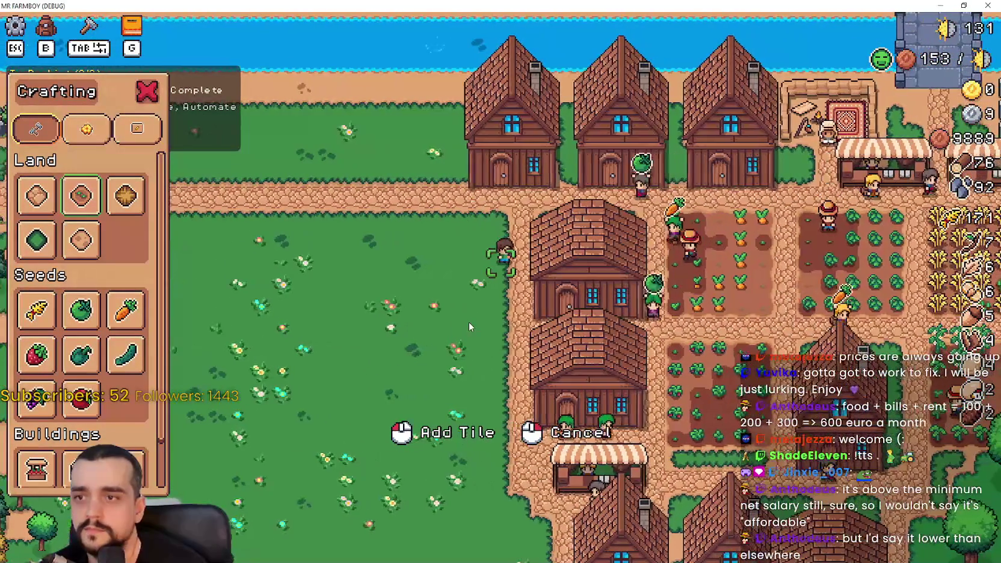
key(a)
scroll(564, 316, up, 3)
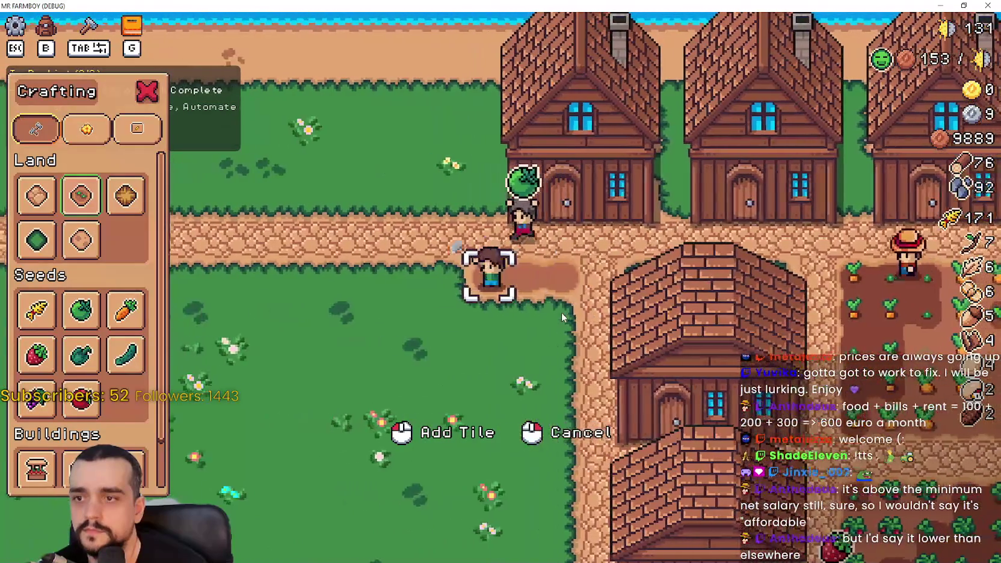
key(s)
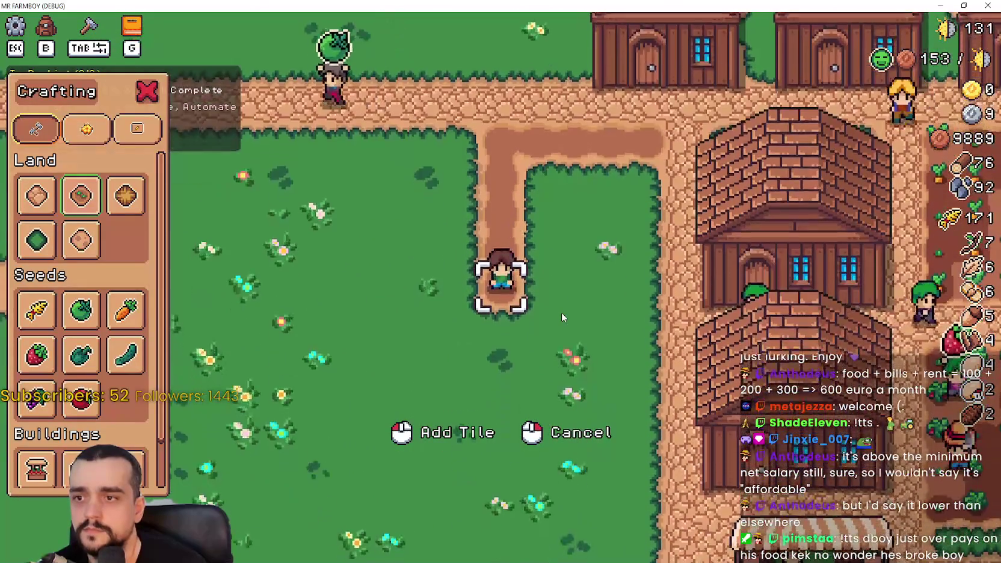
key(d)
key(w)
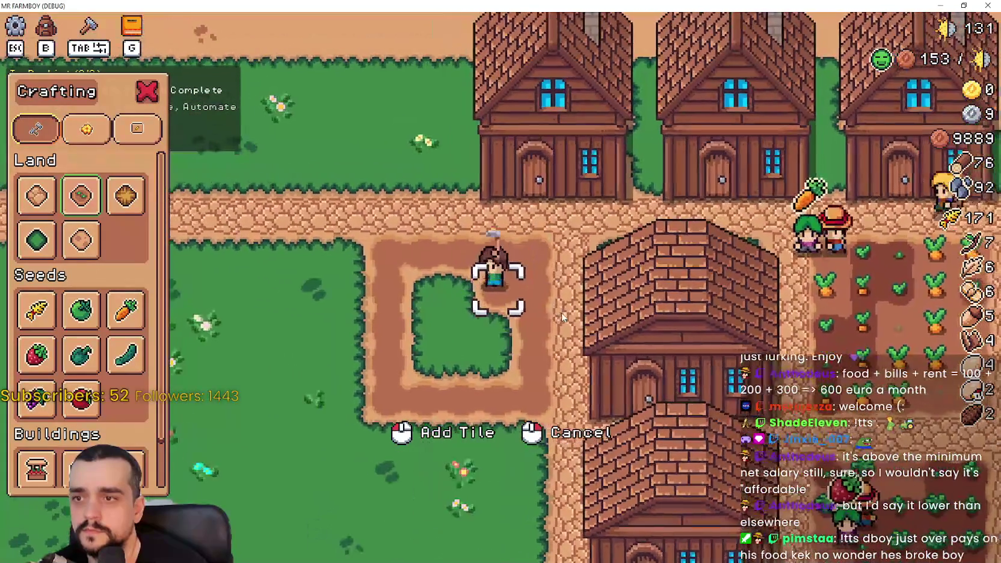
key(a)
key(s)
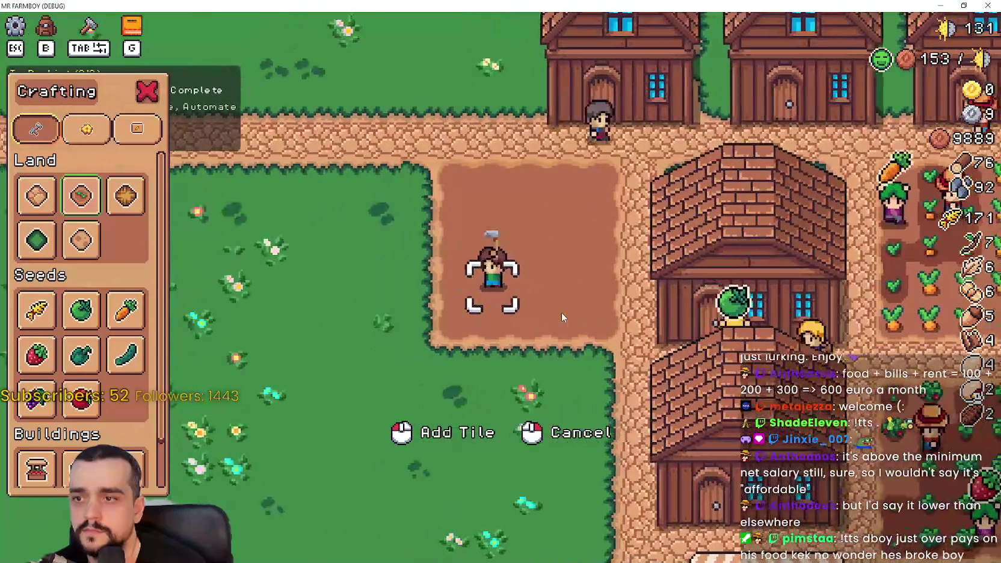
- Lay cobble strips along the field's left and bottom edges
key(s)
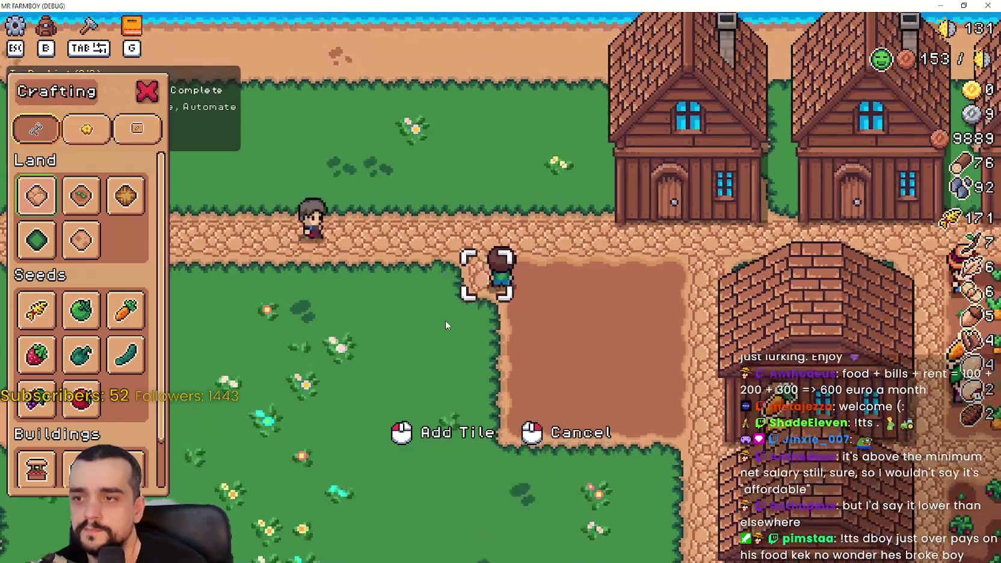
key(d)
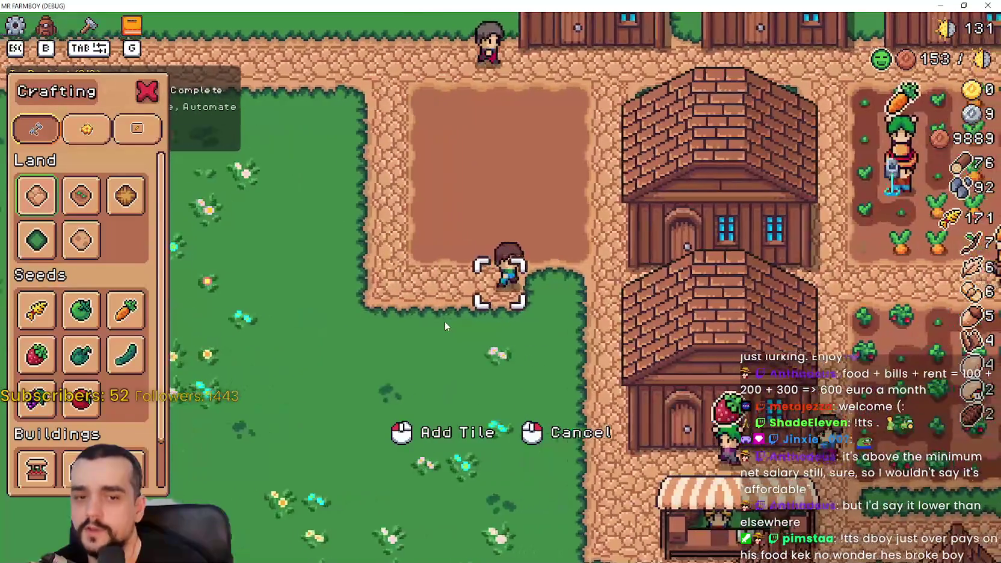
key(a)
key(w)
- Plant cucumber seedlings across the field's first three rows
click(535, 331)
key(d)
click(525, 332)
click(516, 340)
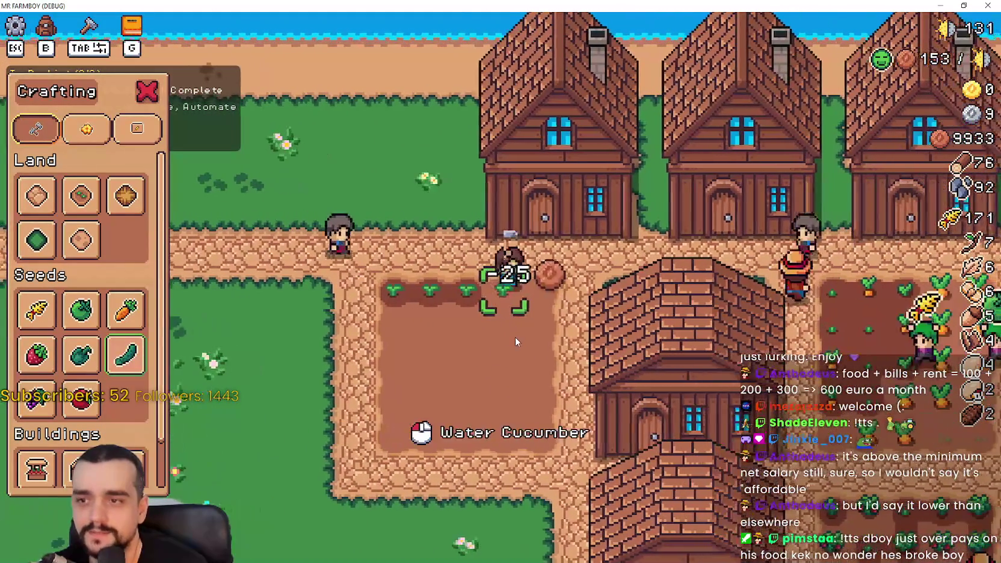
key(d)
click(508, 346)
key(s)
click(507, 349)
key(a)
click(507, 347)
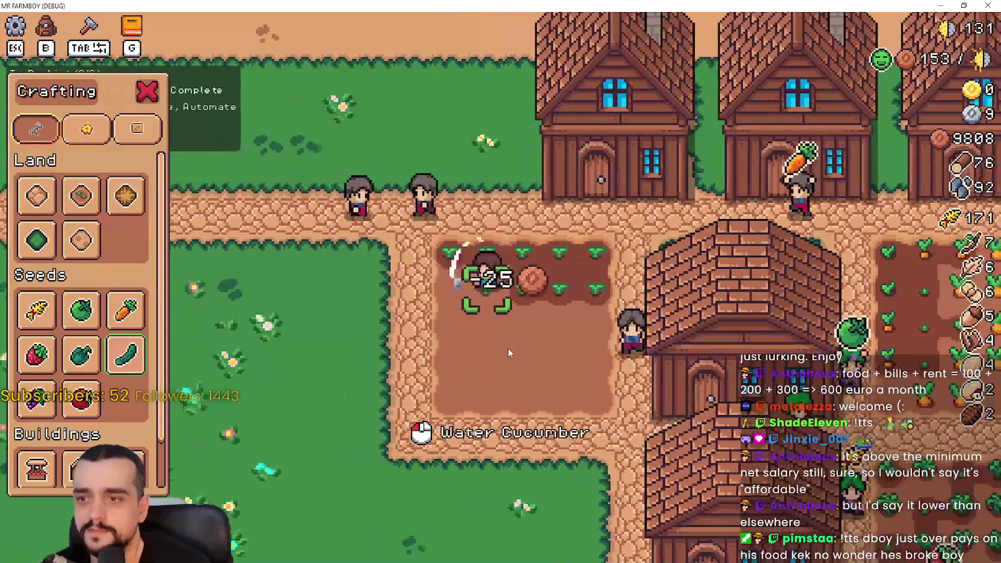
click(507, 348)
key(a)
click(508, 347)
key(s)
click(508, 347)
key(d)
click(507, 348)
click(506, 348)
- Plant the fourth and fifth rows of cucumbers, completely filling the field
key(d)
click(506, 349)
key(d)
click(507, 348)
key(s)
click(506, 349)
key(a)
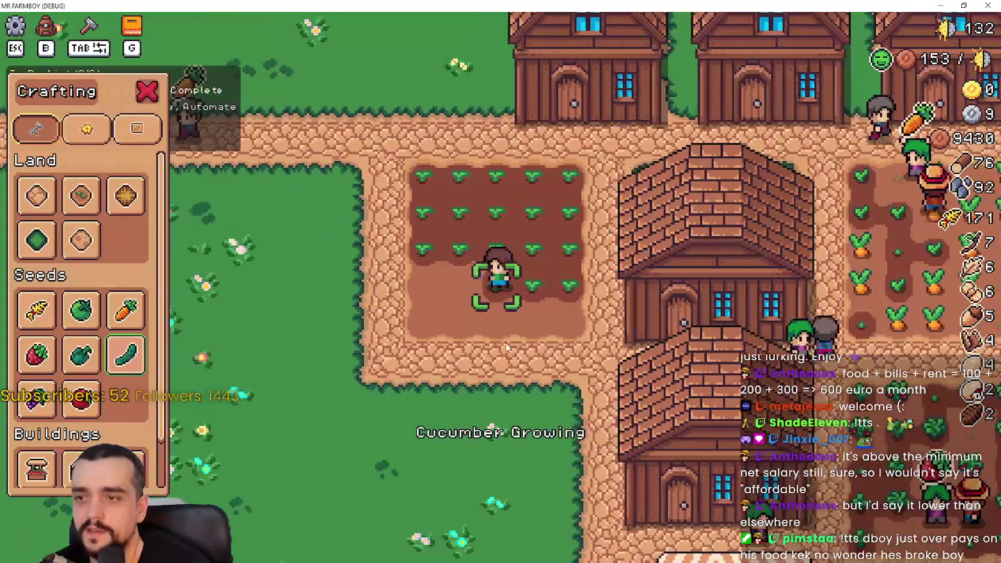
click(506, 347)
key(a)
click(503, 333)
key(a)
click(490, 312)
key(s)
click(478, 296)
key(d)
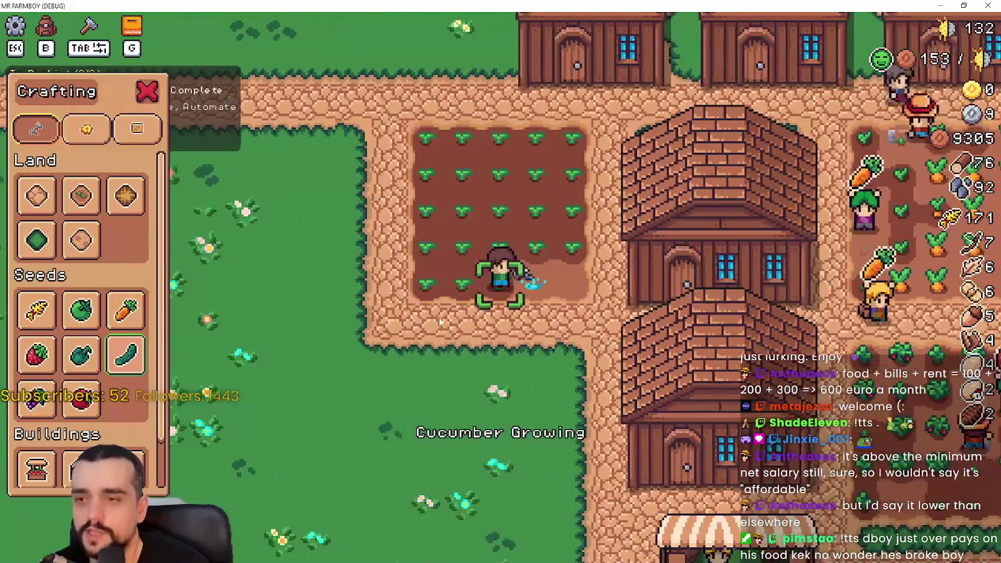
click(445, 319)
key(d)
click(444, 319)
- Walk the farmer up toward the houses and view the green pepper seed details
key(a)
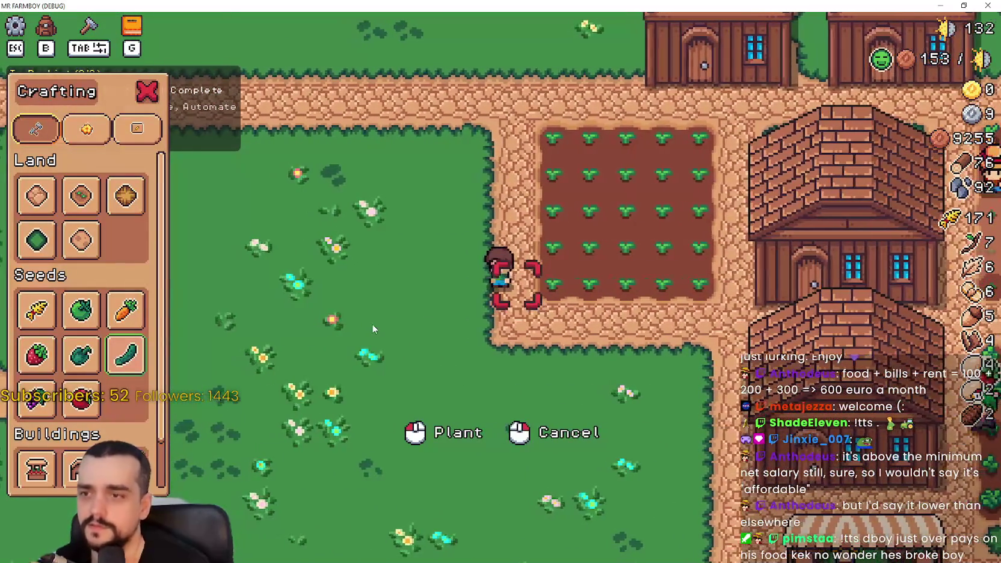
key(a)
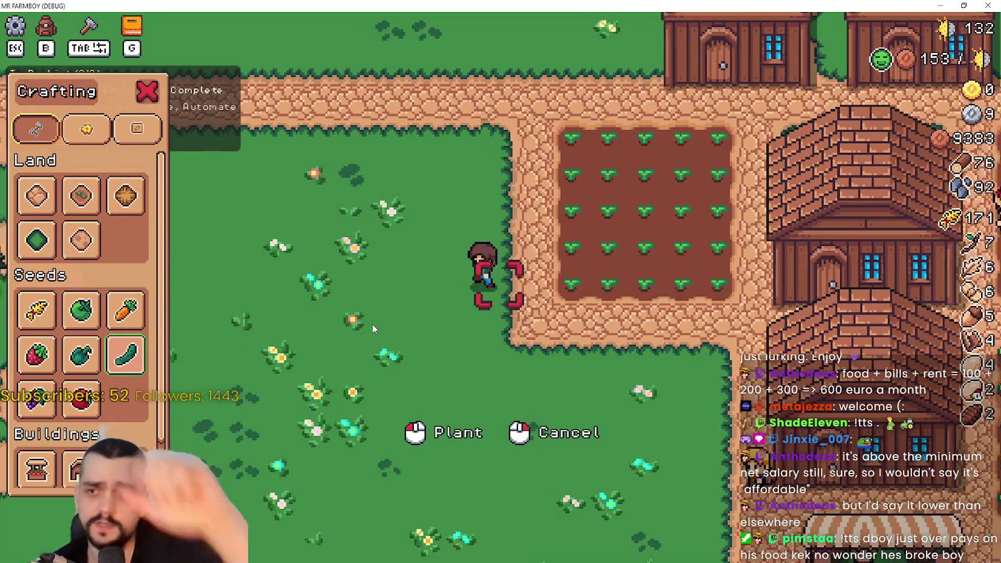
key(w)
click(81, 354)
scroll(75, 419, down, 2)
key(w)
click(81, 424)
- Build the new house left of the cucumber field
key(d)
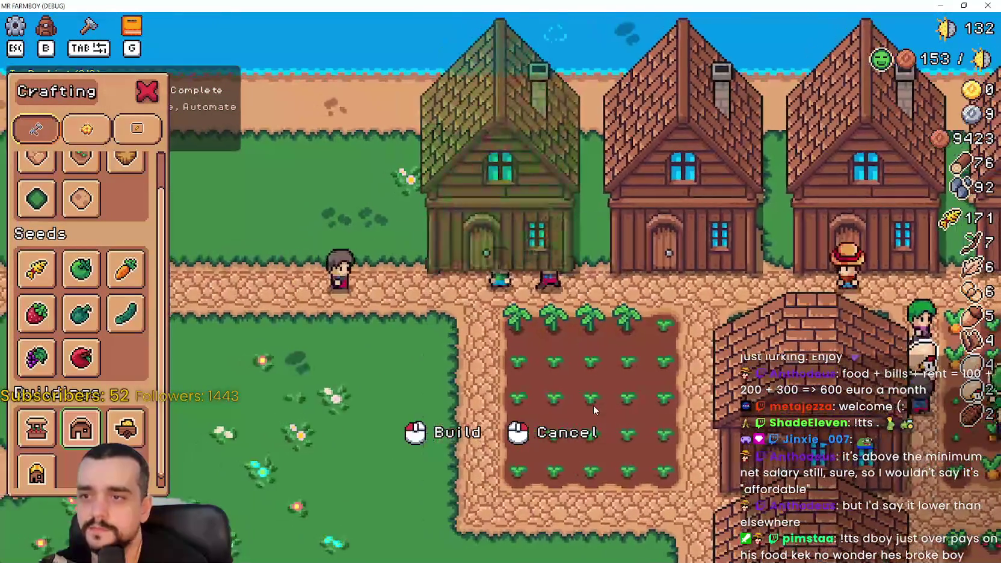
click(593, 405)
key(a)
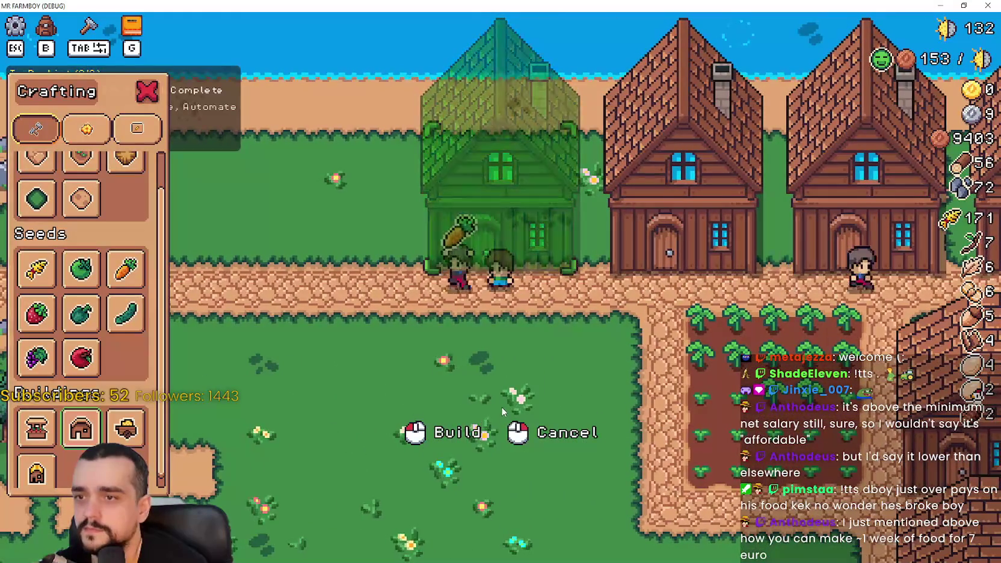
click(501, 407)
click(127, 429)
key(s)
key(s)
key(d)
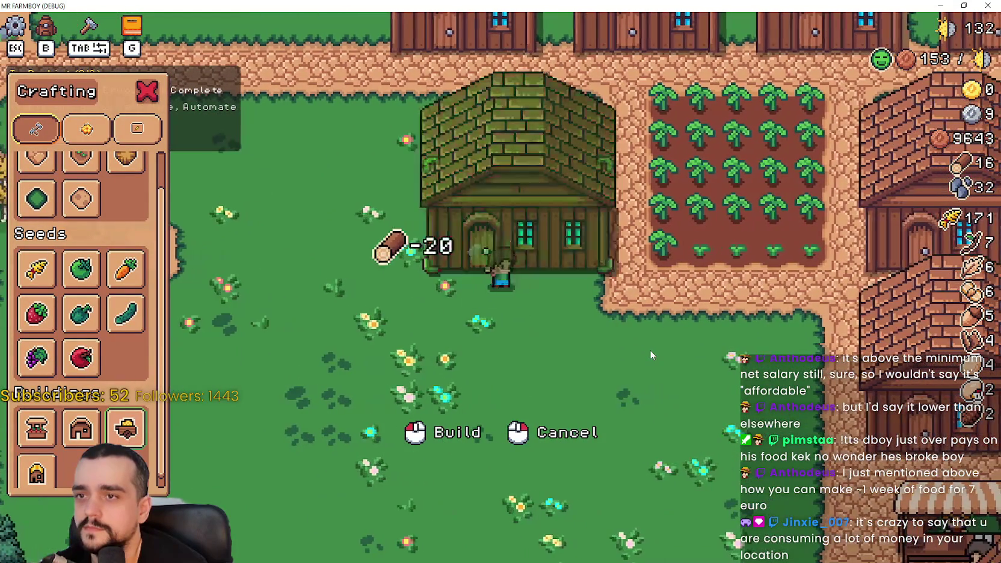
click(649, 355)
- Pick the sand tile, move the farmer around the village, and close Crafting
scroll(81, 199, up, 2)
click(36, 195)
key(d)
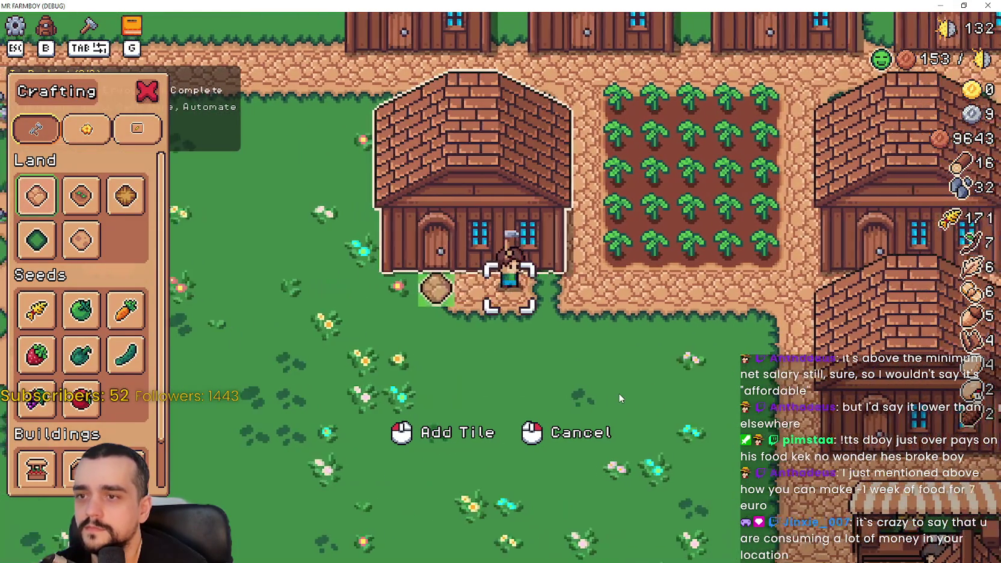
key(a)
key(w)
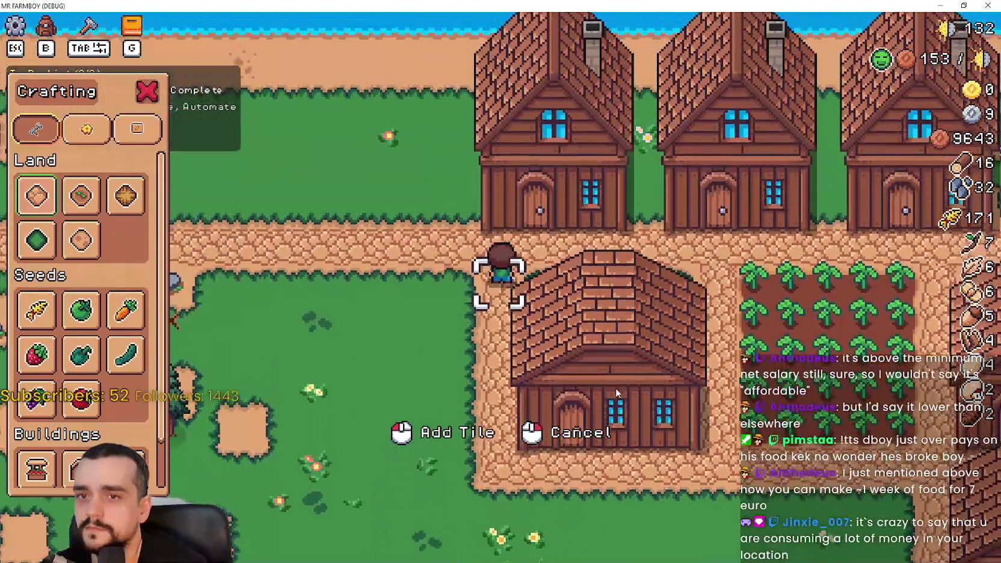
key(b)
key(a)
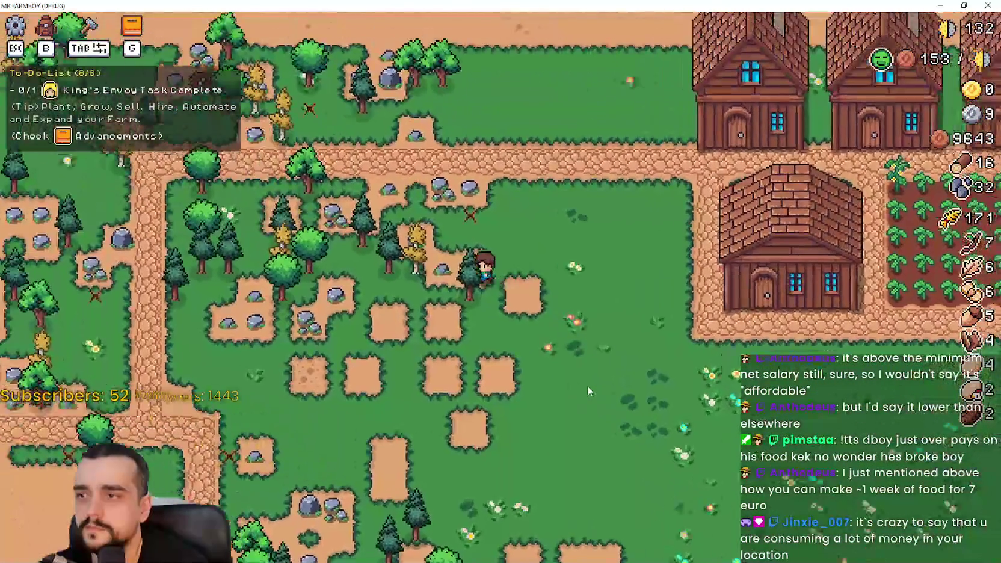
key(a)
key(w)
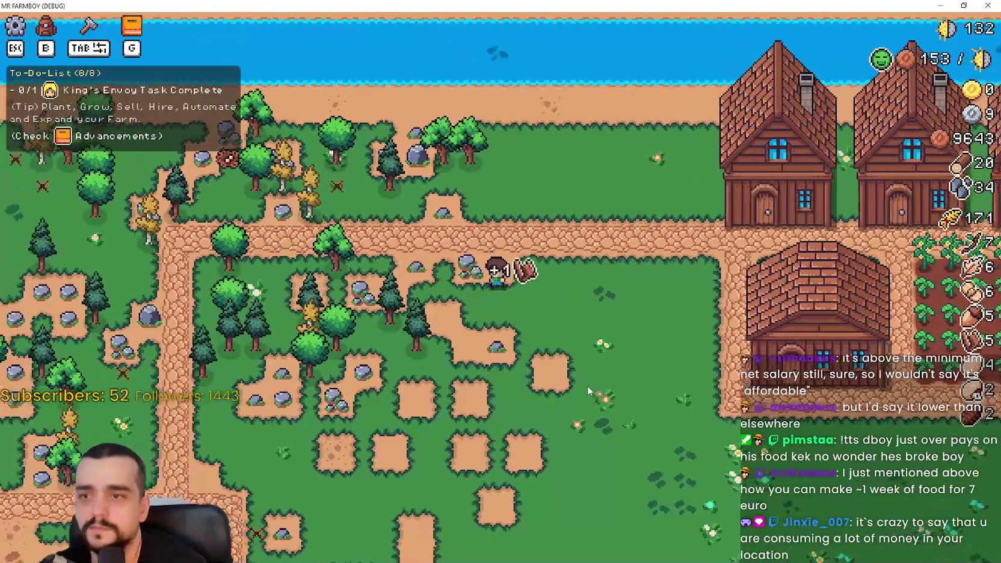
- Place a market stall beside the new house
key(d)
key(b)
key(s)
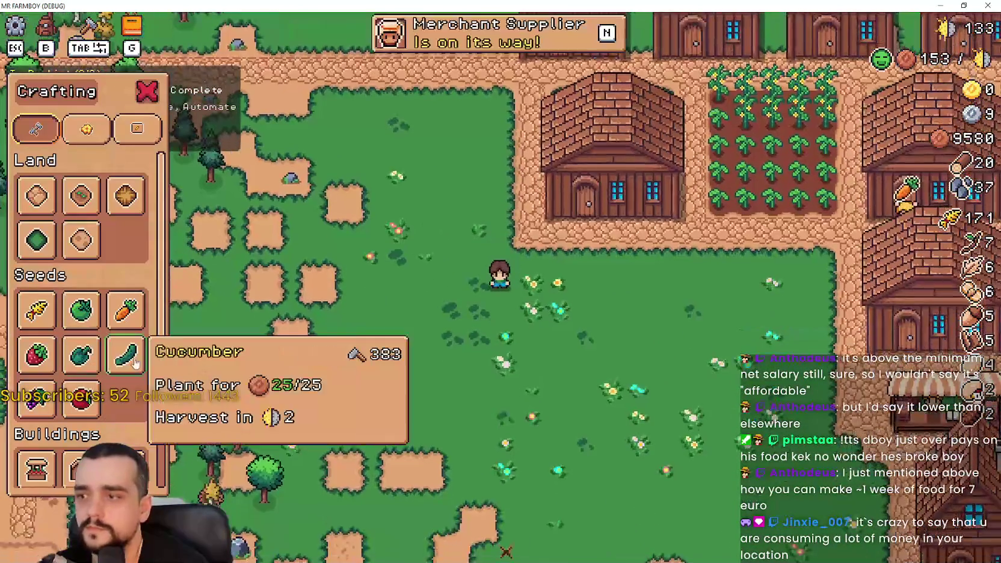
scroll(76, 442, down, 2)
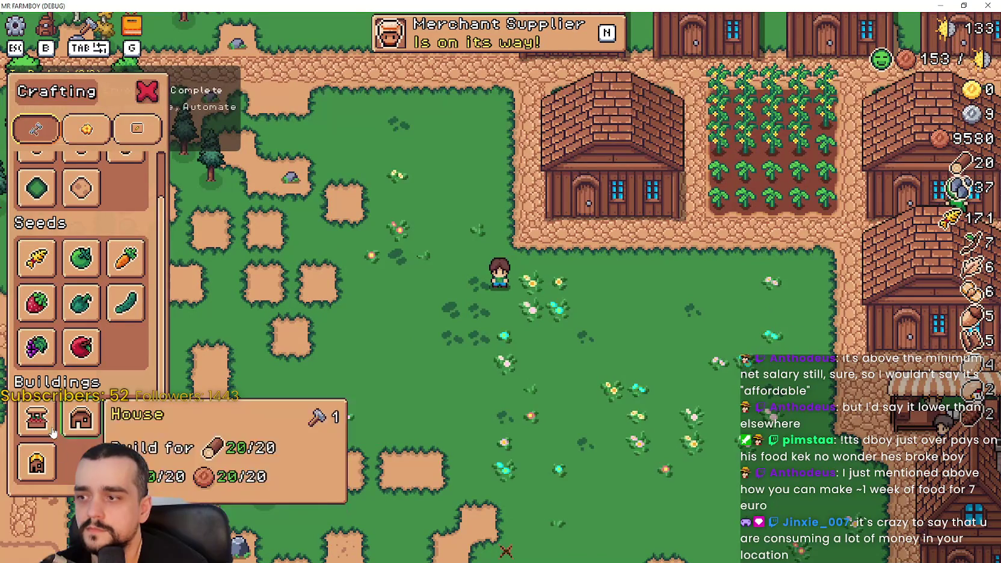
key(w)
key(a)
click(601, 403)
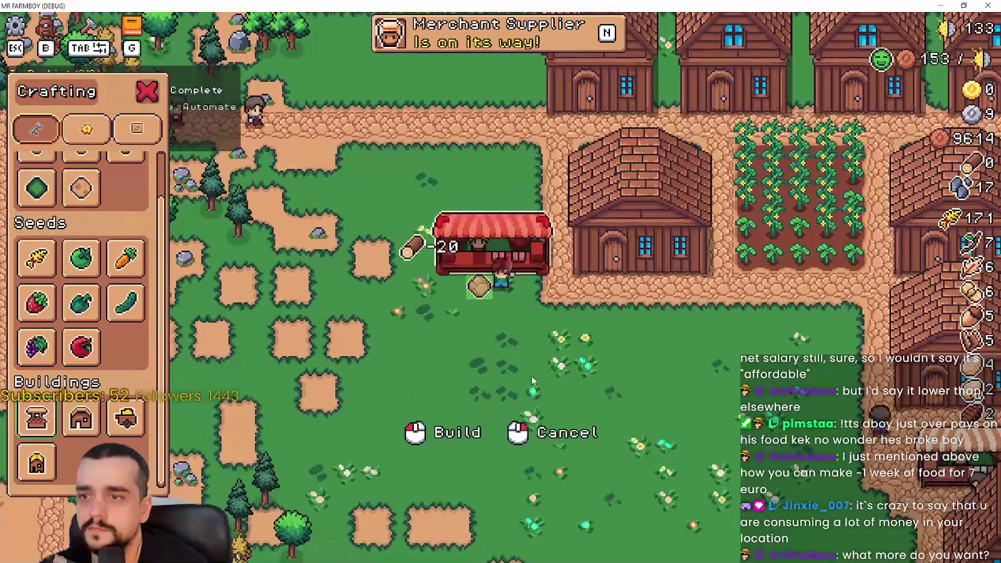
- Close the crafting menu and open the warehouse inventory
scroll(36, 196, up, 2)
click(36, 196)
key(d)
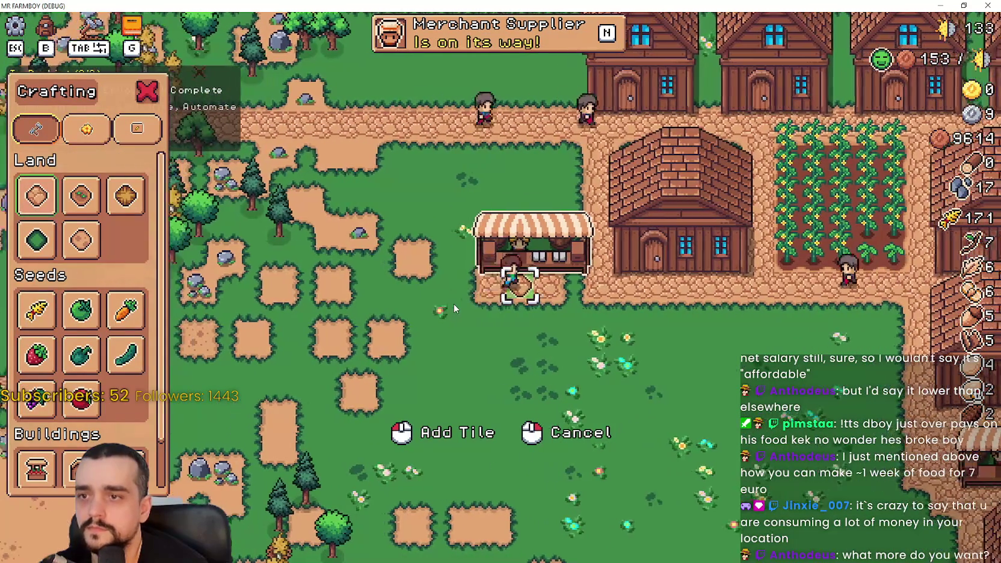
right_click(587, 358)
click(481, 272)
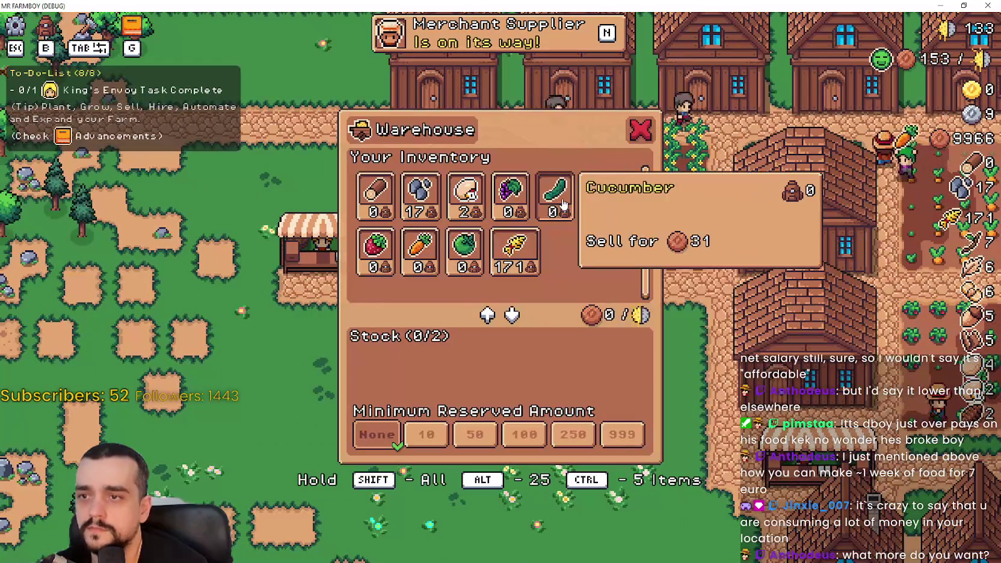
- Walk back to the warehouse and review its inventory again
key(d)
key(a)
click(505, 226)
key(w)
- Give Cucumber item priority in the house and hire a Farmer and a Gatherer
click(627, 343)
key(w)
click(704, 348)
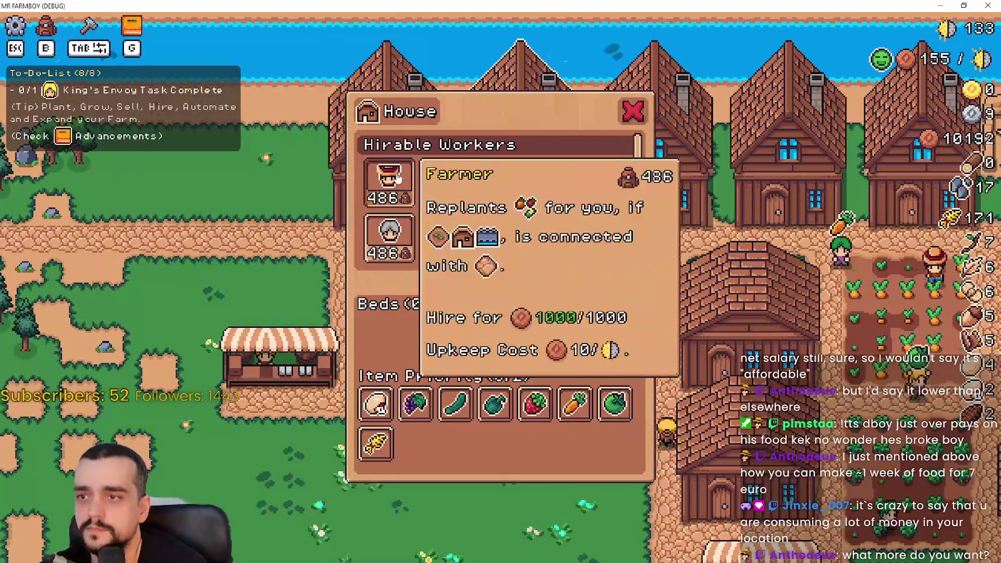
click(445, 415)
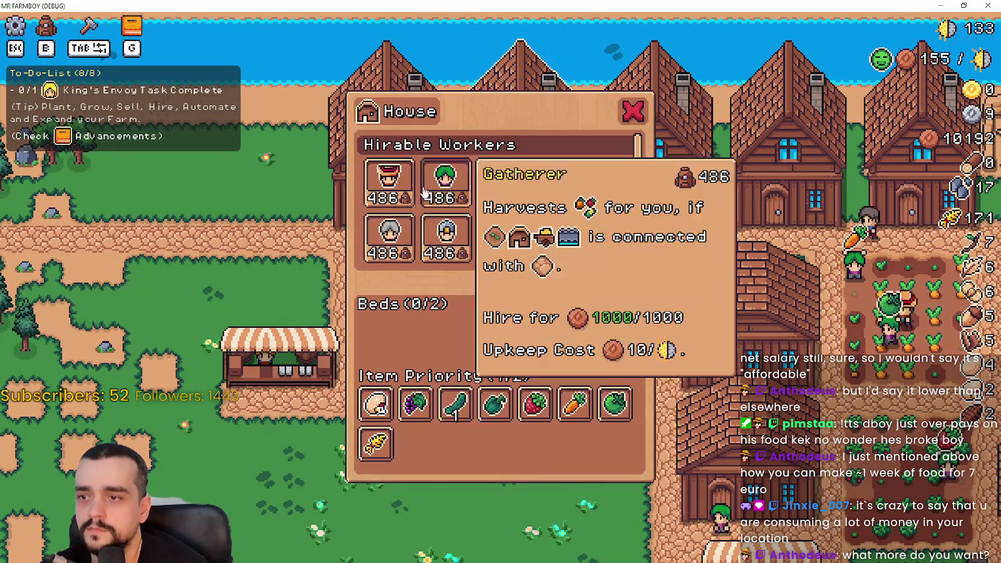
click(389, 181)
click(445, 180)
key(s)
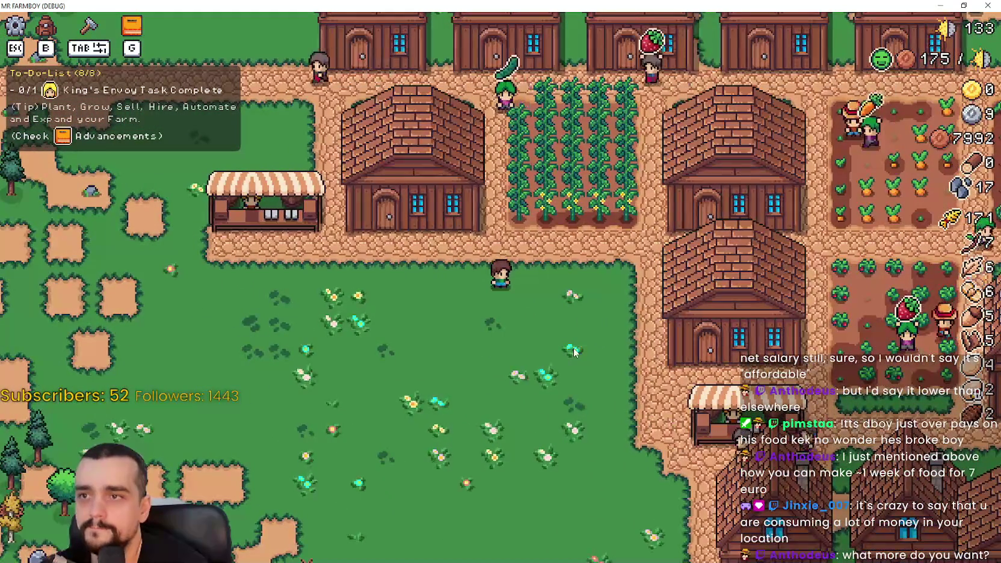
- Walk to a second house and hire one worker there
key(w)
key(a)
key(e)
mouse_move(502, 173)
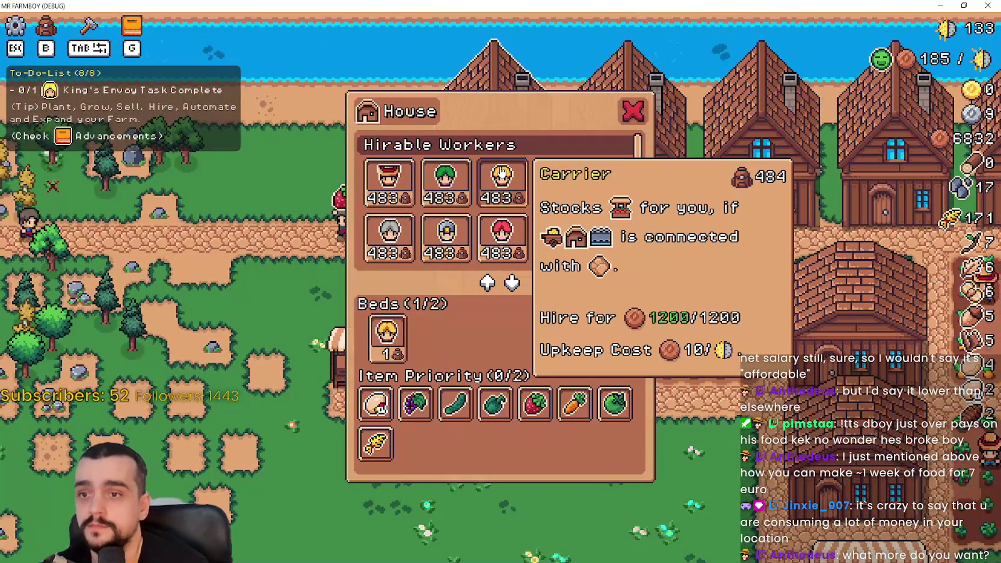
key(d)
- Walk across the village and bring up the Crafting panel
key(s)
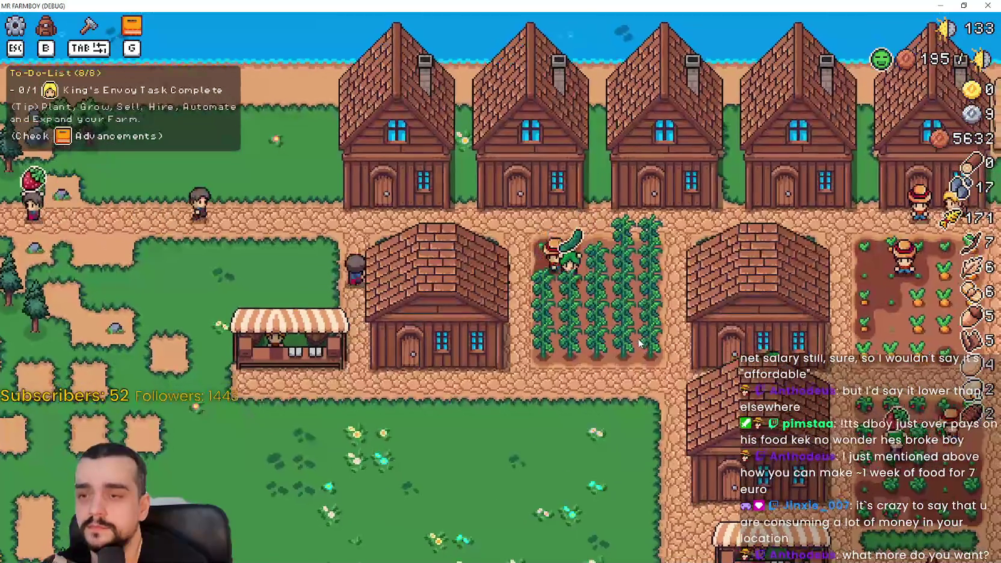
key(a)
key(s)
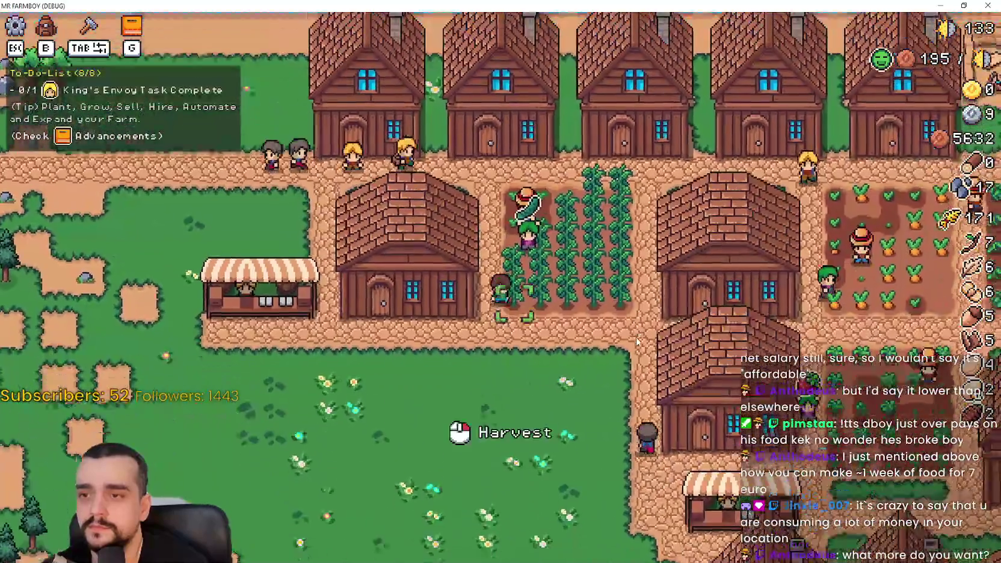
key(Tab)
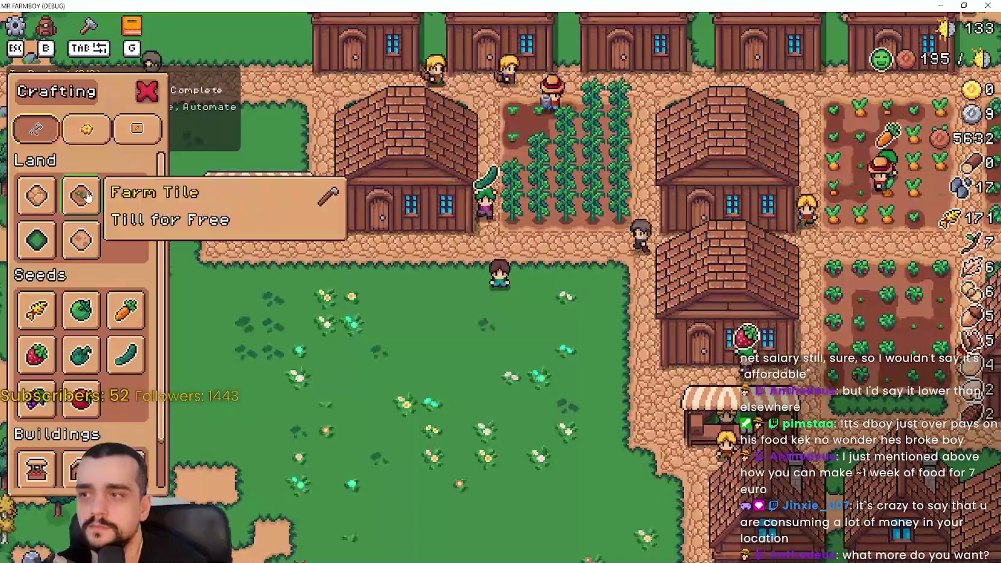
- Select Farm Tile and till a rectangle of grass below the tall crop field
click(80, 195)
key(d)
click(551, 330)
click(550, 330)
click(551, 329)
key(s)
key(d)
click(548, 327)
key(a)
key(s)
click(548, 330)
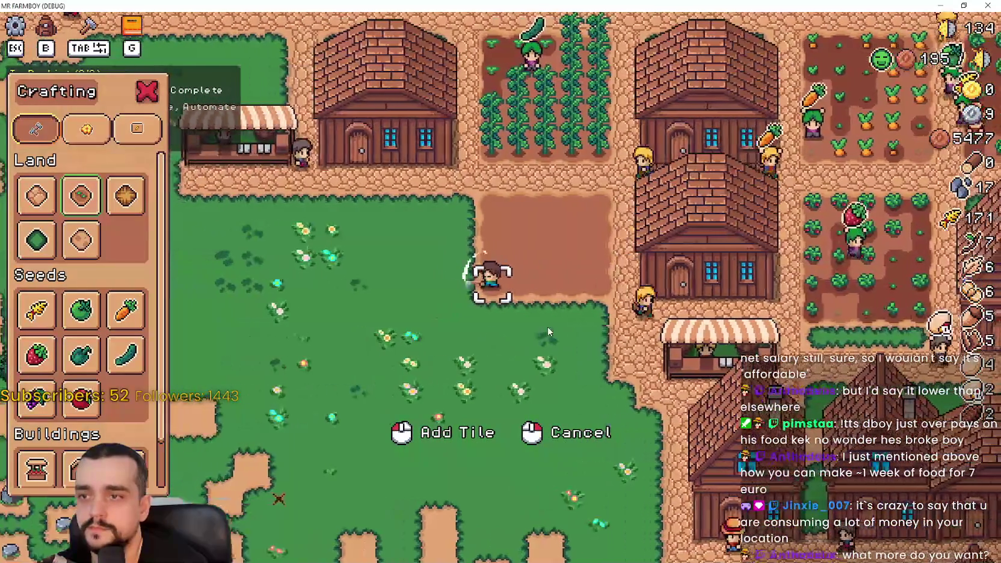
- Walk the farmer around the new patch to its top corner
key(d)
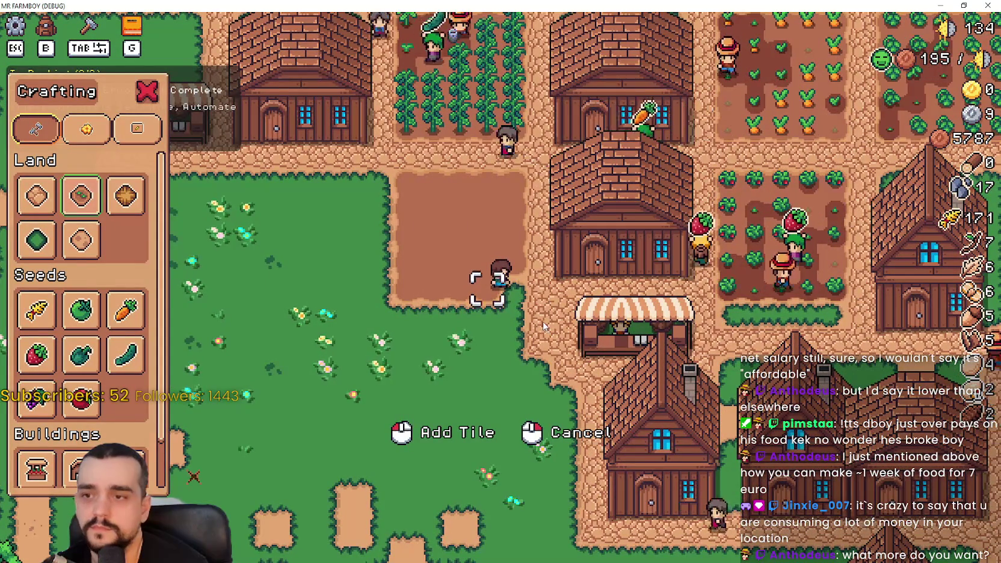
key(d)
key(s)
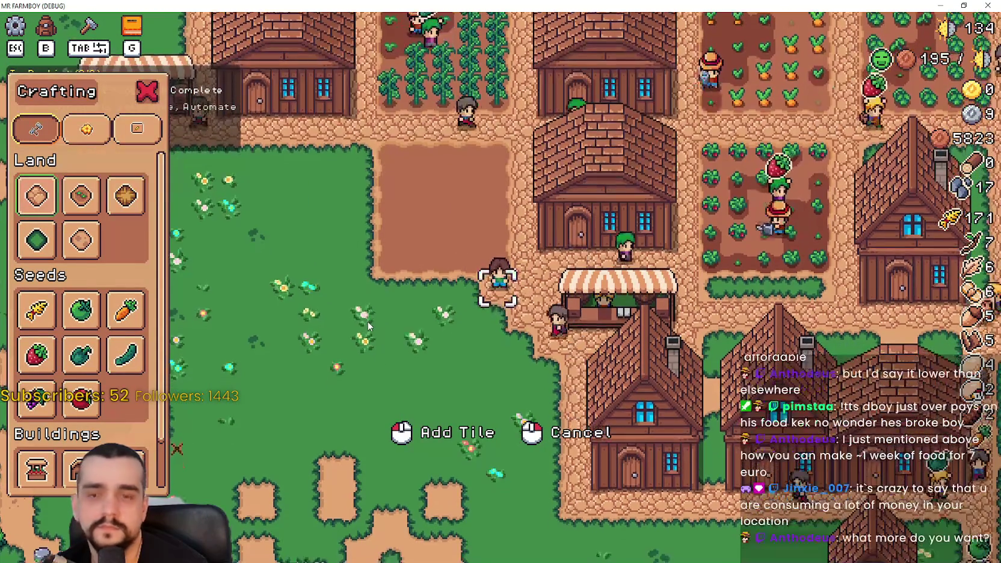
key(a)
key(a)
key(w)
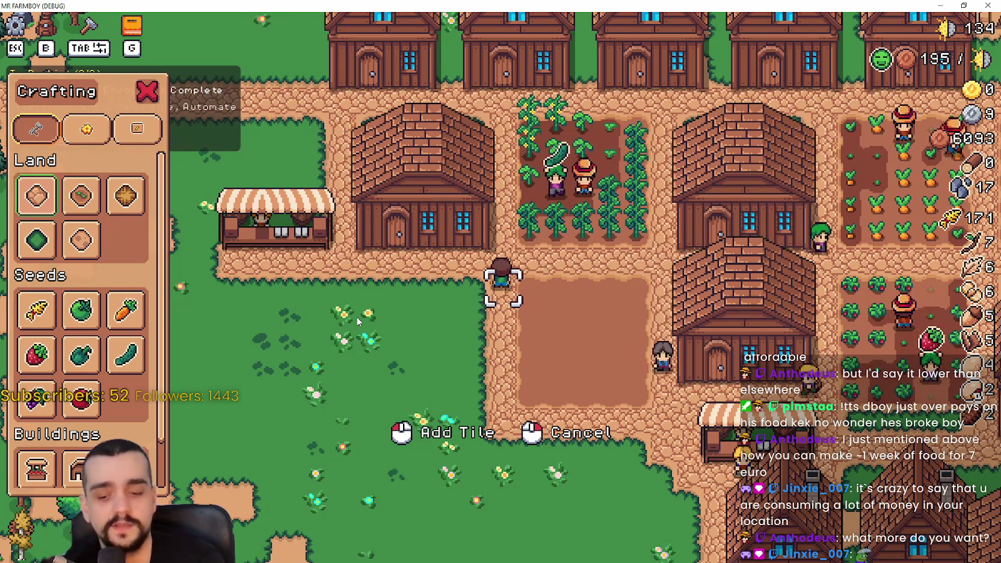
scroll(351, 285, up, 2)
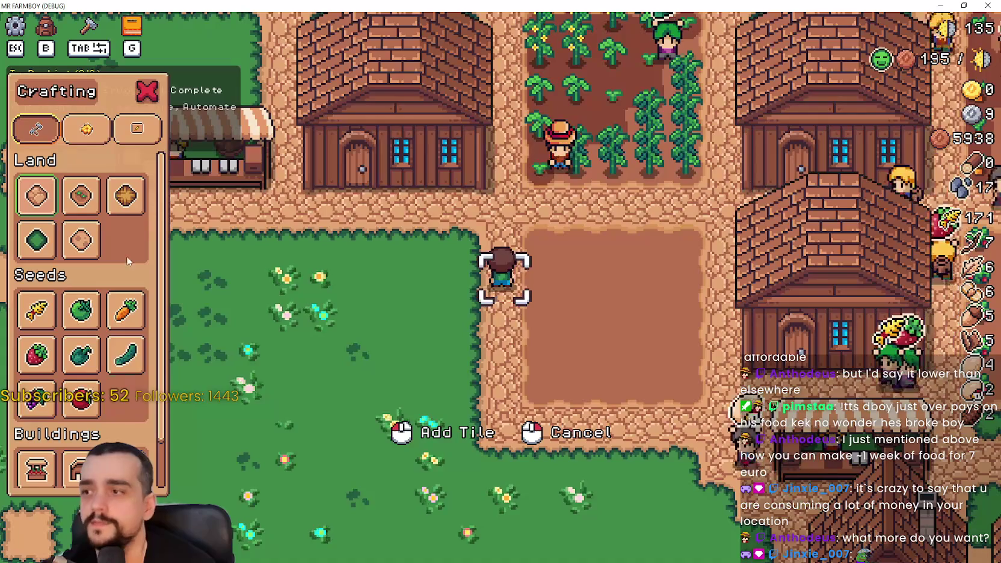
key(w)
key(d)
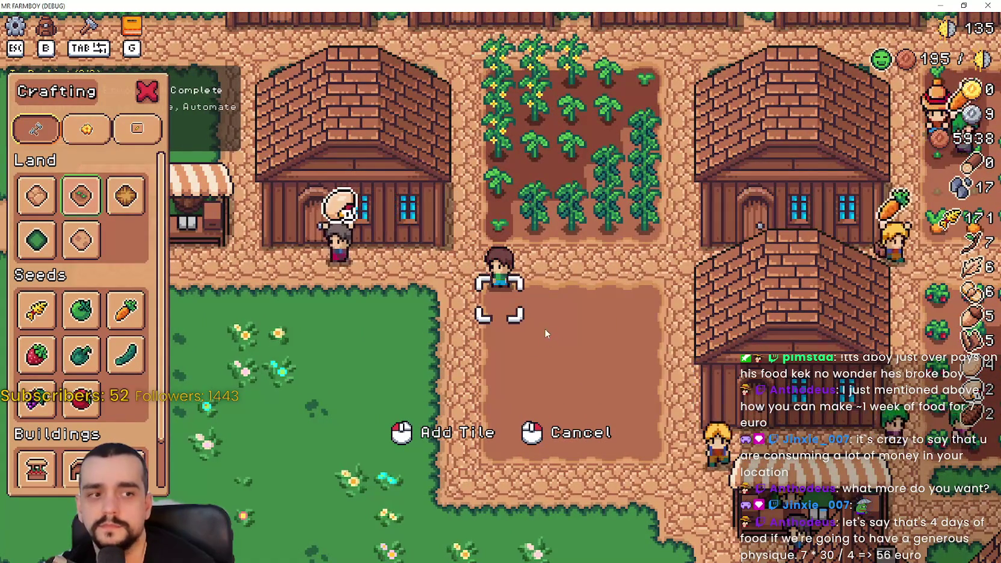
- Walk onto the plot's top edge and select Grapes from the Seeds section
key(d)
key(a)
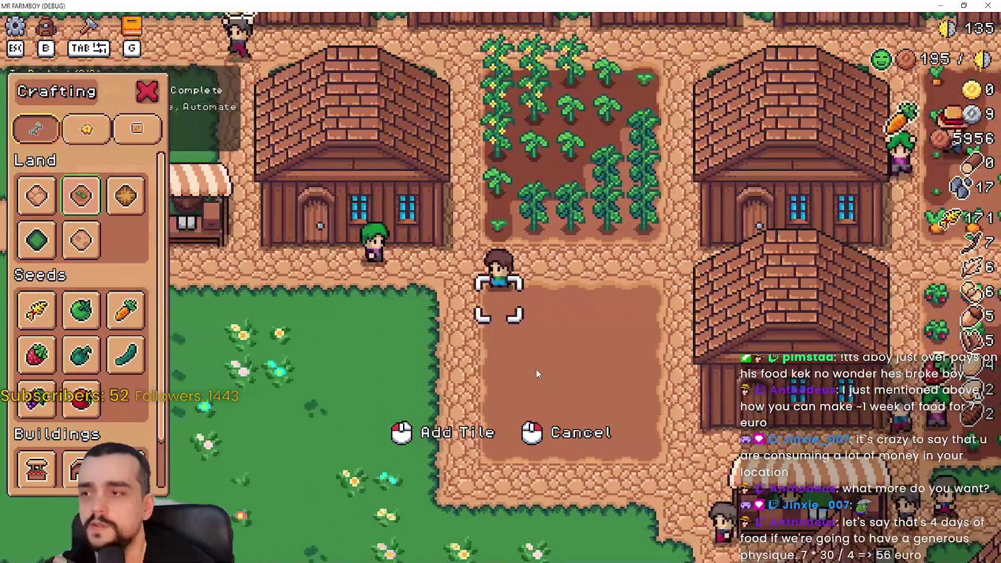
key(w)
key(d)
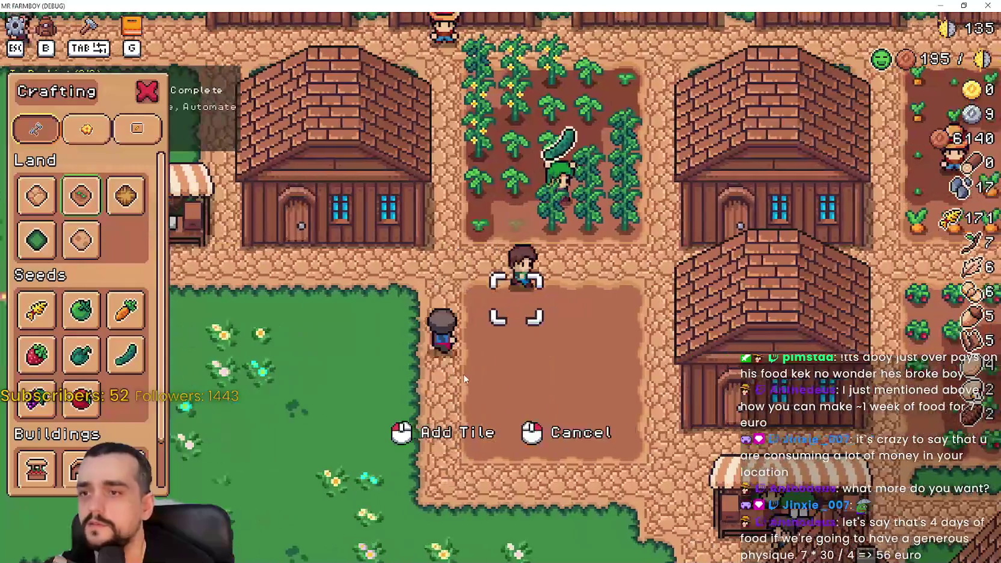
key(d)
scroll(126, 380, down, 2)
key(a)
key(d)
click(37, 347)
- Plant grape vines on the first four tiles of the new plot
key(a)
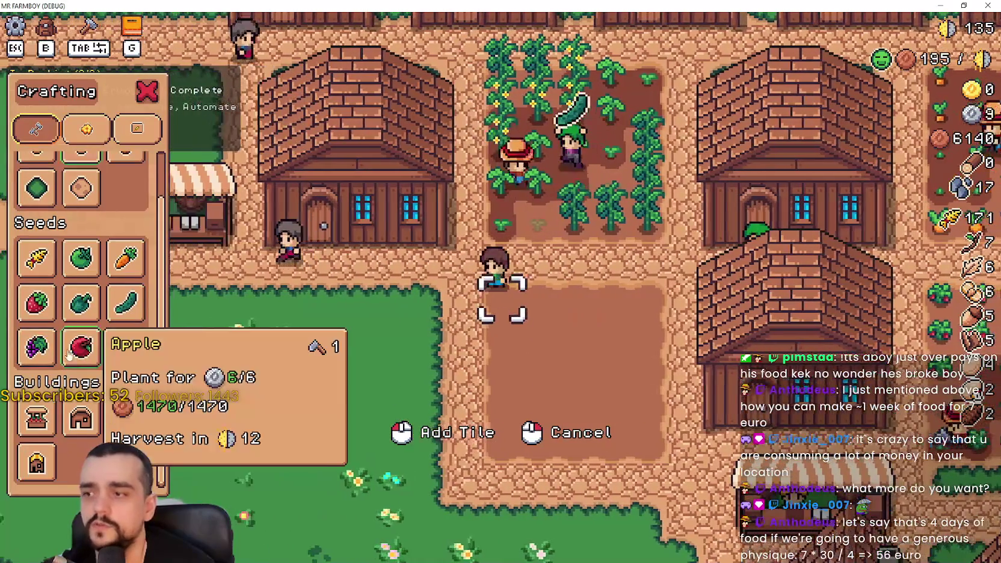
key(d)
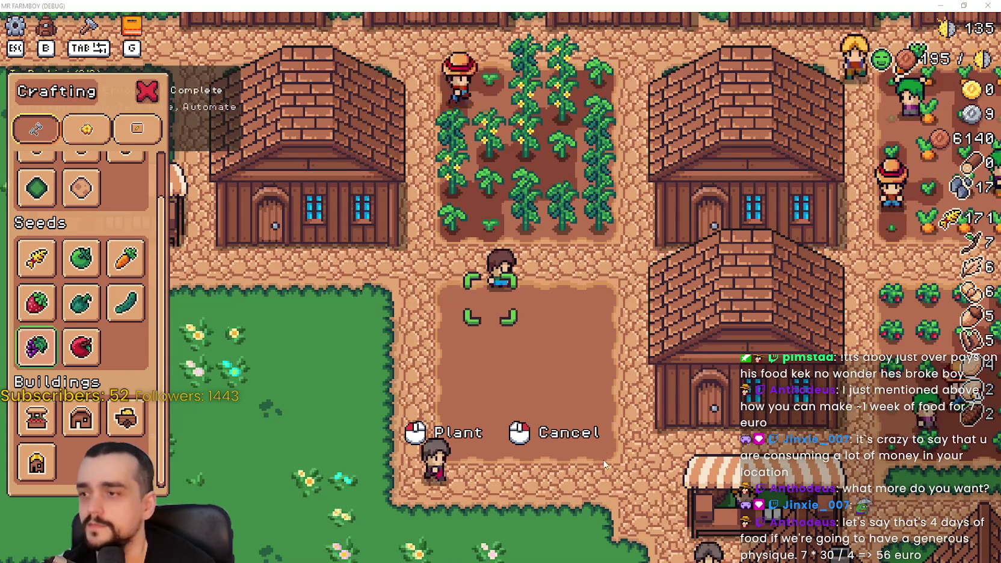
key(a)
key(d)
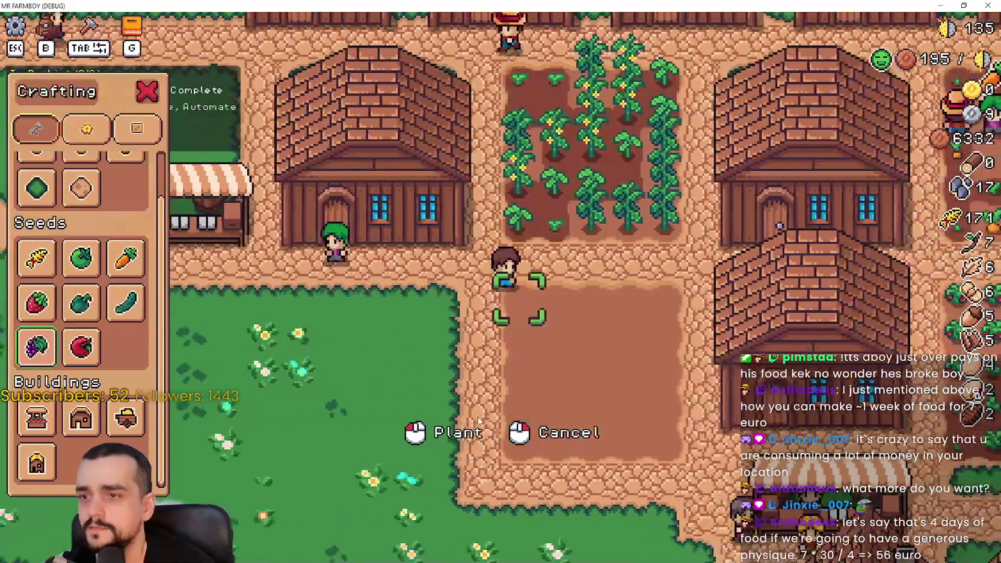
click(458, 348)
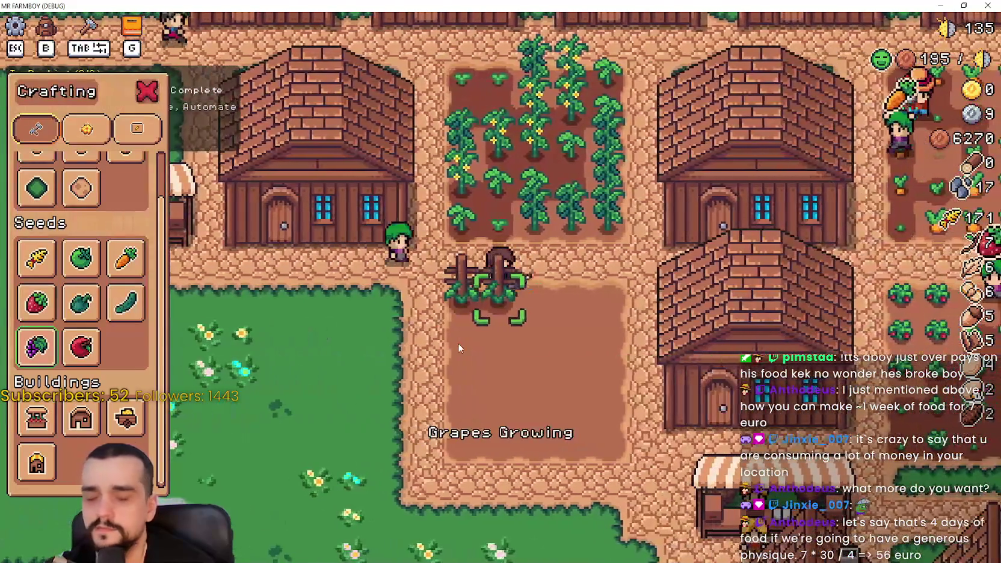
key(d)
click(458, 348)
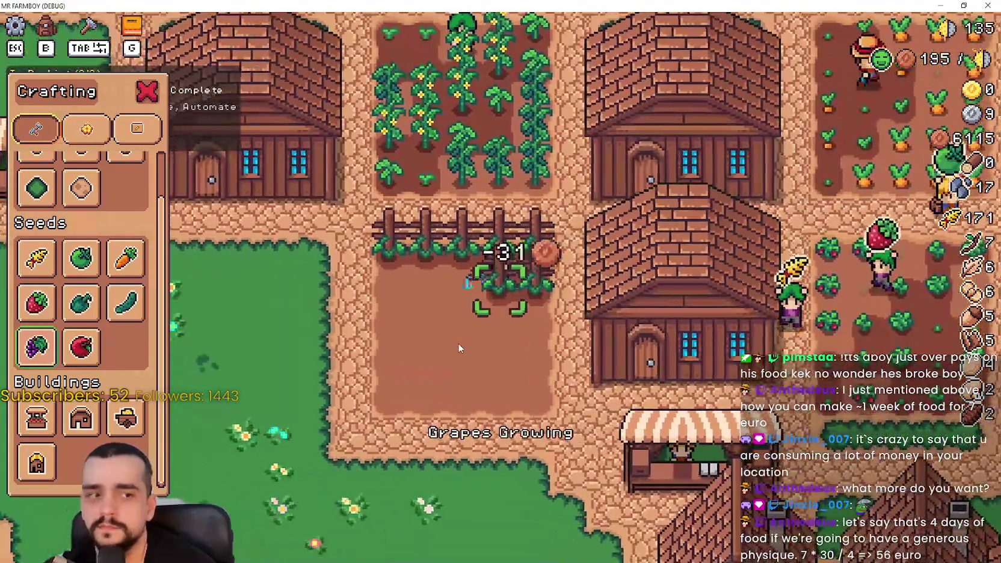
key(a)
click(458, 342)
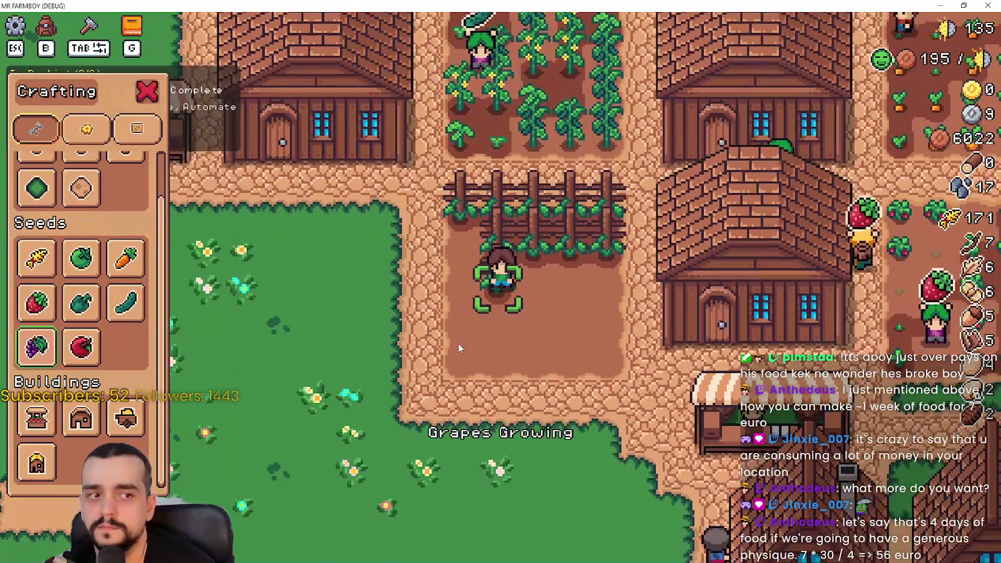
key(d)
click(457, 342)
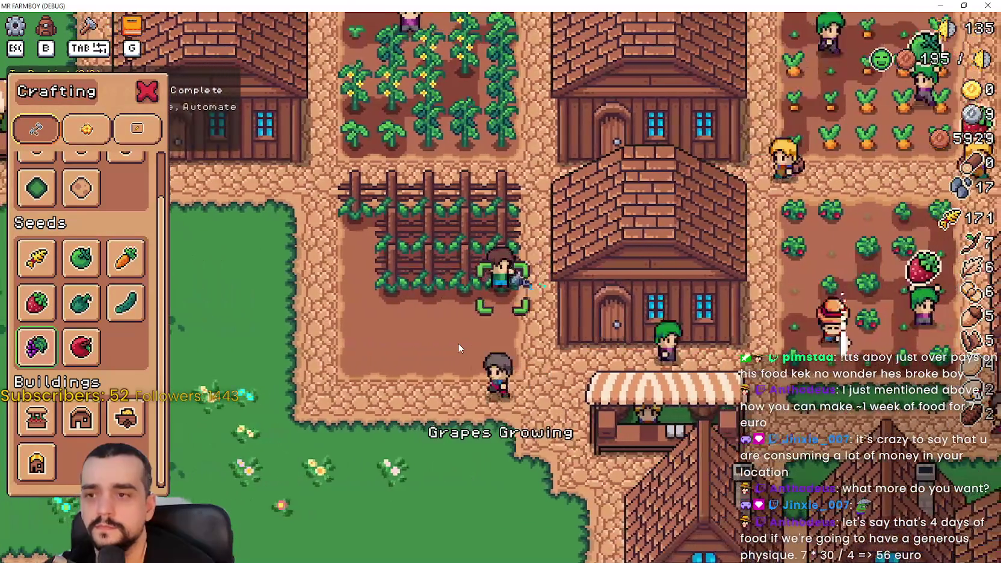
- Plant grapes on the remaining plot tiles, then stop planting and close crafting
key(a)
click(457, 348)
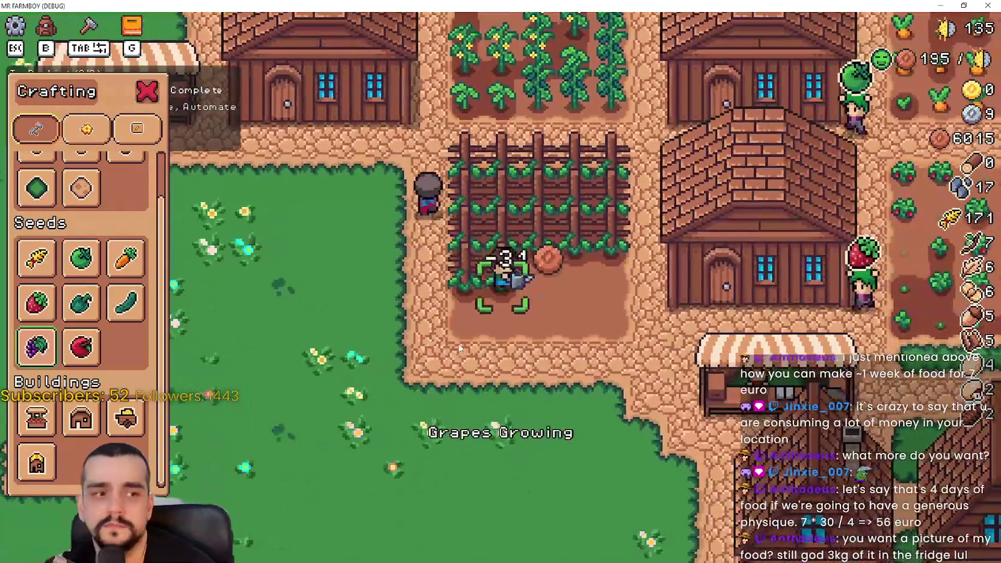
key(d)
click(458, 348)
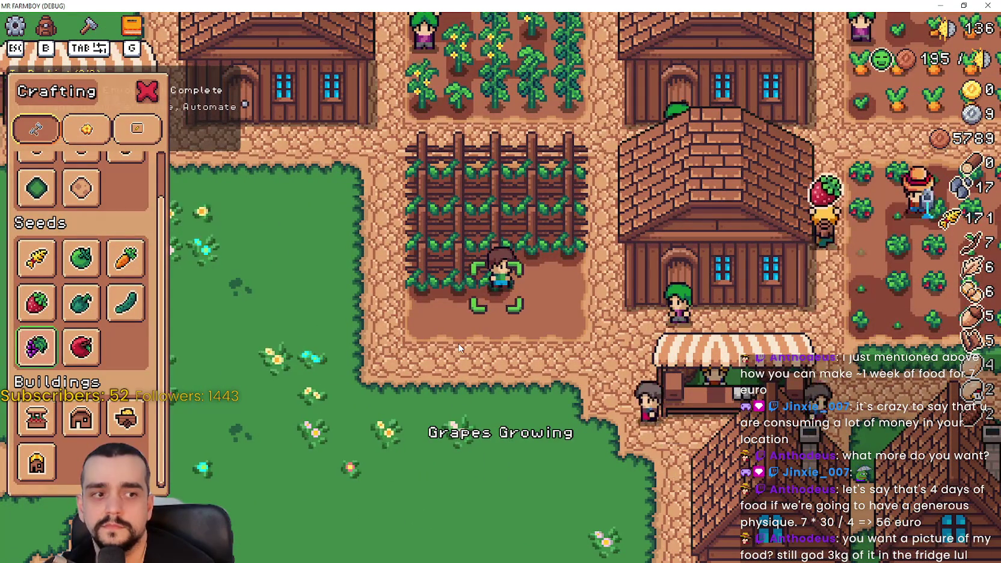
key(s)
key(d)
click(458, 348)
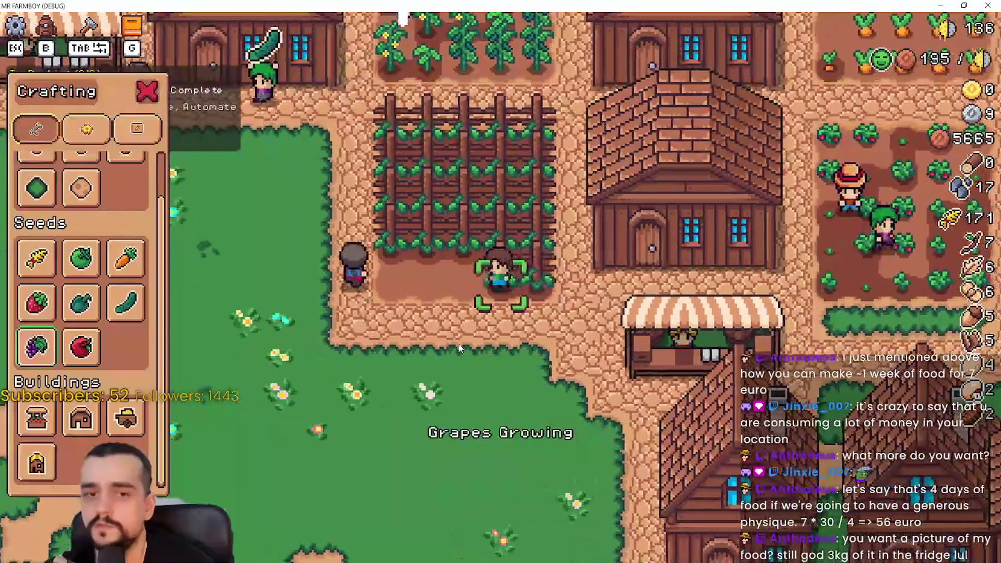
key(a)
click(458, 349)
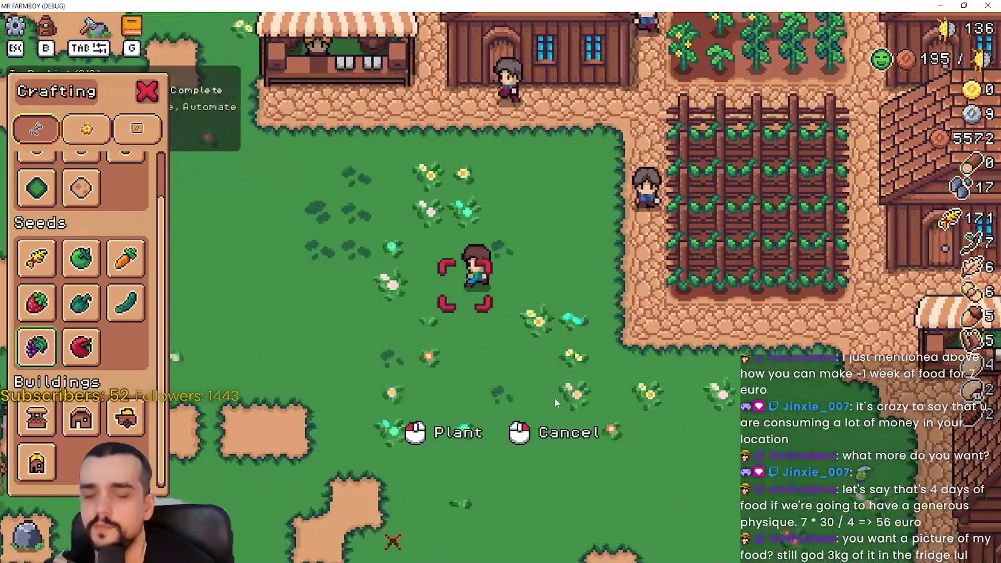
right_click(553, 400)
- Walk the farmer through the grape field to the market stall
key(d)
key(w)
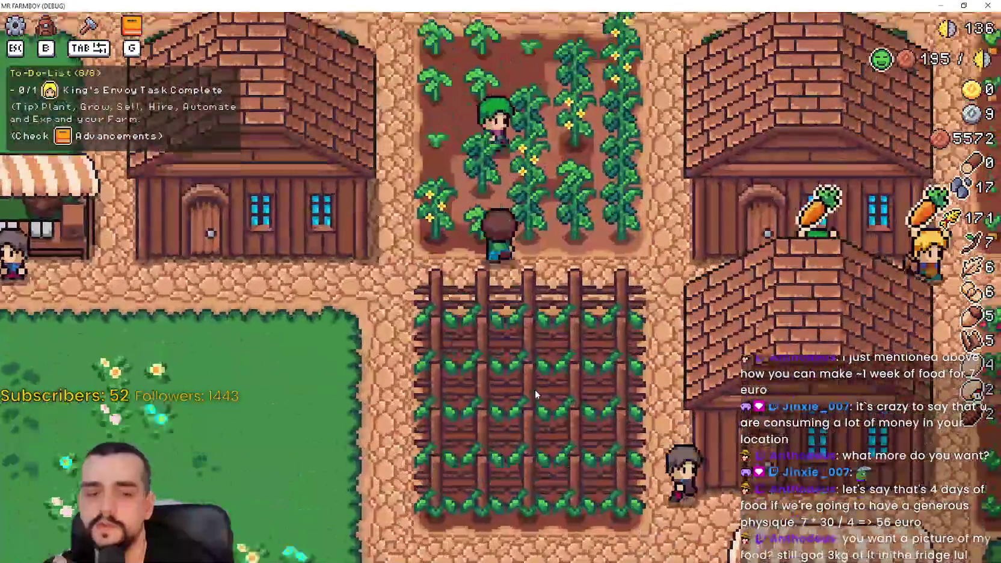
scroll(535, 394, up, 3)
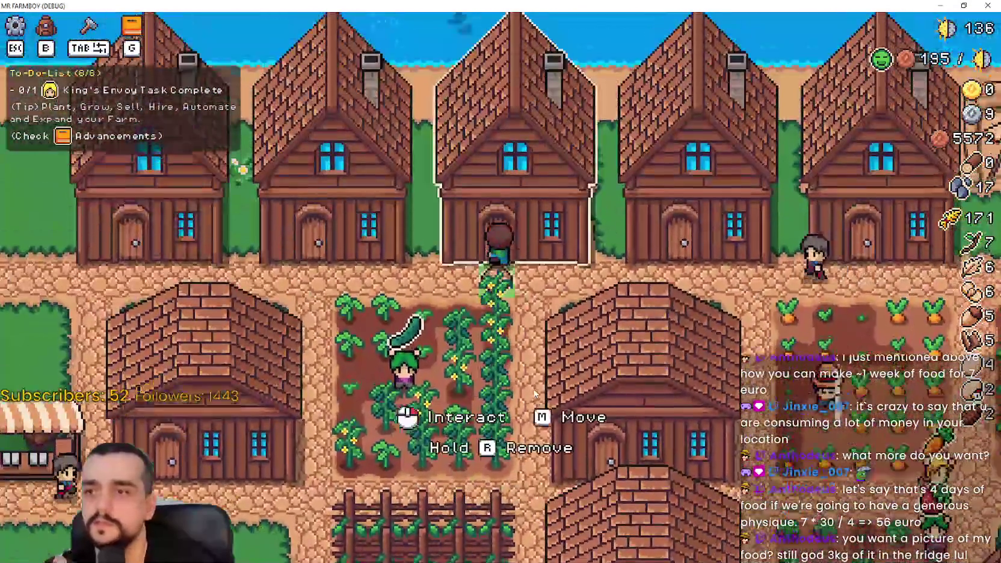
key(a)
key(s)
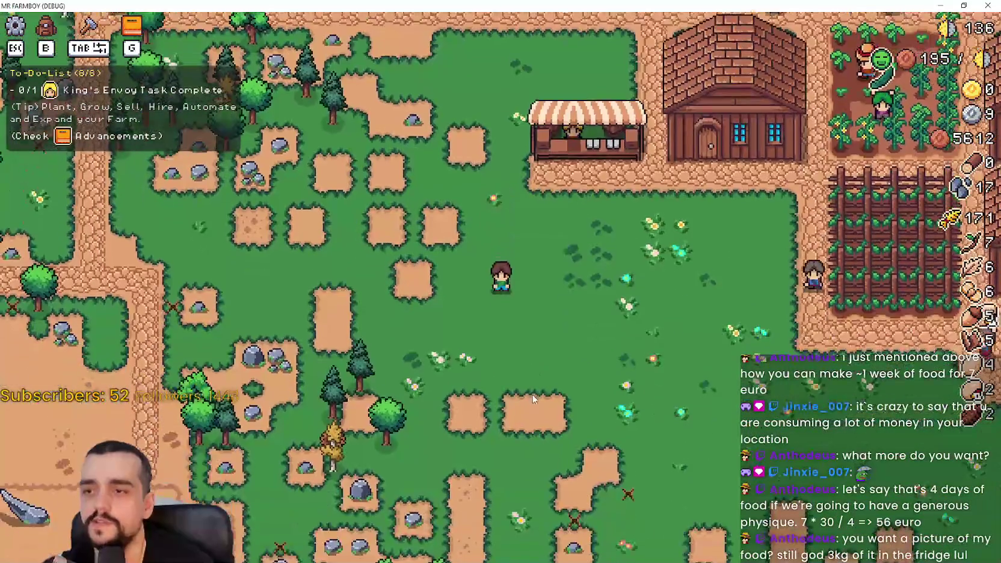
- Walk north-west to gather stone, then return to the house door
key(w)
key(a)
key(d)
key(s)
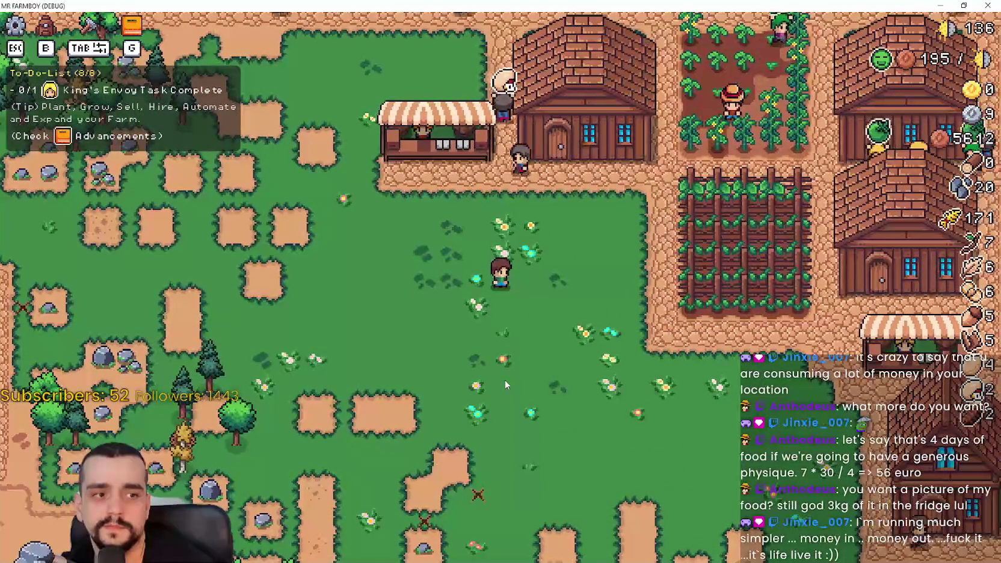
key(w)
key(a)
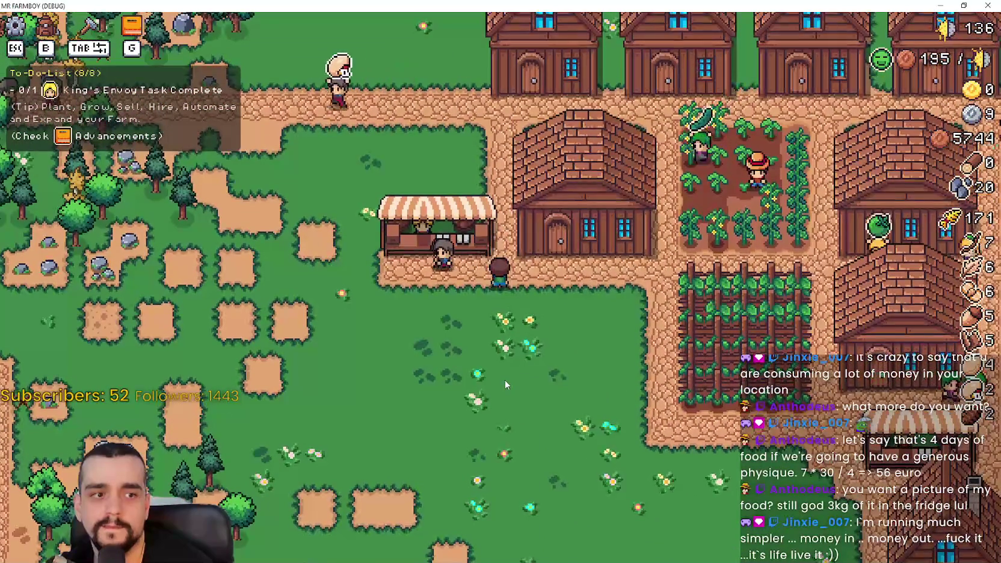
key(s)
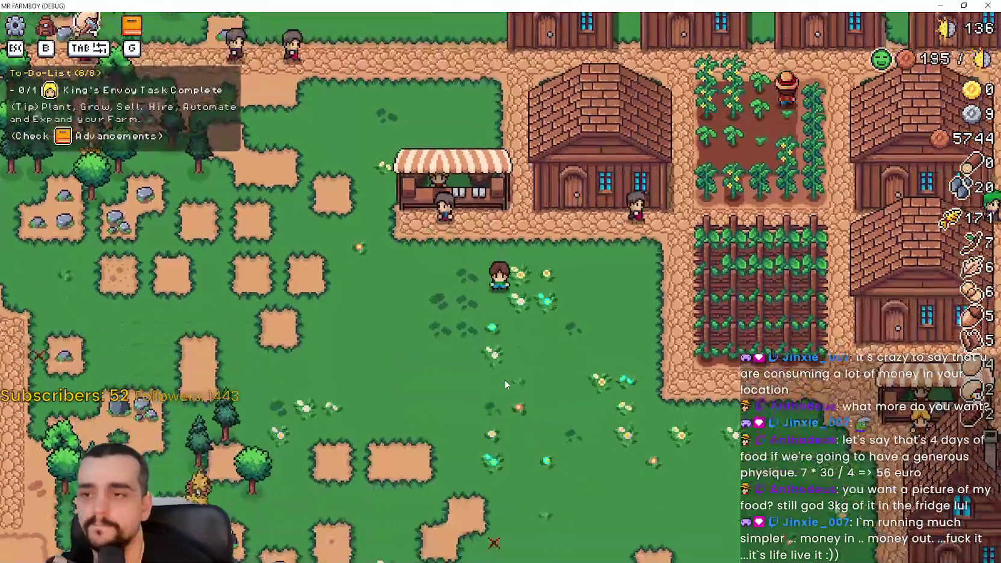
key(d)
key(w)
key(w)
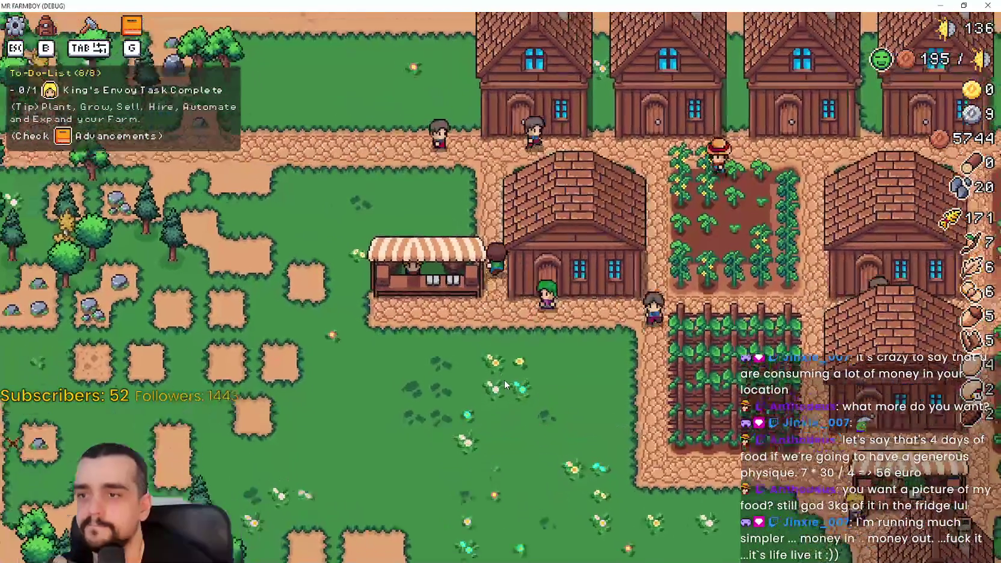
- Check the house's workers and the warehouse inventory at the stall
click(505, 379)
key(Escape)
key(e)
key(Escape)
- Walk toward the grape field checking house worker windows, then head up through the village
key(s)
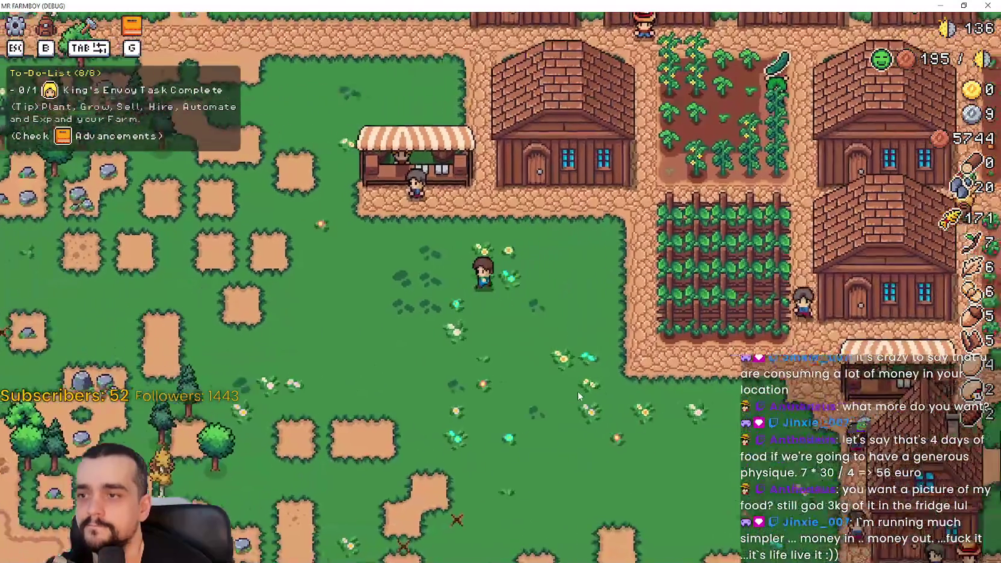
key(d)
key(w)
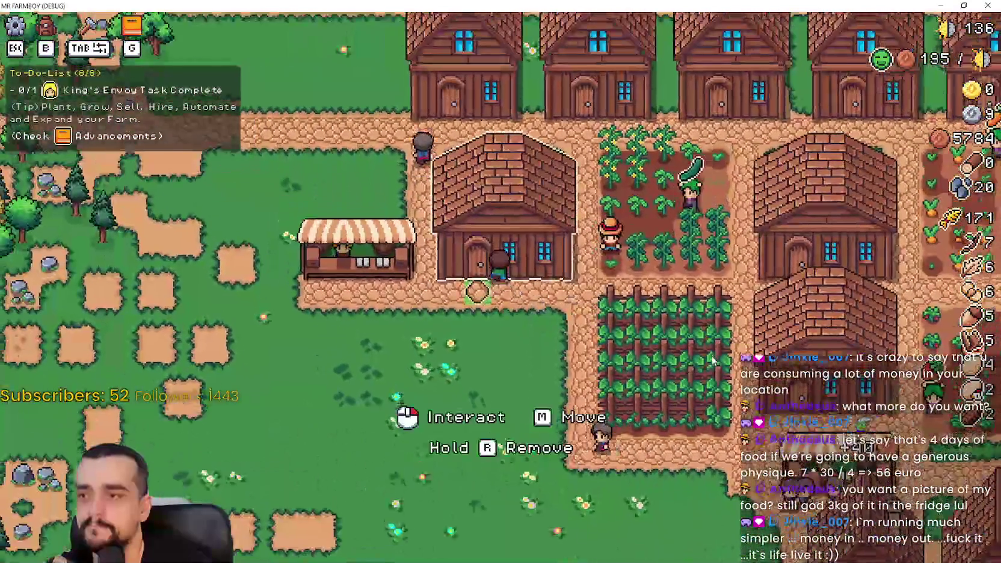
scroll(711, 356, up, 3)
click(711, 357)
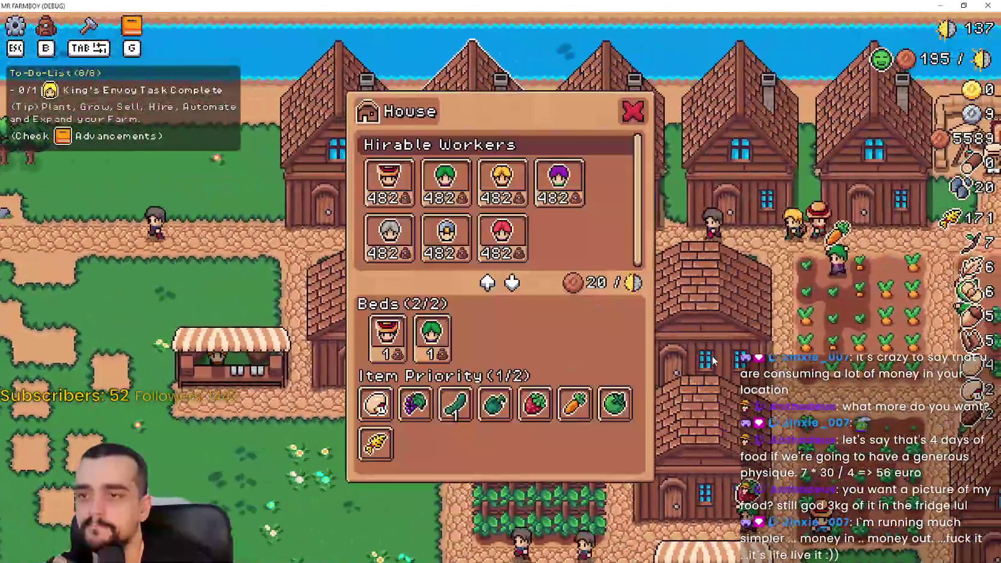
key(Escape)
key(s)
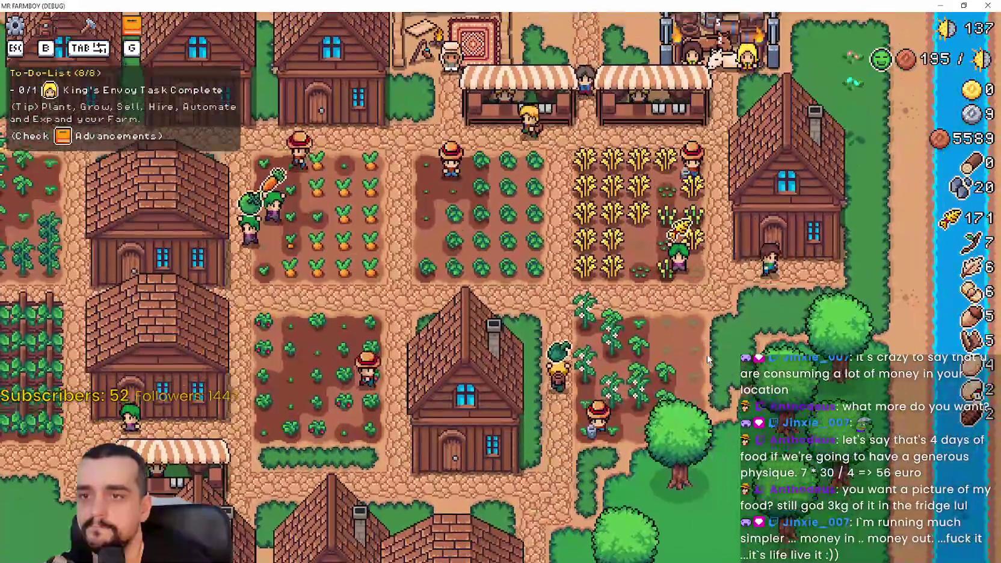
click(709, 359)
key(Escape)
key(s)
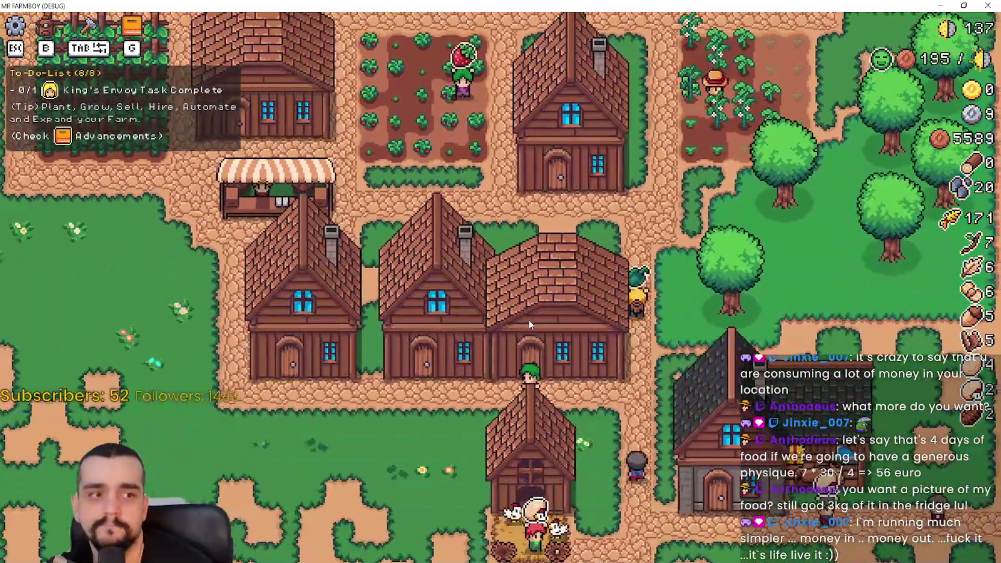
key(w)
key(a)
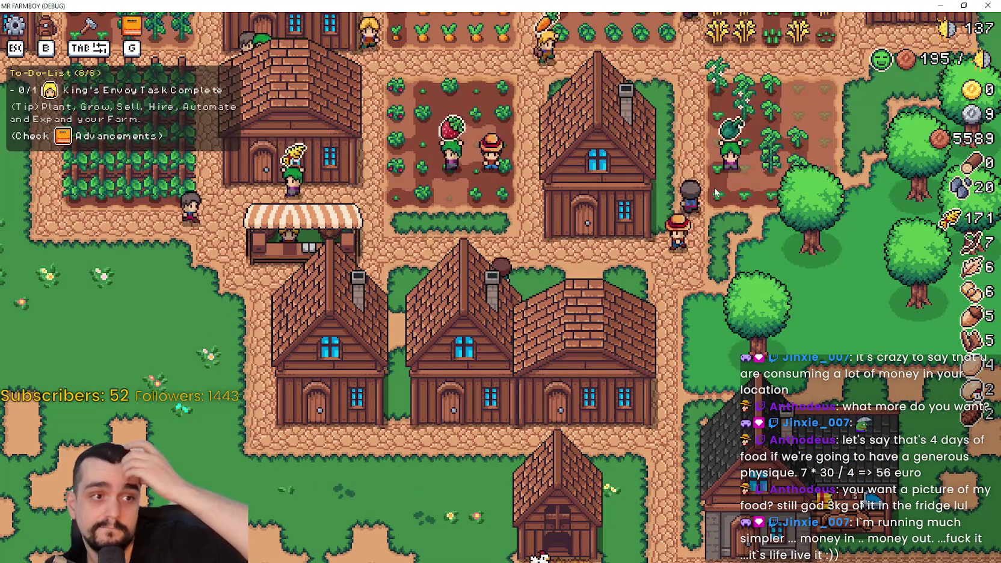
- Walk back and forth across the village gathering wood and stone
key(a)
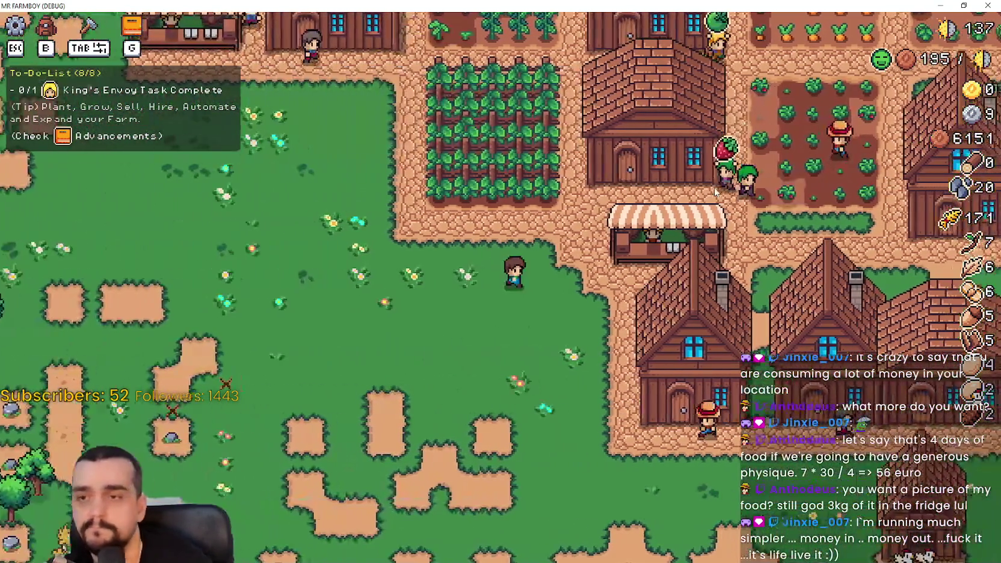
key(d)
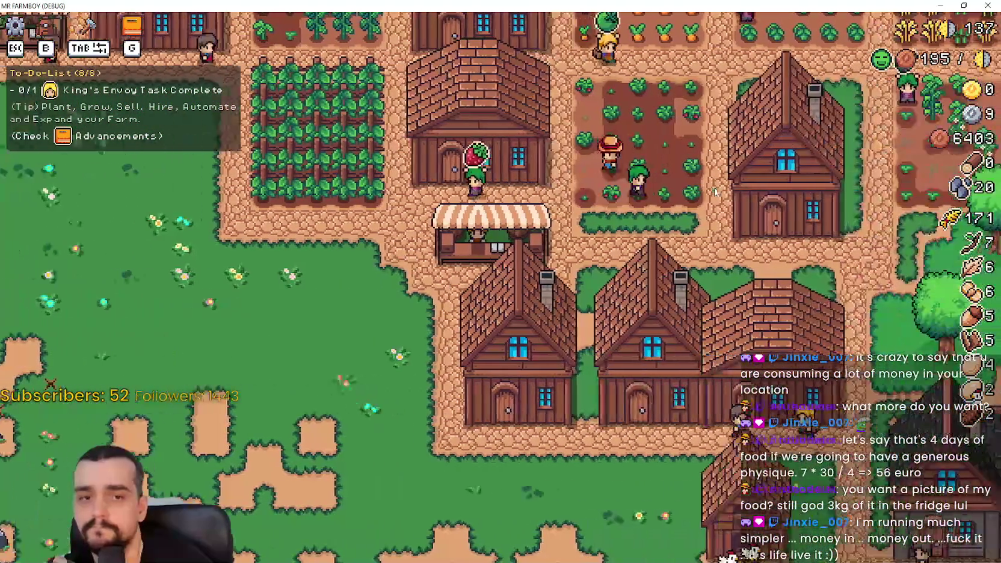
key(a)
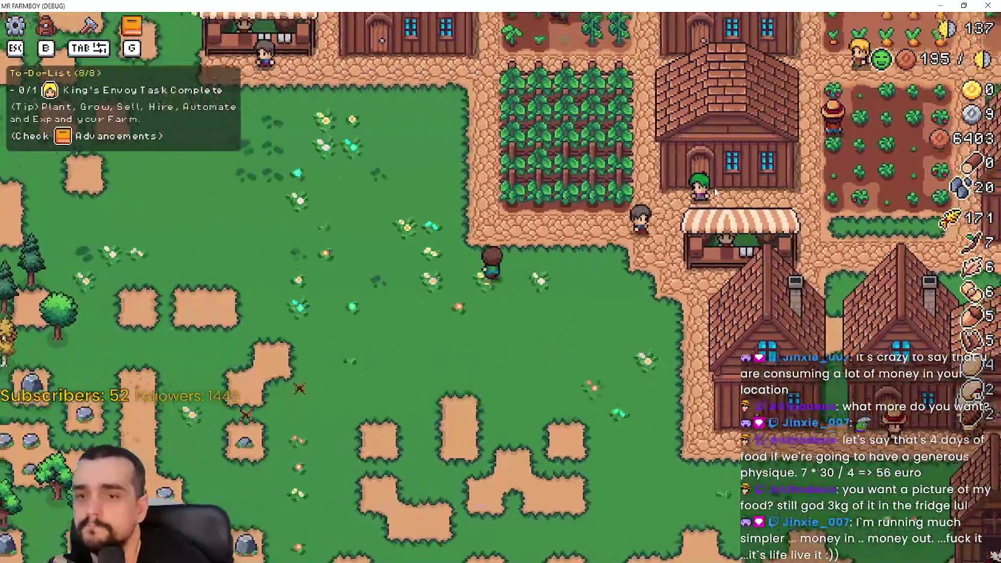
key(d)
key(a)
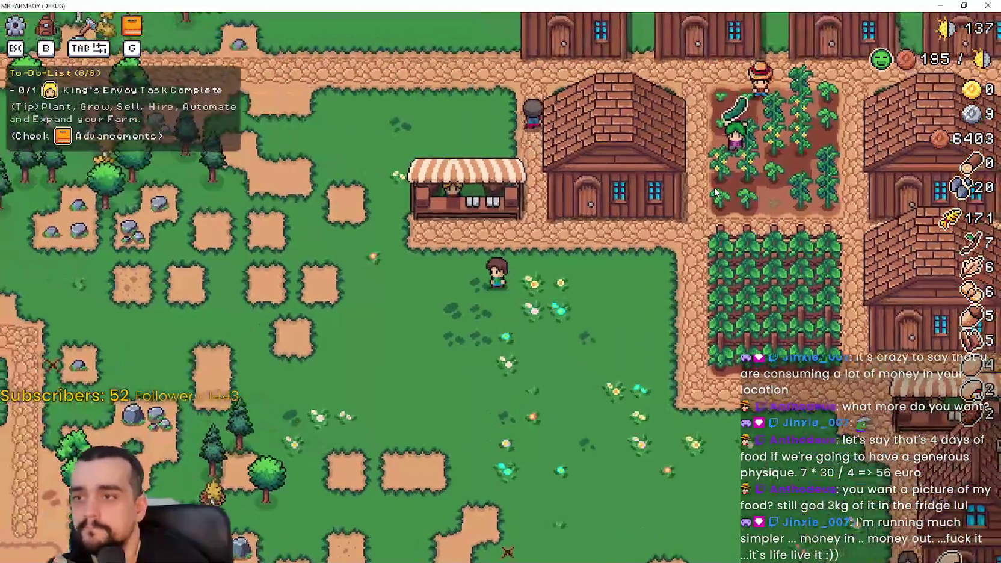
key(d)
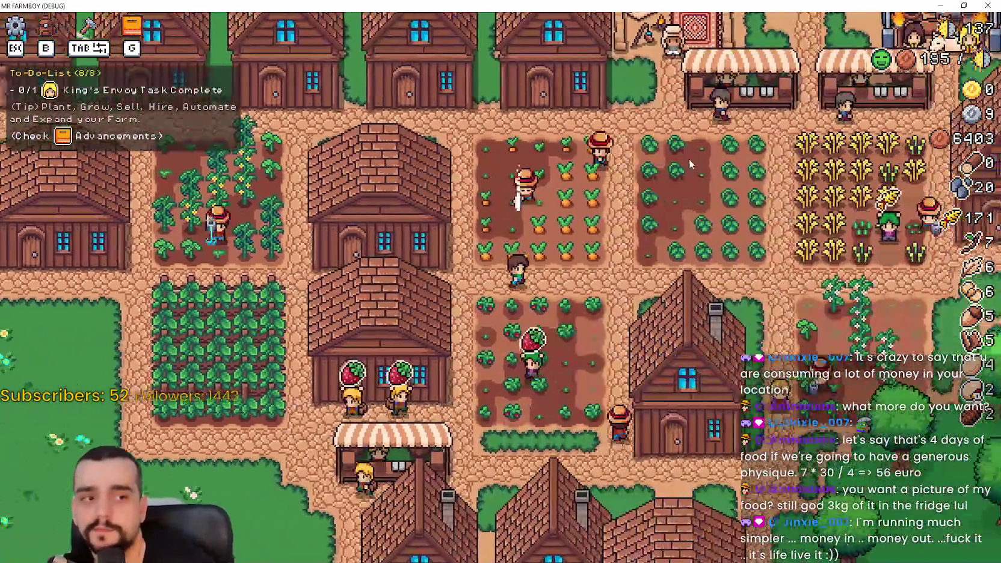
- Walk down past the fields and back across the crop fields, reaching 29 wood and stone
key(s)
key(w)
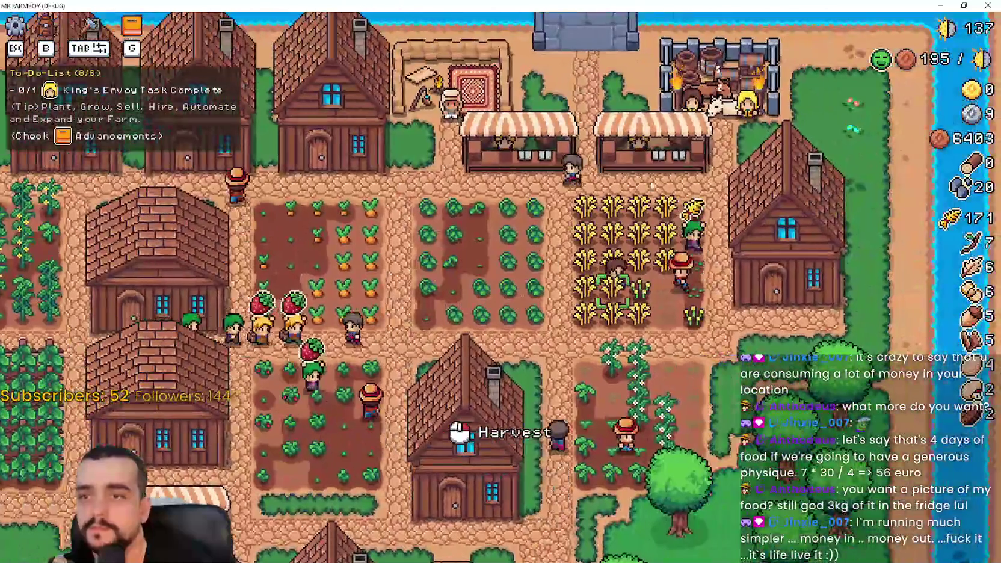
key(s)
key(d)
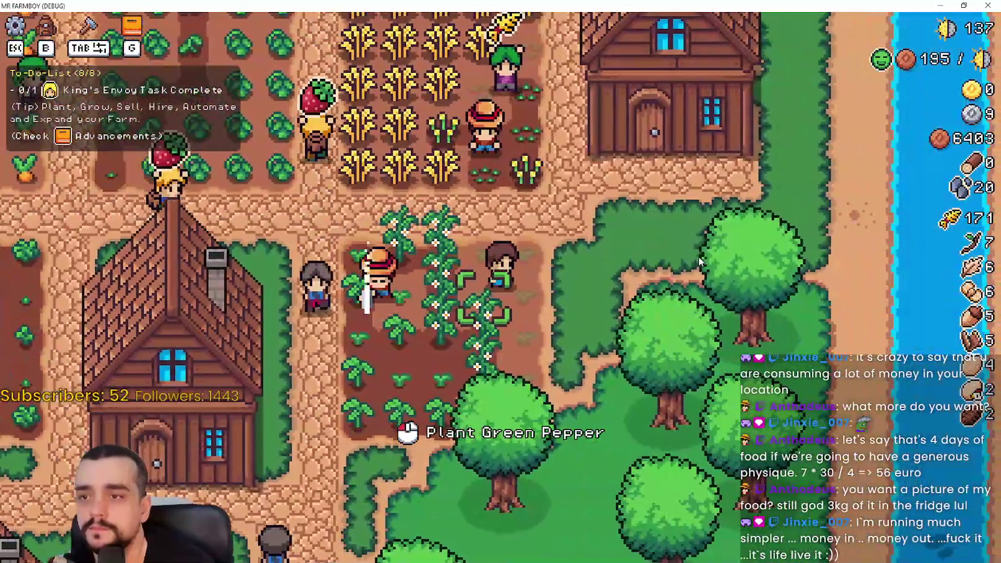
key(s)
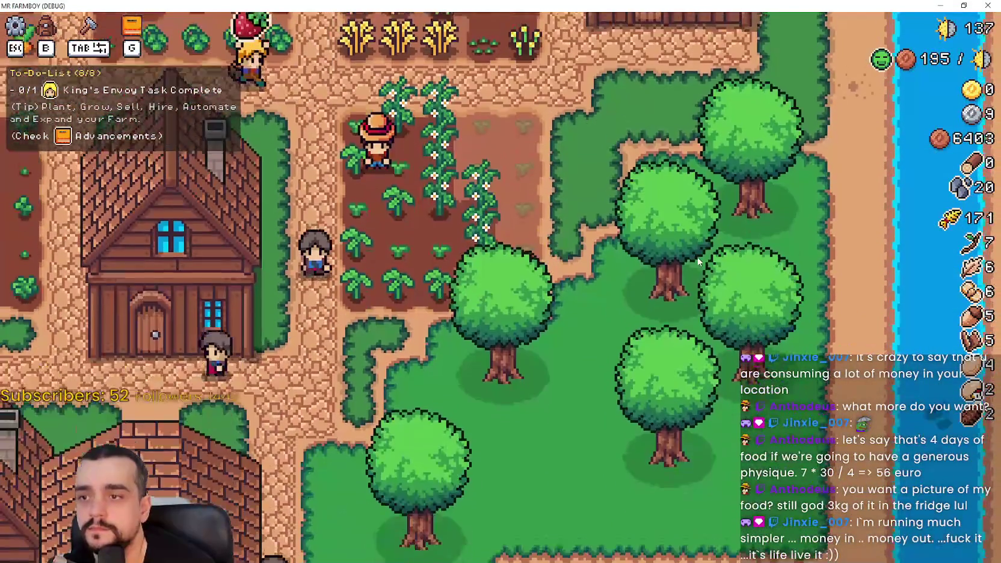
key(w)
key(a)
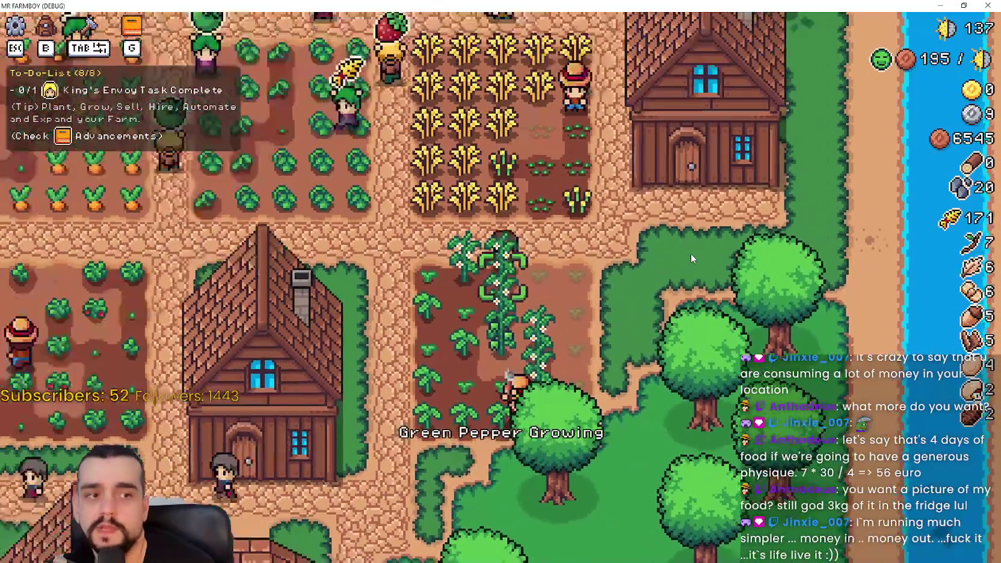
key(a)
key(w)
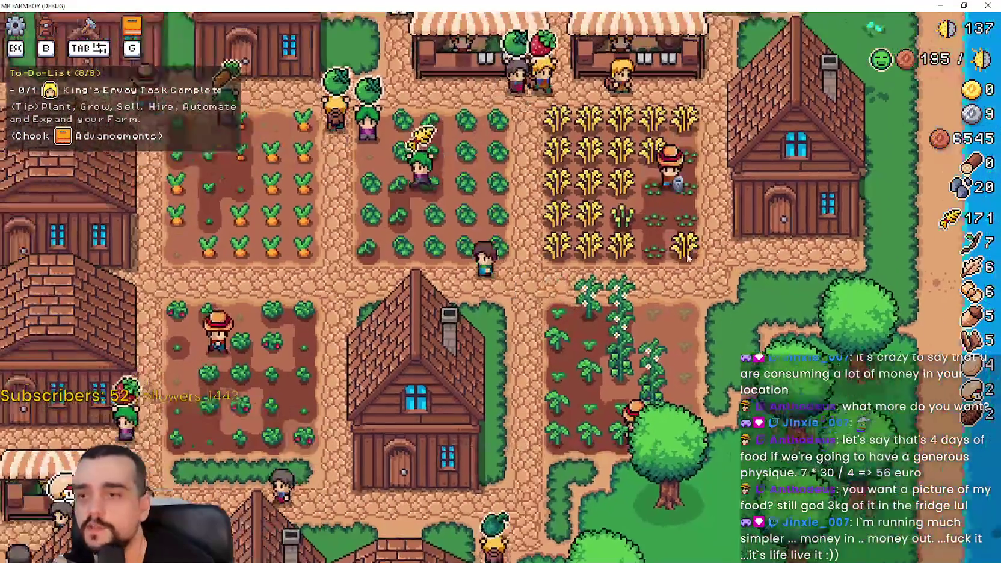
key(d)
key(s)
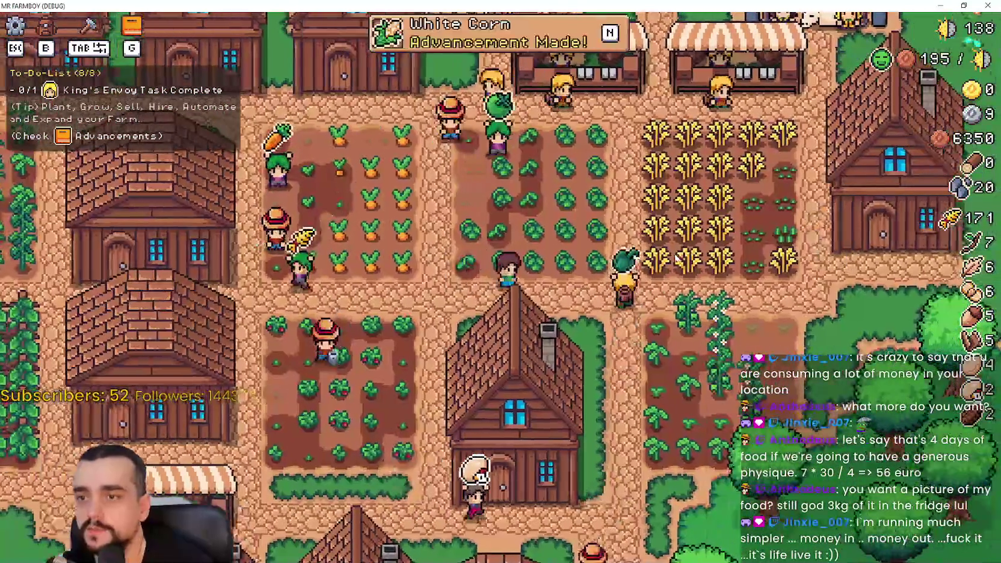
key(a)
key(s)
- Review Garlic's unlock requirements in Advancements, then open the warehouse inventory
key(n)
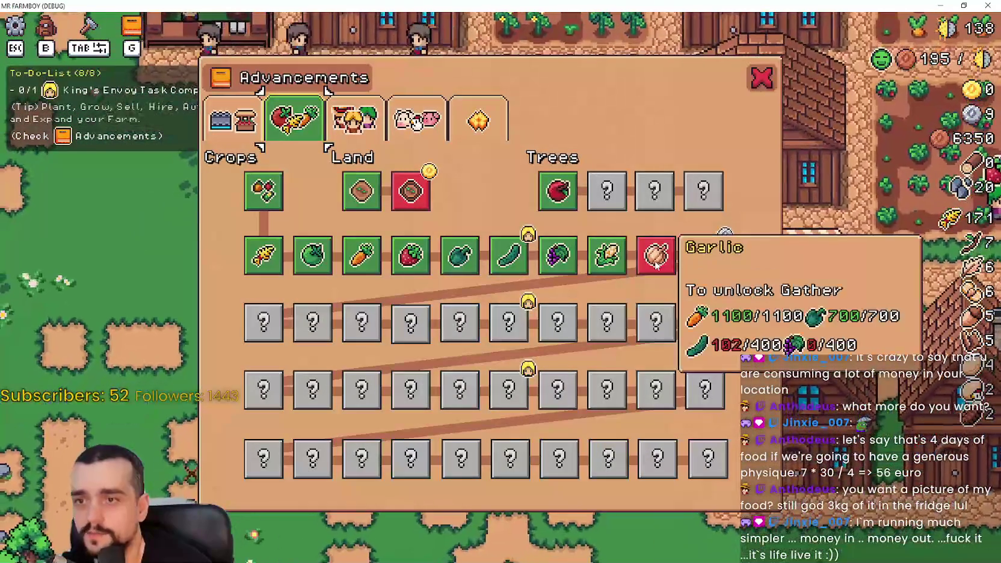
mouse_move(666, 262)
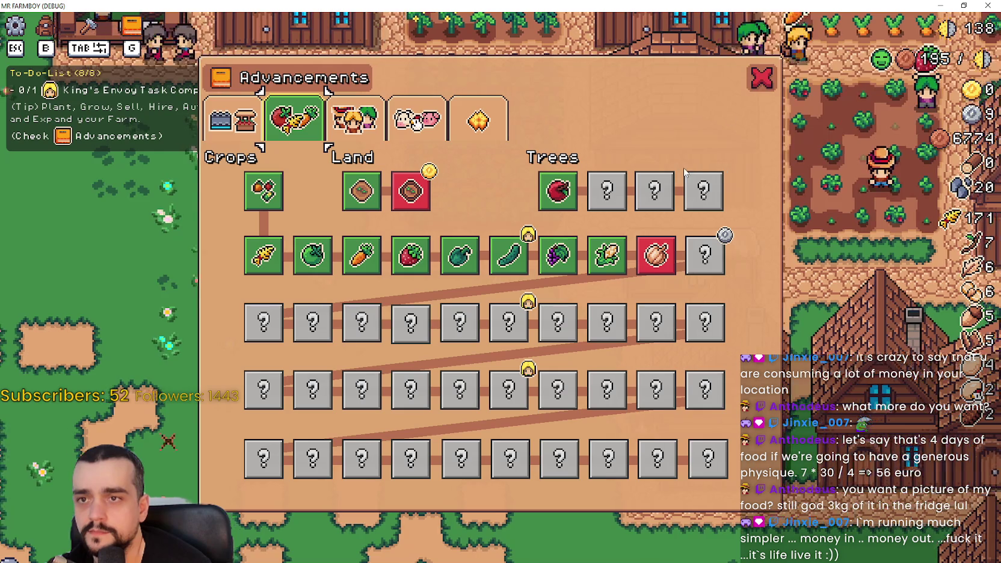
click(762, 78)
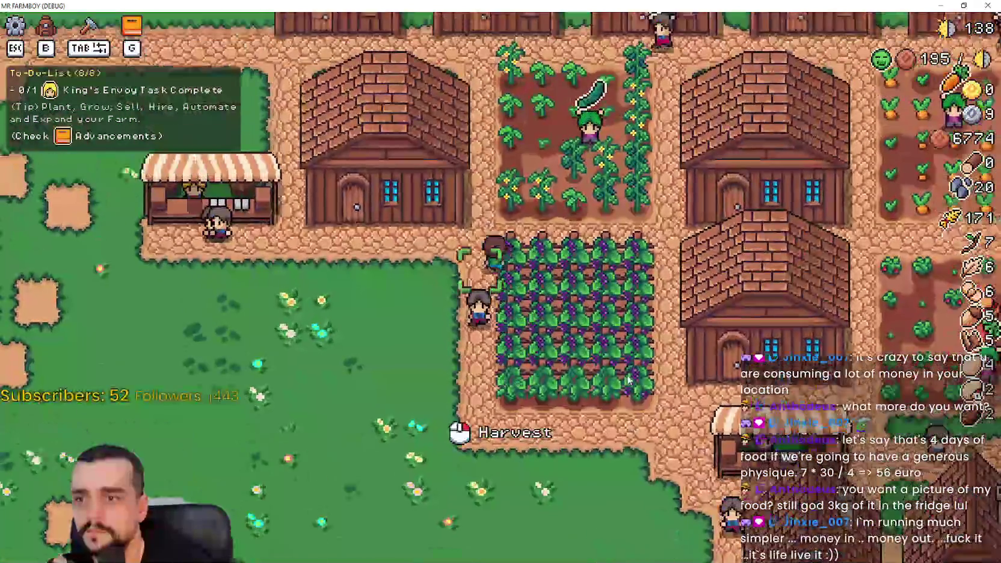
click(629, 380)
- Preview placing a House from Crafting, then cancel the placement
key(Escape)
key(Tab)
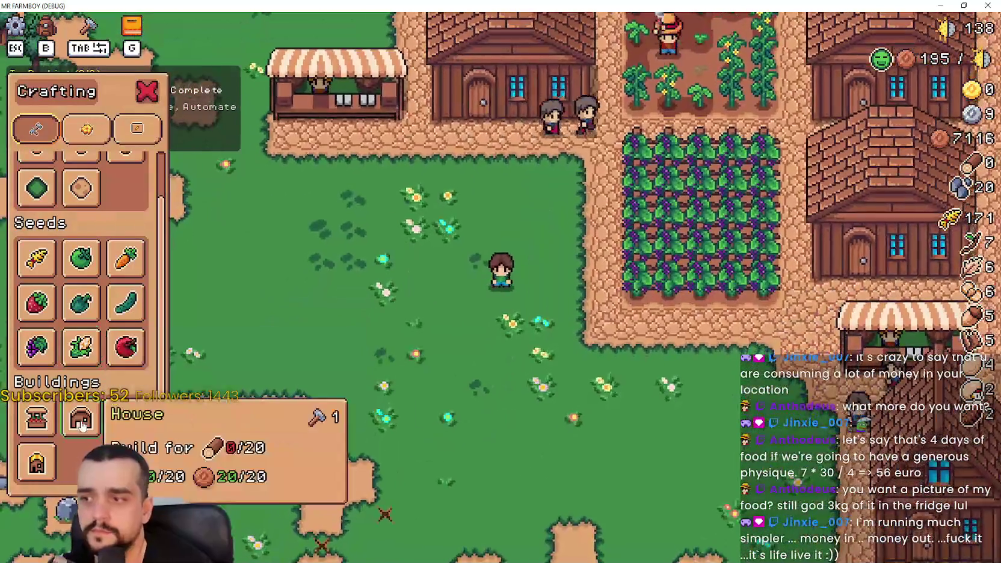
click(82, 423)
key(Escape)
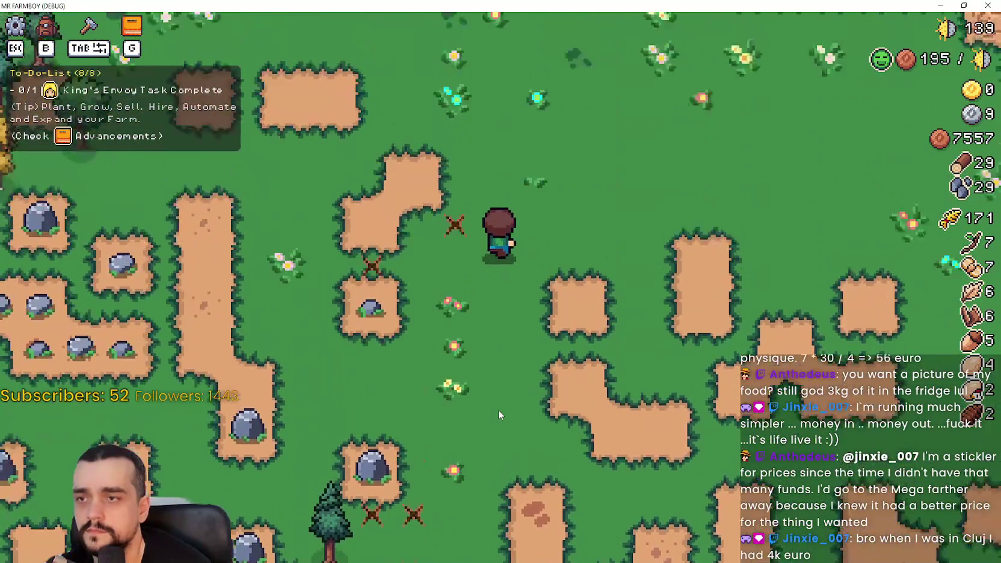
scroll(497, 414, down, 5)
scroll(498, 415, up, 3)
- Choose House in Crafting and build it left of the grape field
key(b)
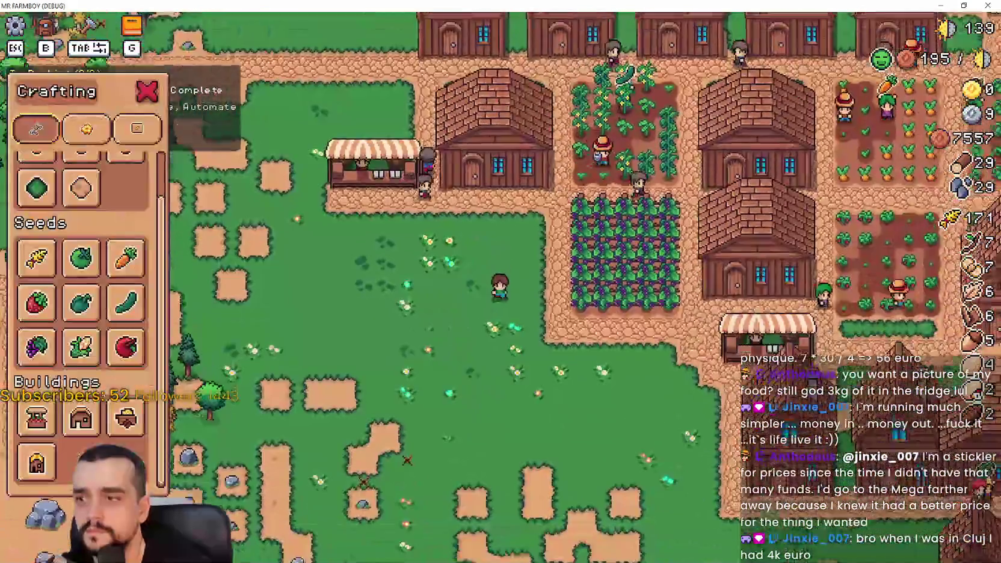
click(81, 419)
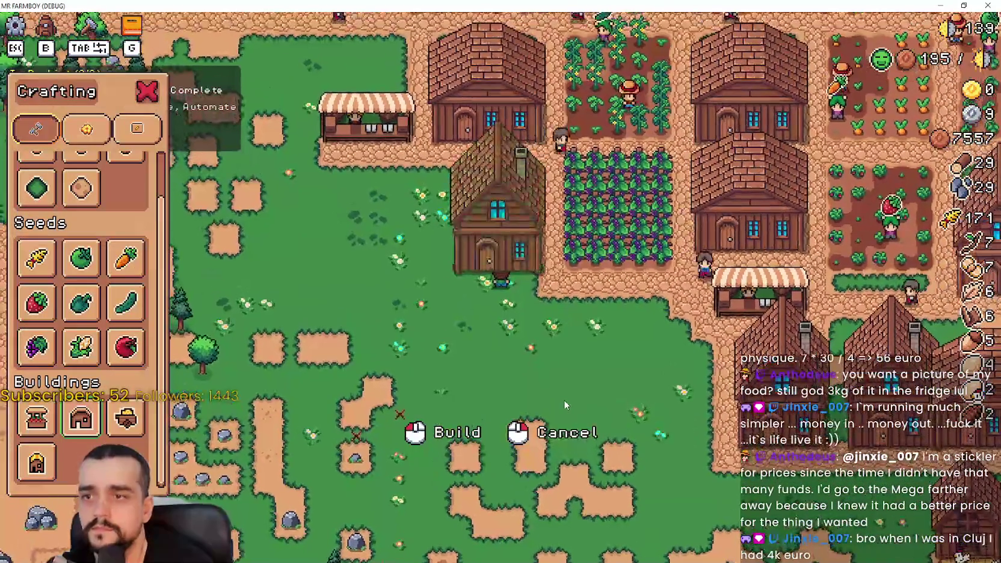
scroll(71, 202, up, 1)
key(w)
key(a)
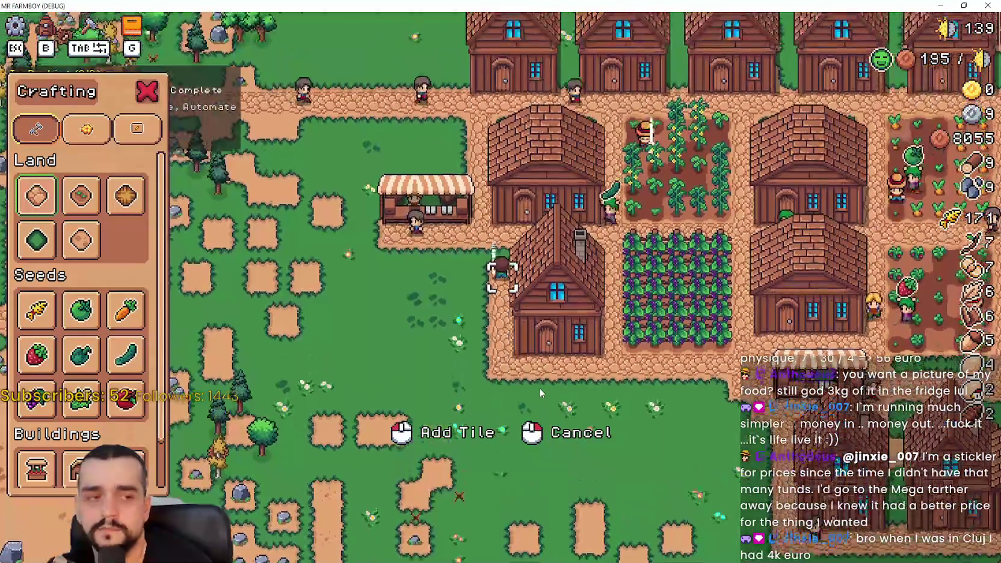
key(s)
key(d)
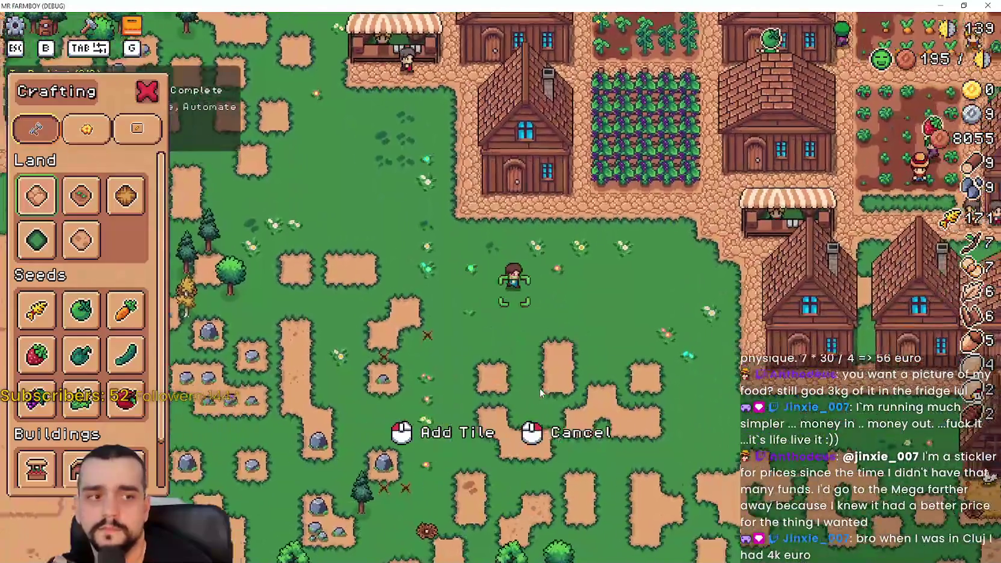
key(Escape)
- Walk up to the new house and hire a worker into one of its beds
key(w)
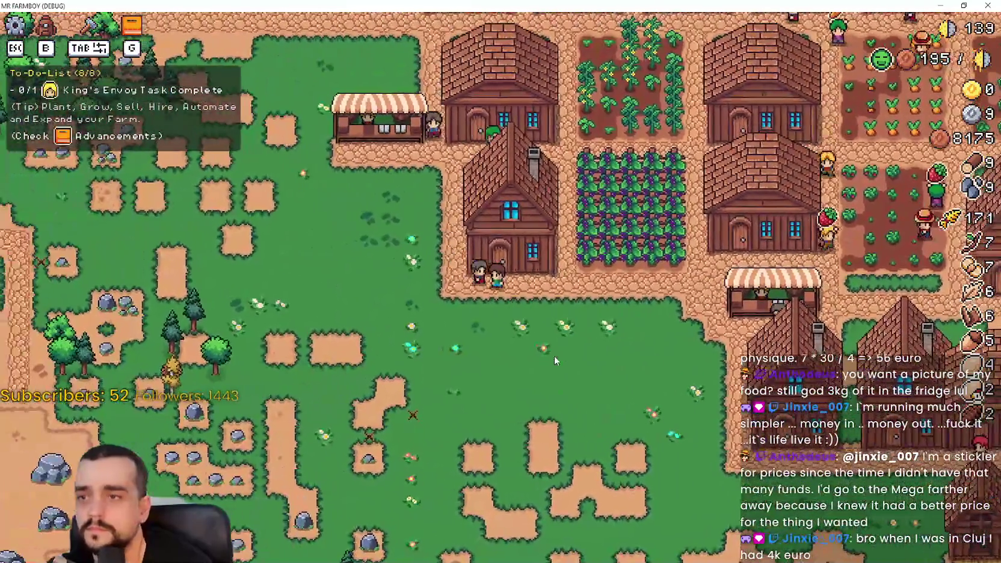
click(561, 351)
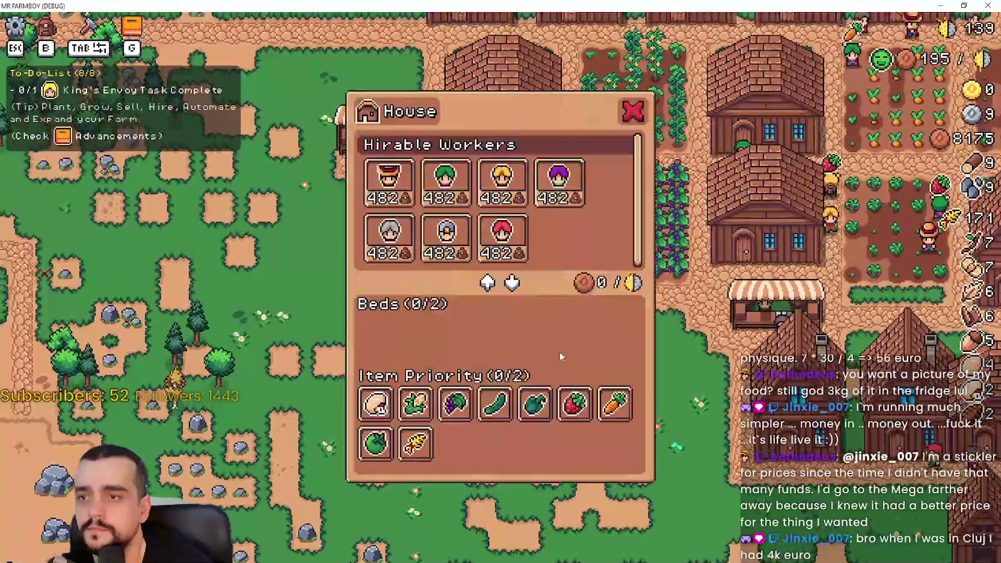
key(Escape)
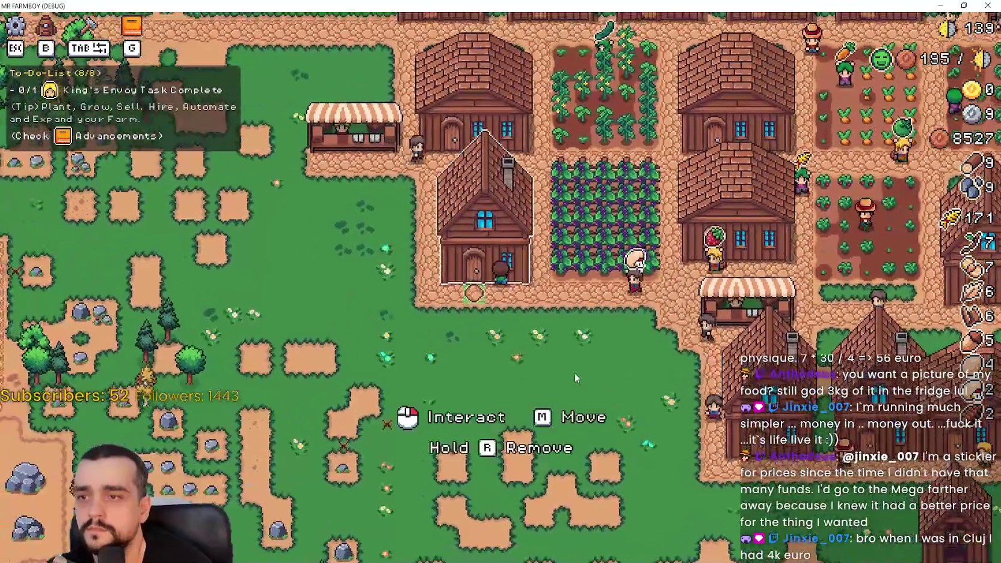
click(575, 377)
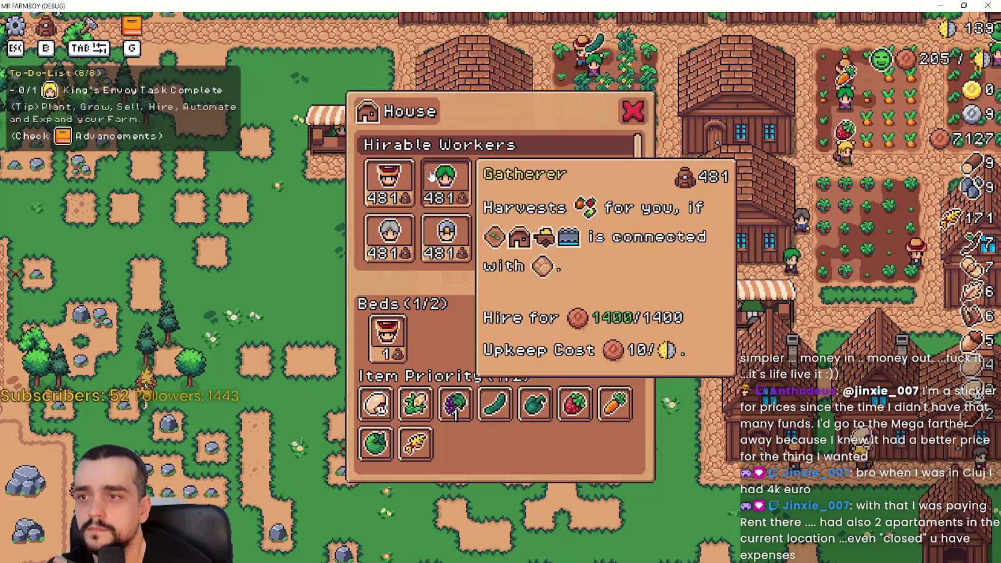
key(Escape)
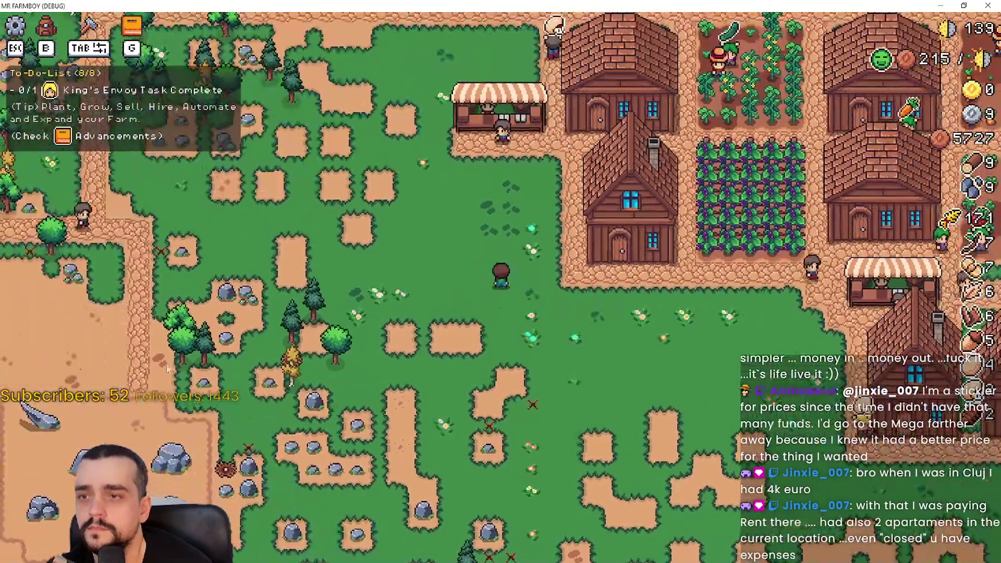
- Lay a rectangular loop of farm soil tiles below the grape field and fill its inside
key(b)
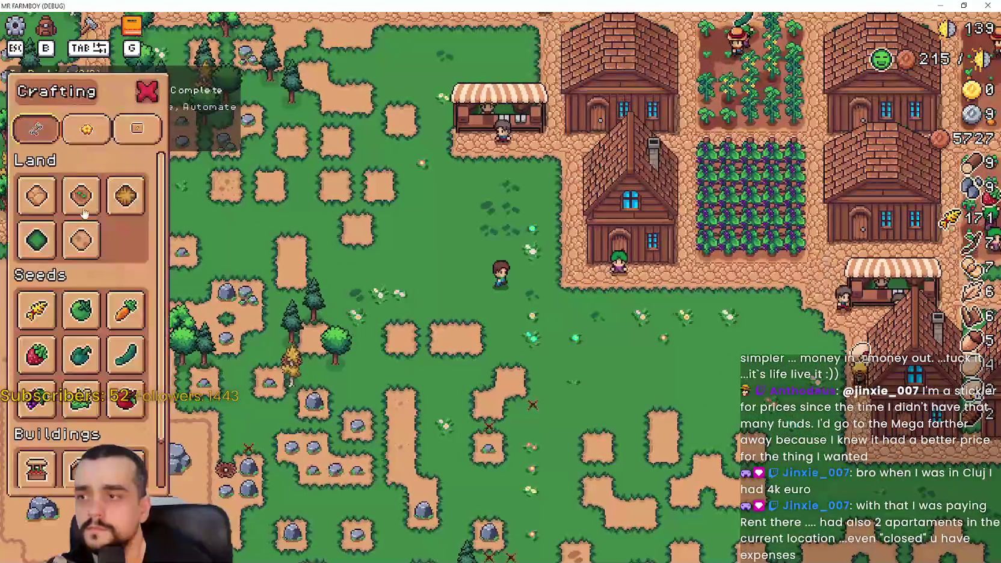
click(80, 195)
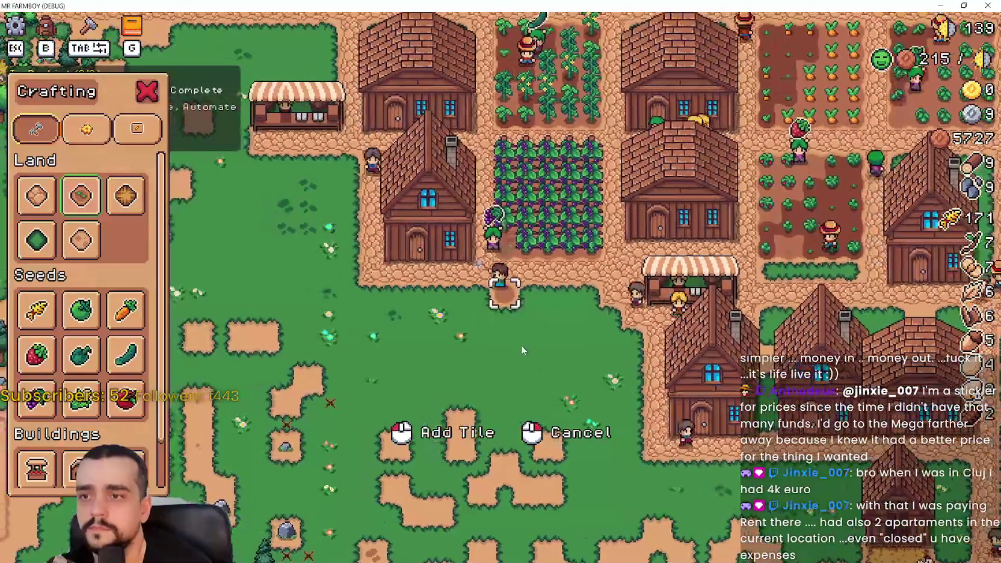
key(d)
key(s)
key(a)
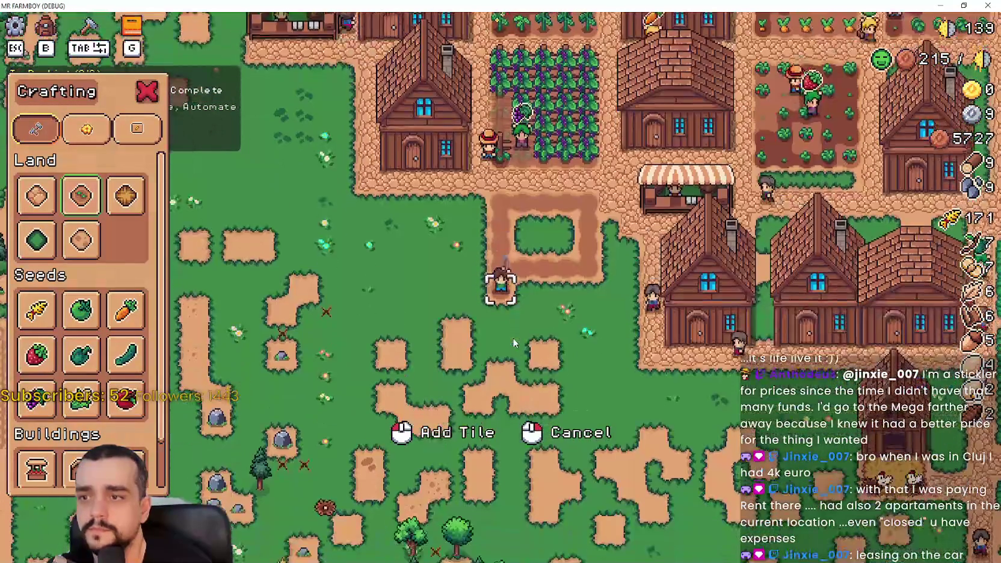
key(d)
key(w)
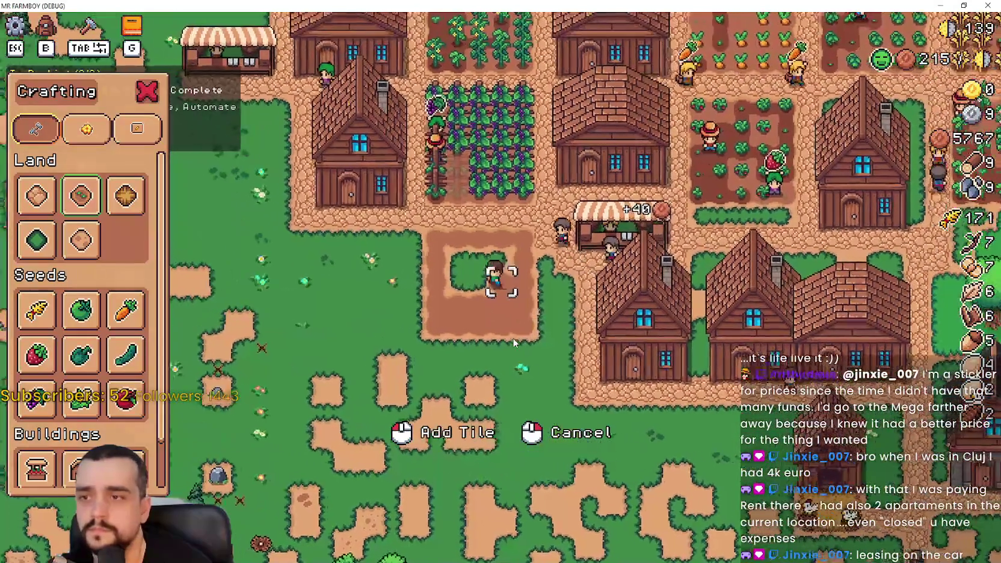
key(a)
key(w)
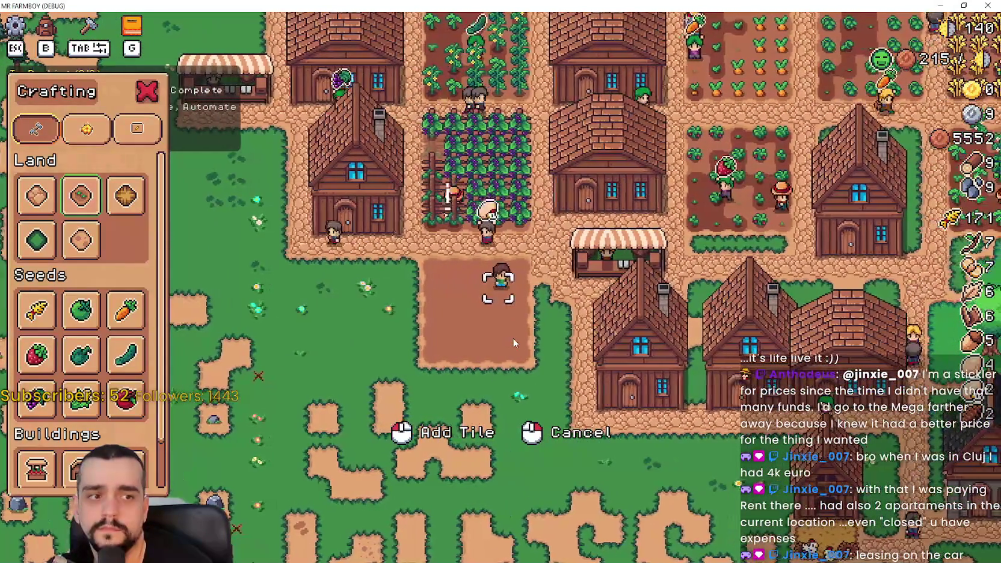
scroll(512, 338, up, 3)
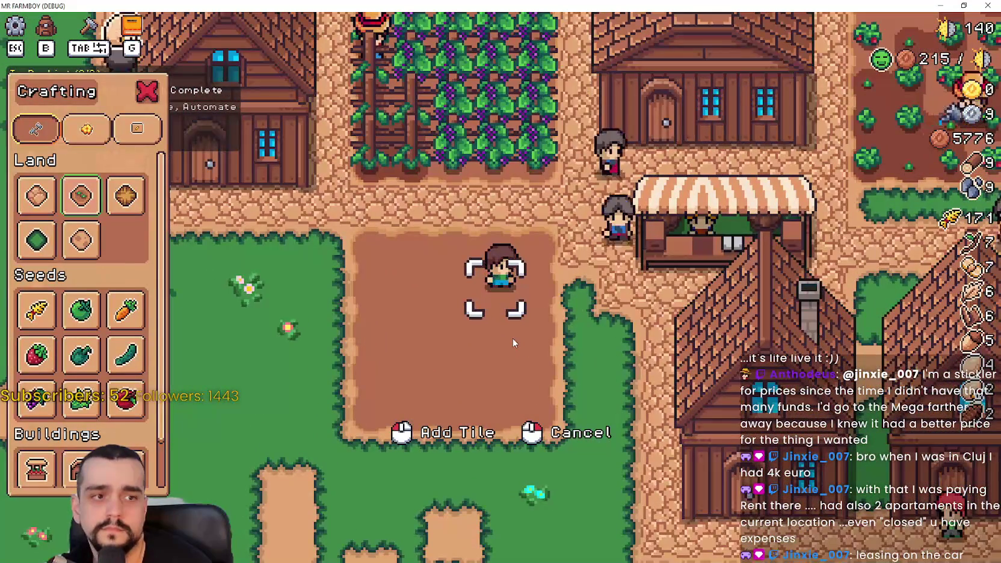
key(s)
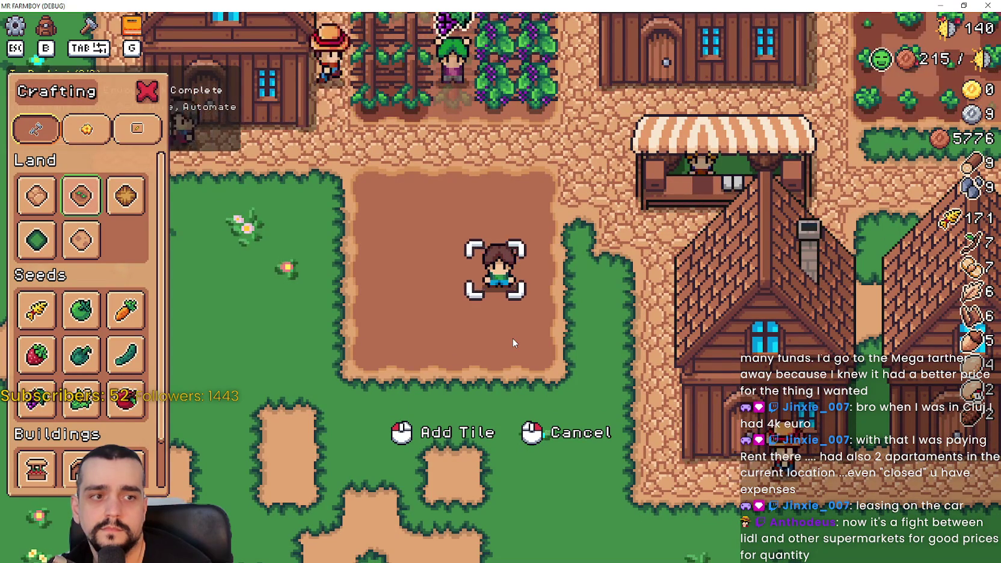
scroll(511, 338, down, 2)
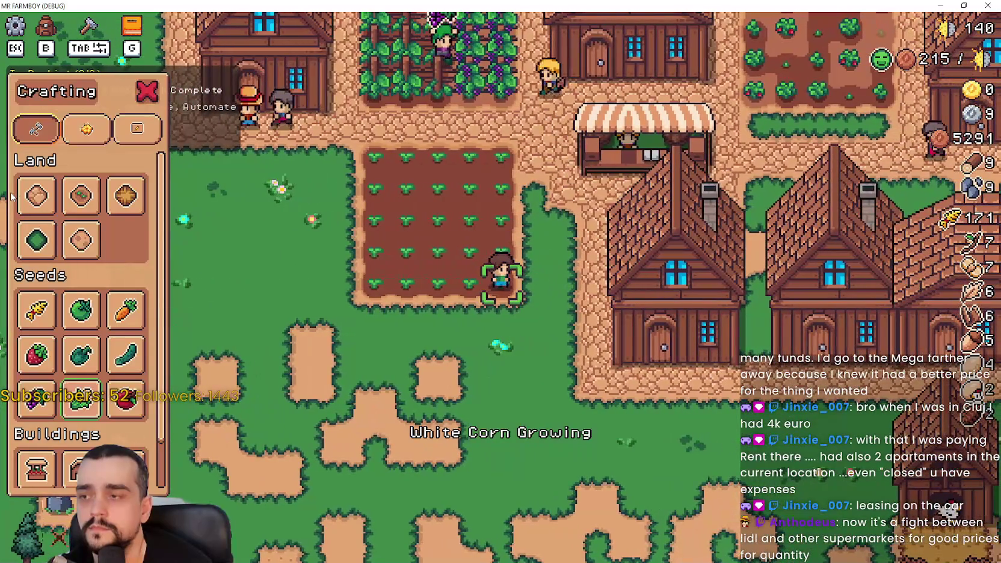
- Plant White Corn on the new plot and add sand path tiles around it
click(38, 197)
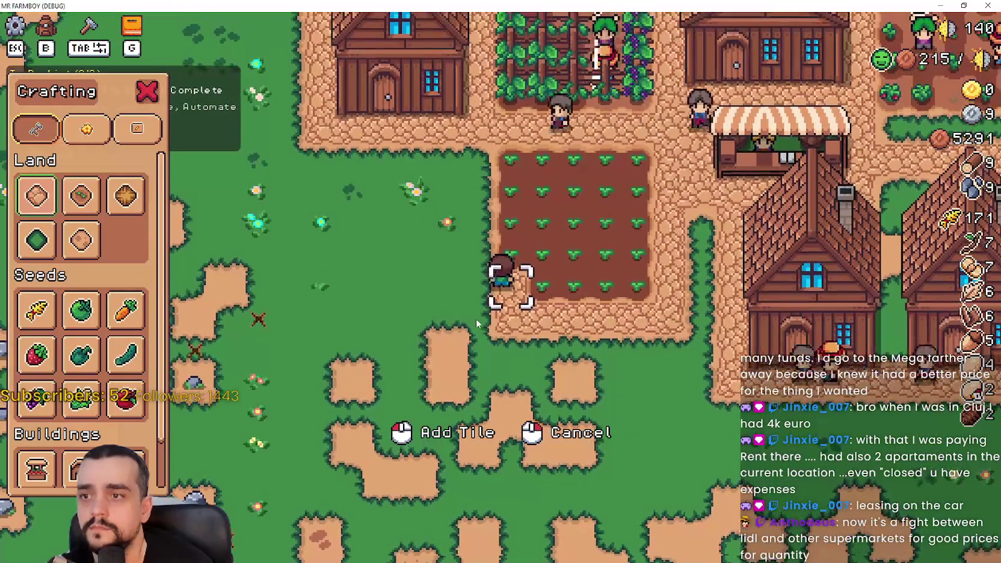
click(92, 227)
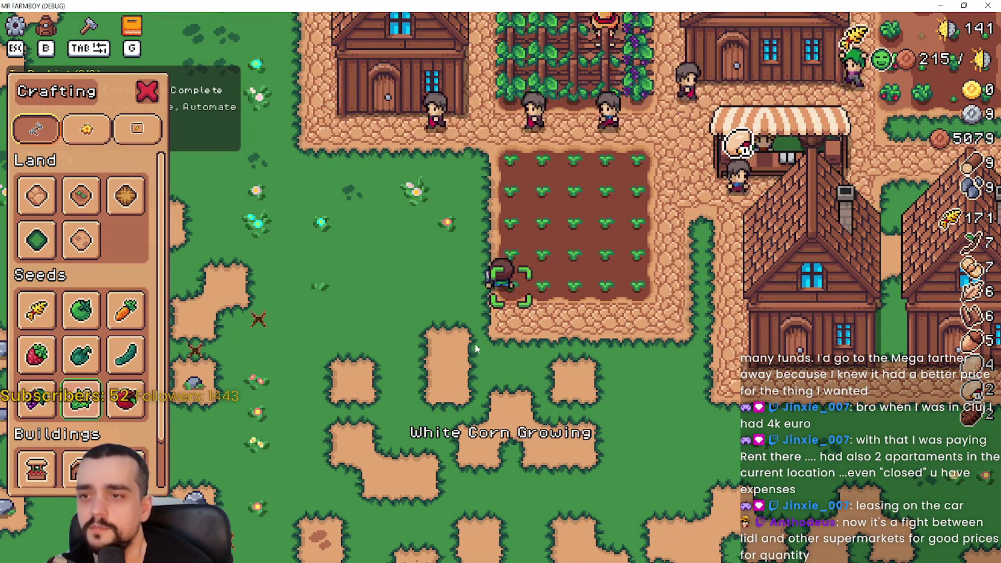
scroll(576, 382, down, 3)
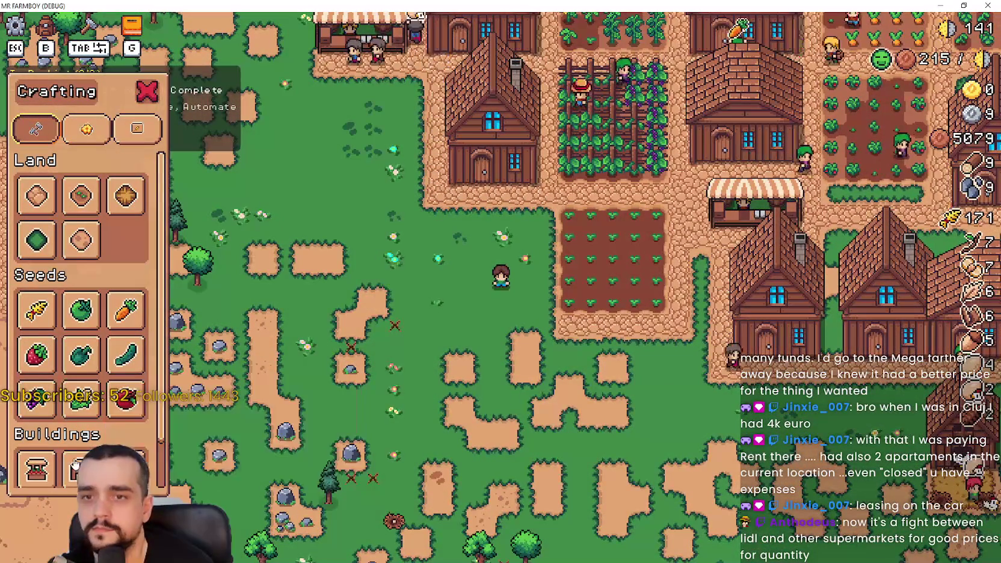
key(Escape)
- Walk right and up through the village, glancing at the farm advancements overview
key(d)
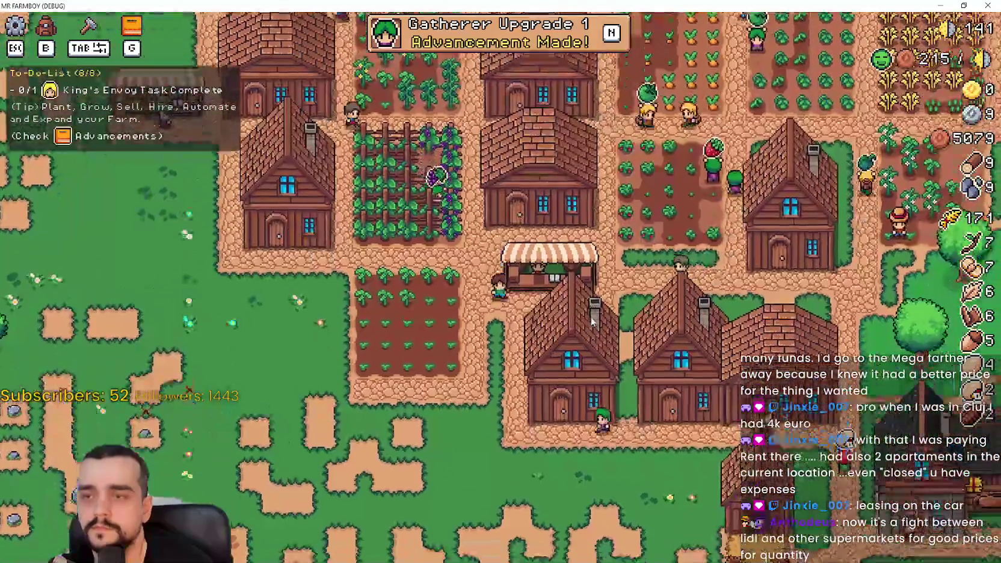
key(s)
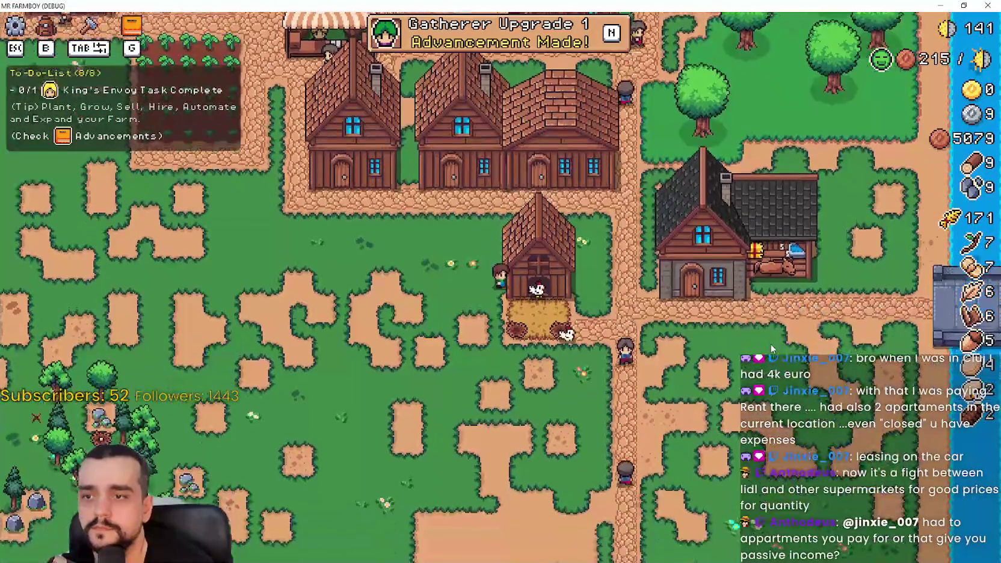
key(w)
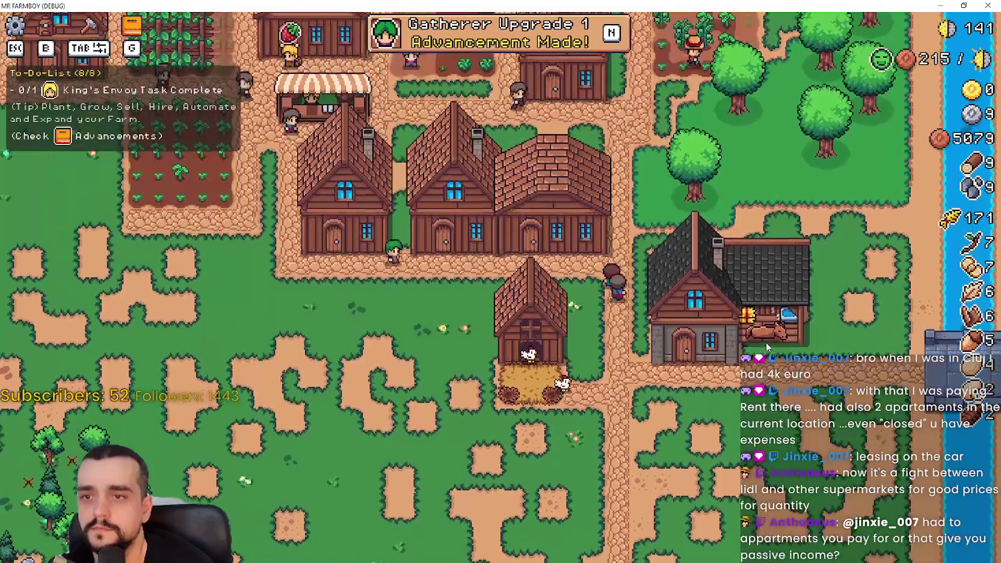
key(g)
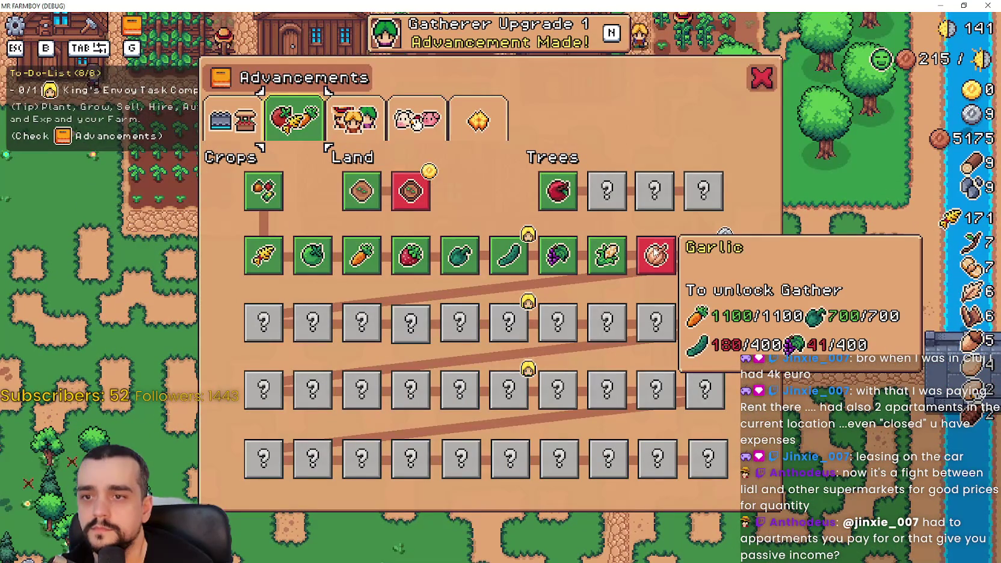
key(g)
- Deliver the requested goods to the King's Envoy
key(w)
key(e)
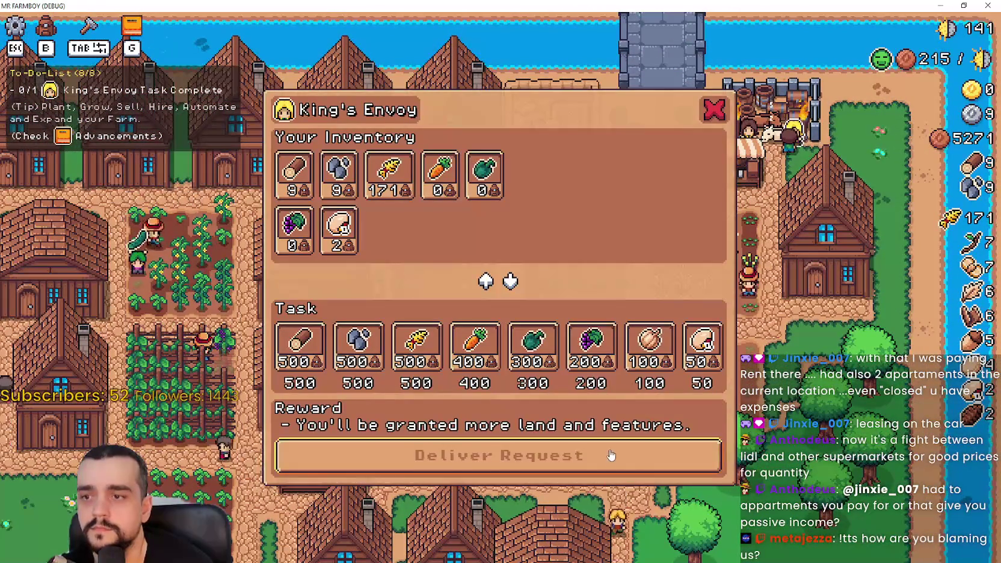
click(610, 458)
key(s)
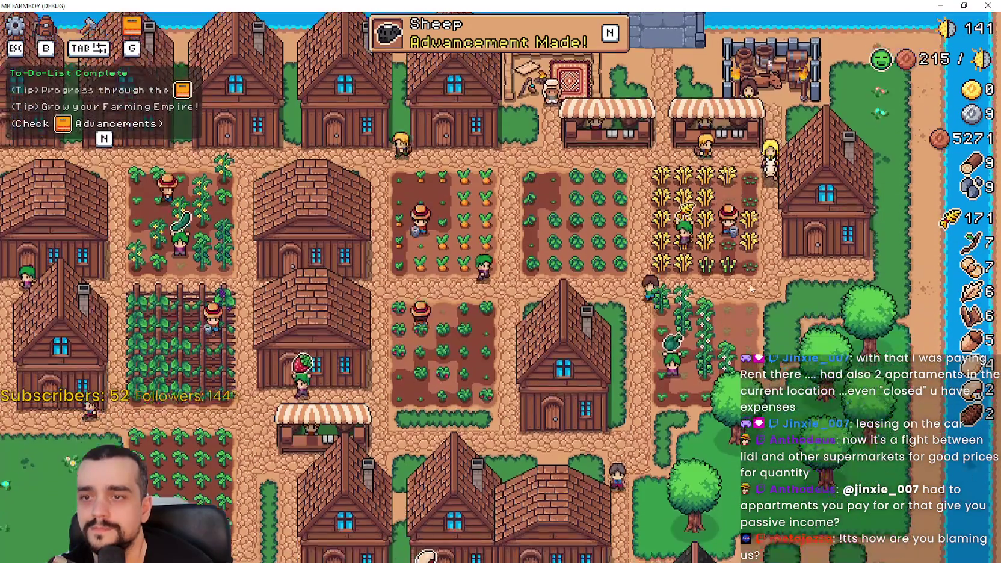
- Browse the Buildings, Crops/Land/Trees, Workers, Animals and Decorations advancement tabs
key(n)
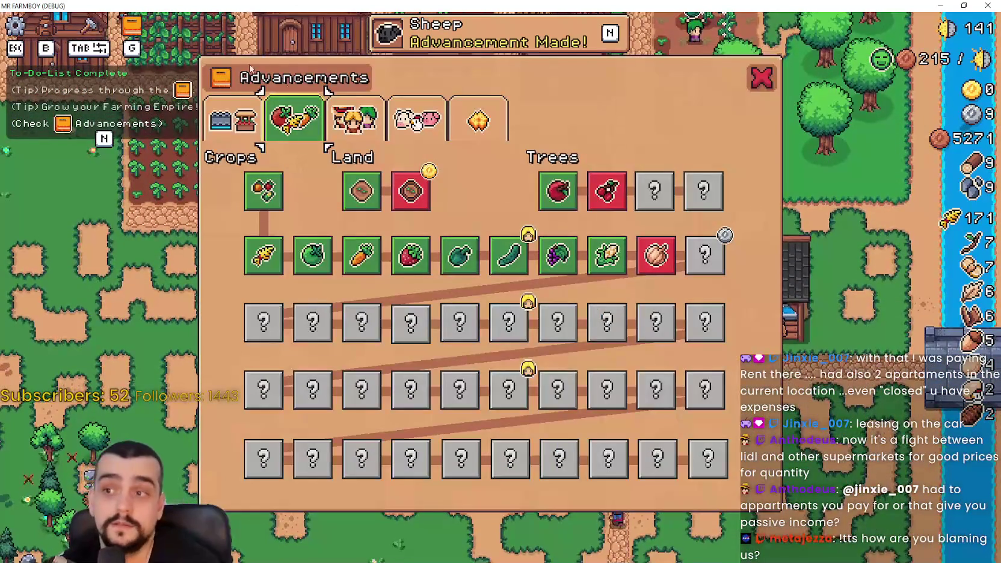
click(236, 112)
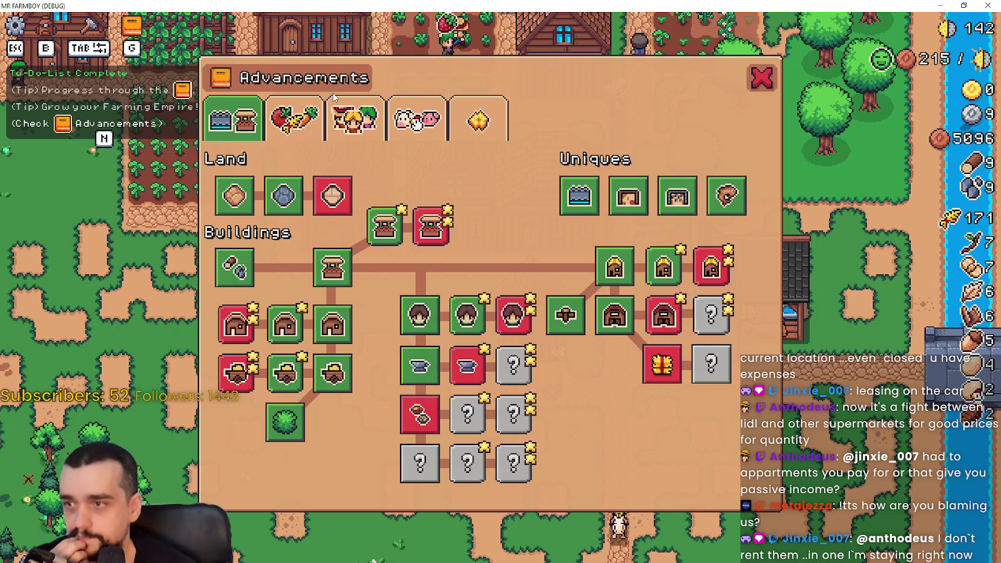
click(295, 117)
click(356, 119)
click(416, 119)
click(355, 119)
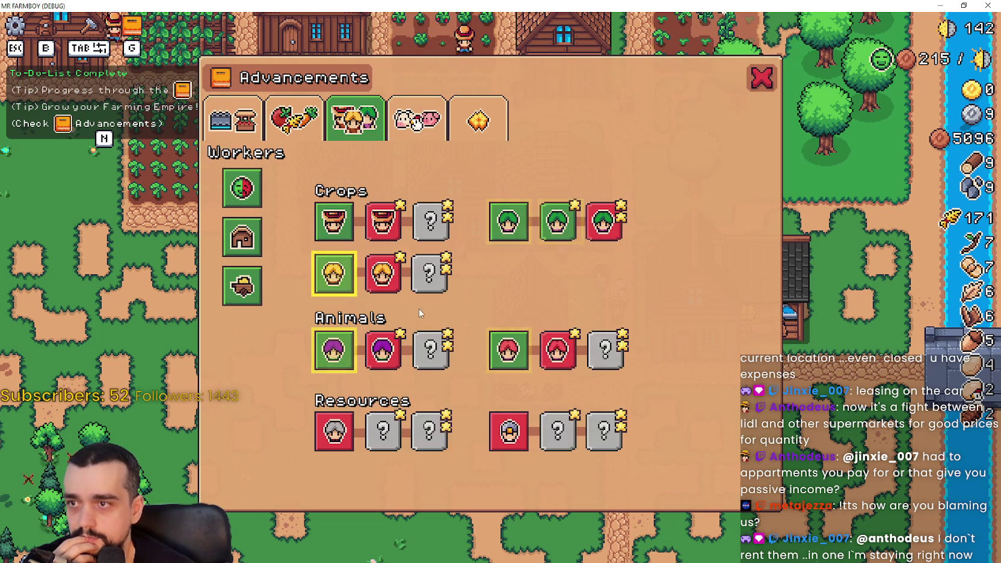
click(477, 111)
click(273, 120)
click(235, 118)
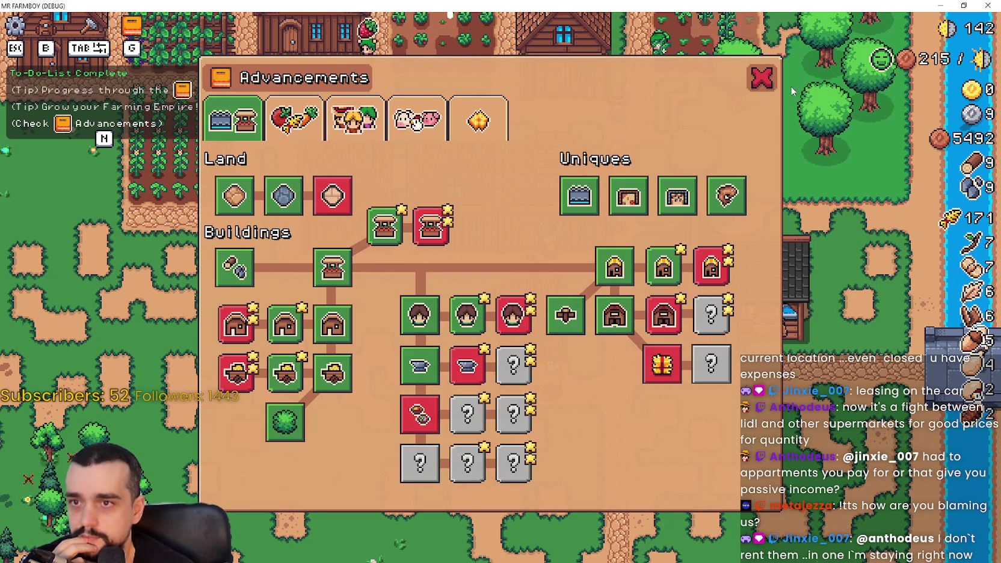
click(764, 81)
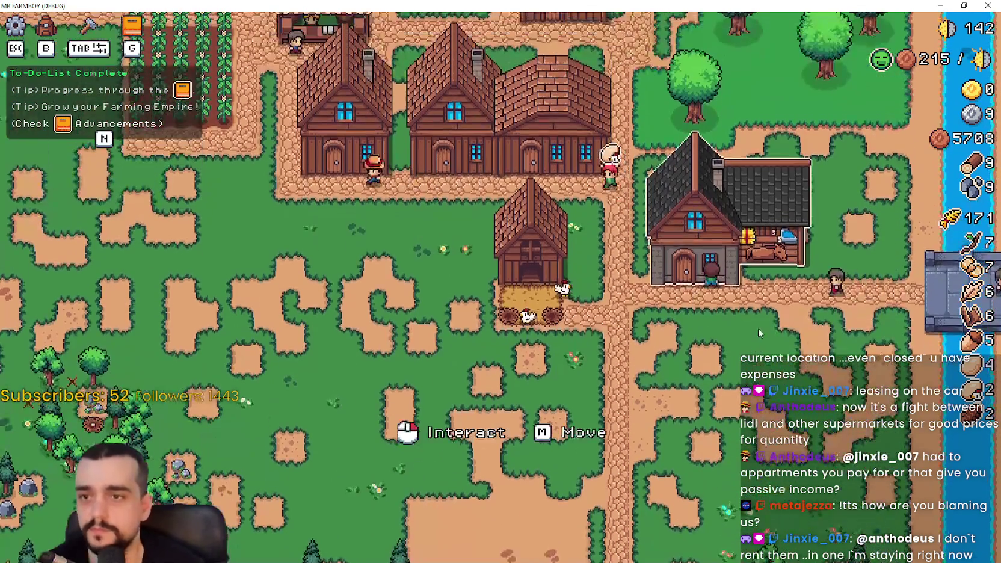
- Check the Player House advancements panel, then stop the game with F8
click(758, 327)
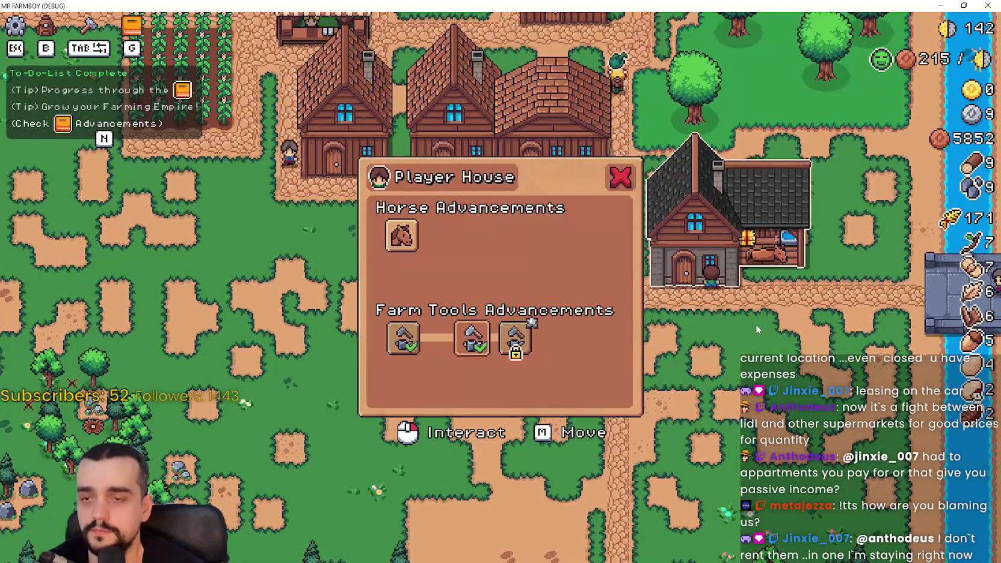
click(801, 307)
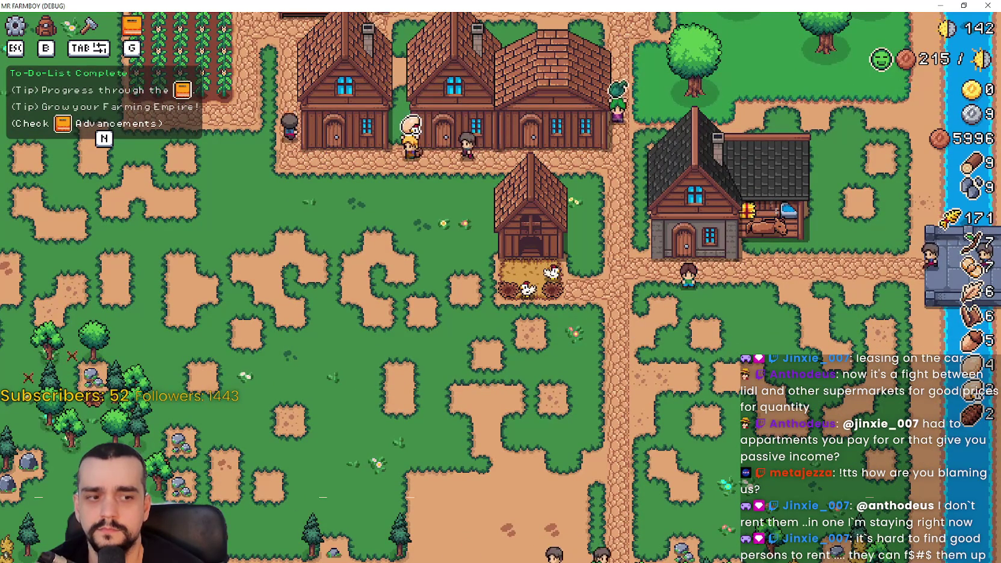
key(F8)
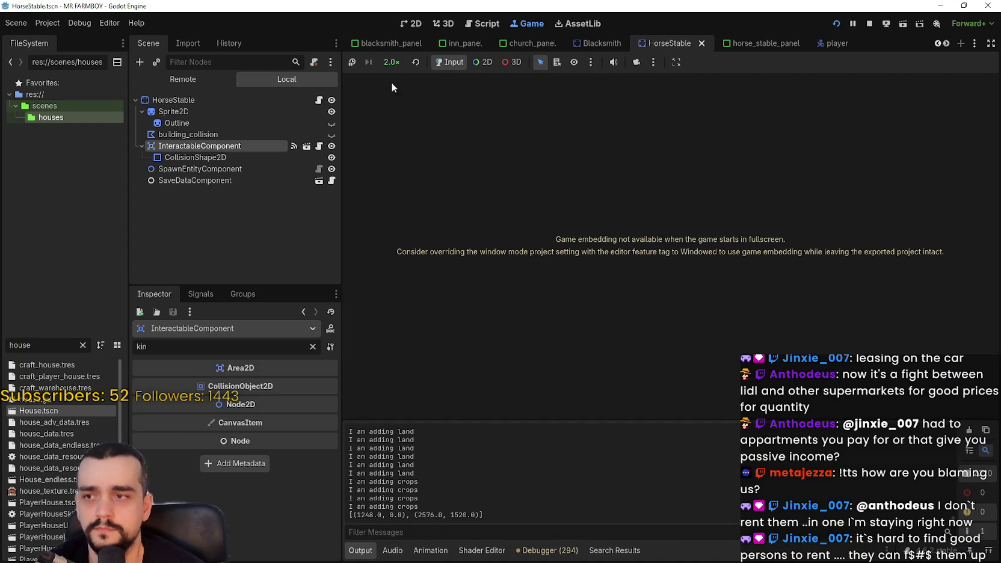
- In the horse_stable_panel script, inspect the ShowUpgrades and CheckUpgrades calls and definitions
click(484, 28)
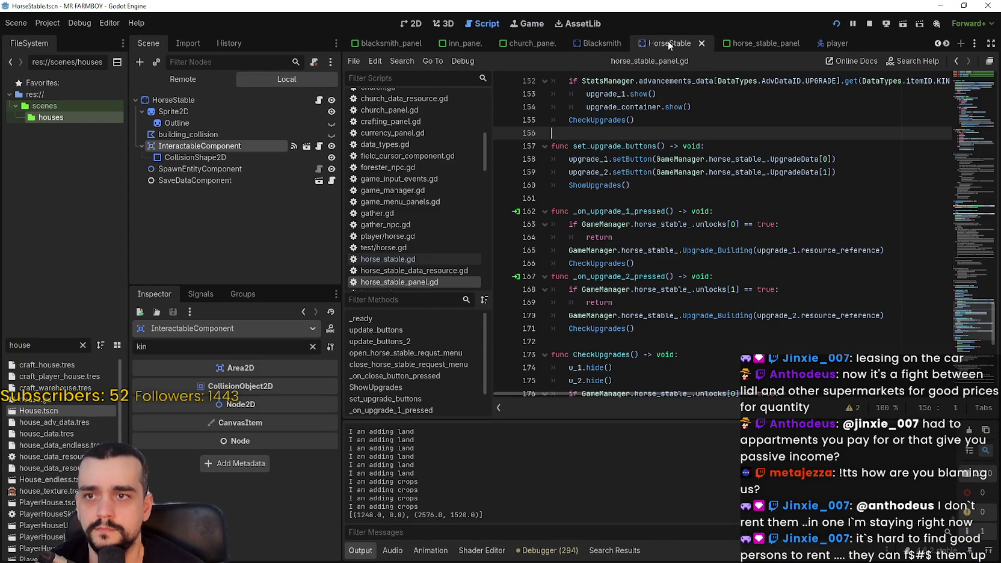
click(751, 42)
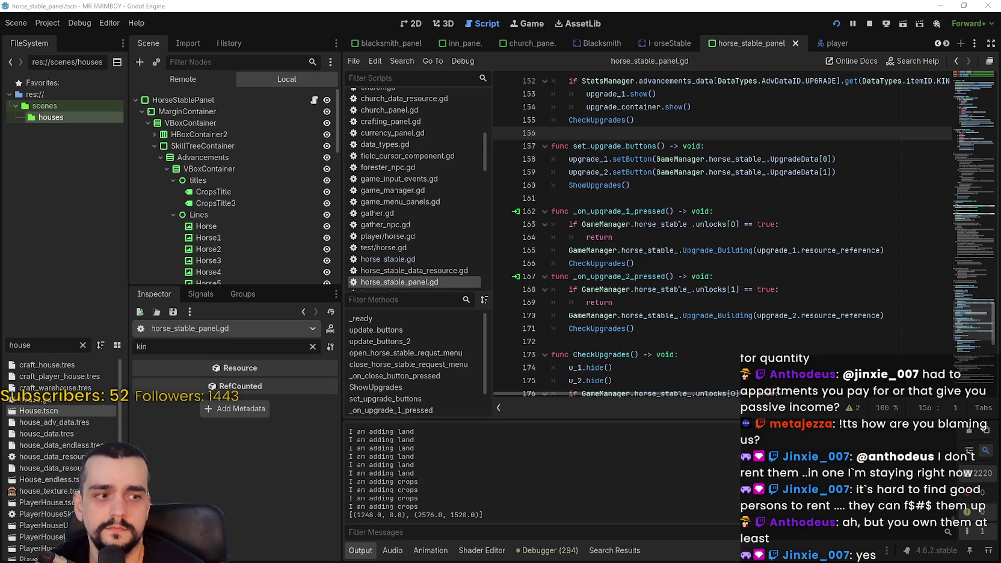
double_click(594, 184)
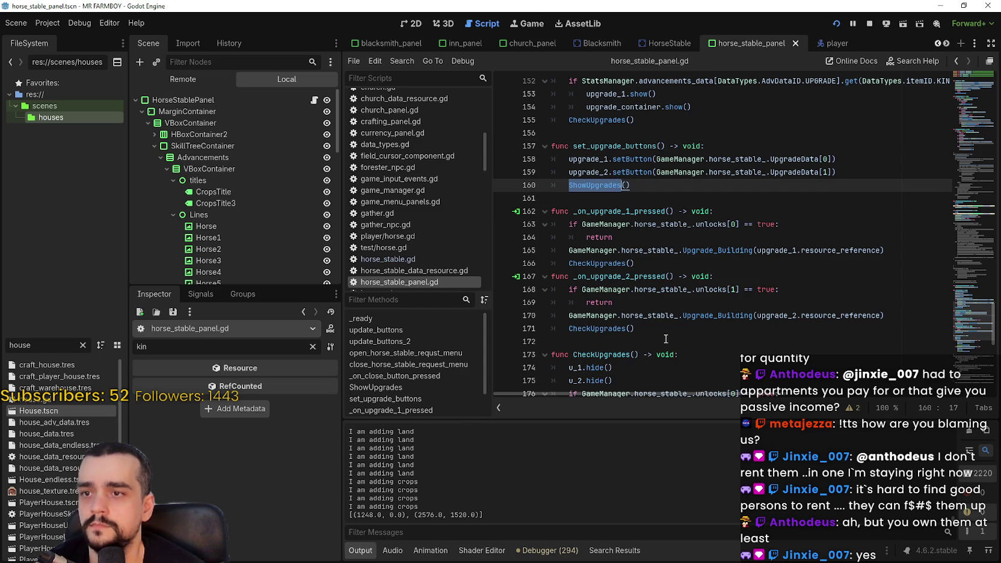
scroll(658, 338, down, 3)
double_click(574, 201)
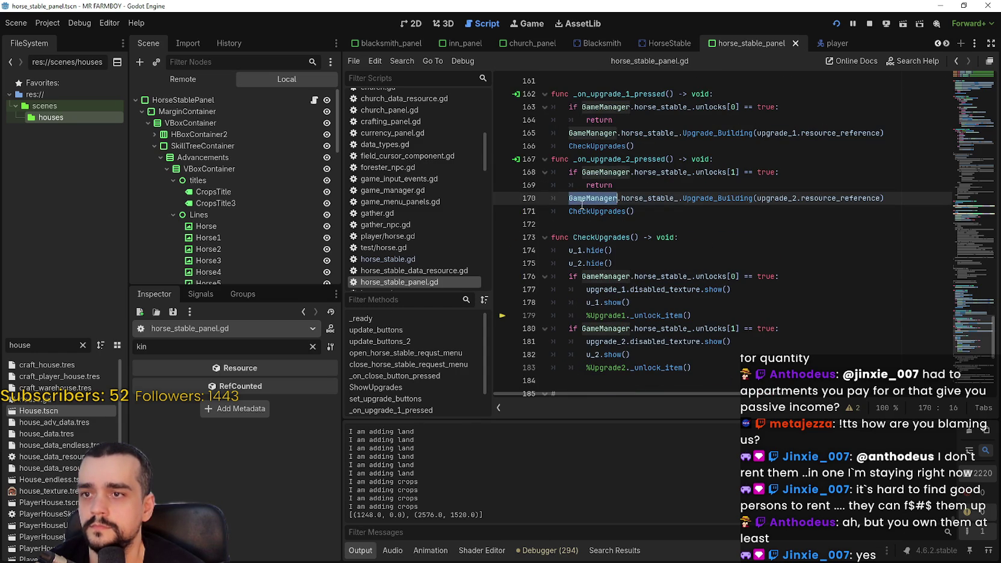
click(588, 210)
scroll(732, 256, down, 1)
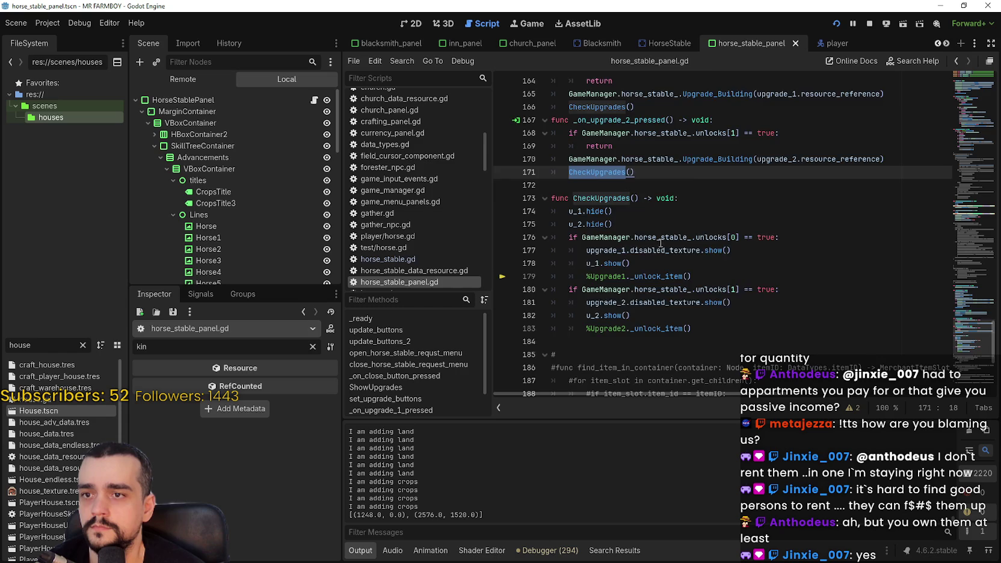
scroll(661, 246, up, 8)
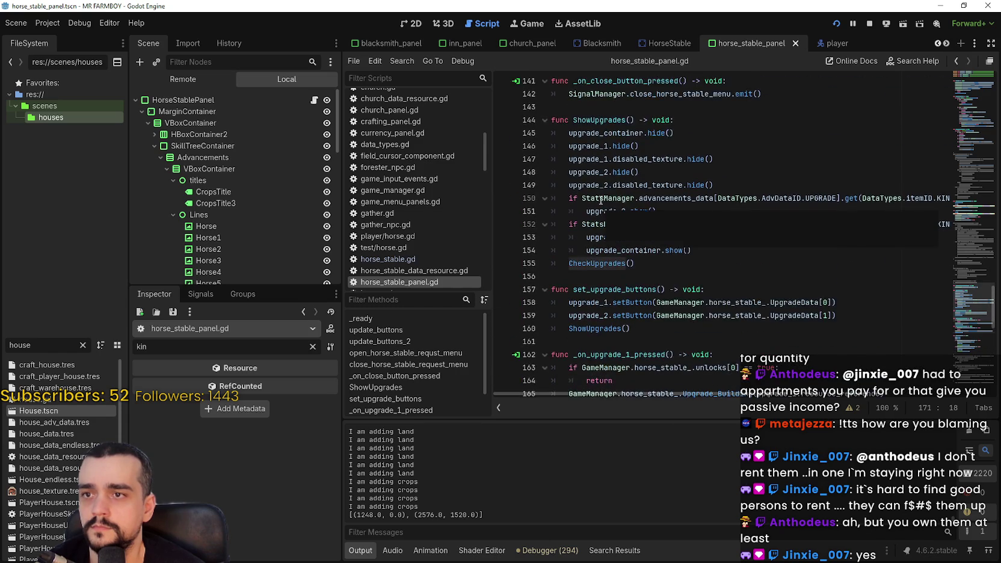
double_click(598, 145)
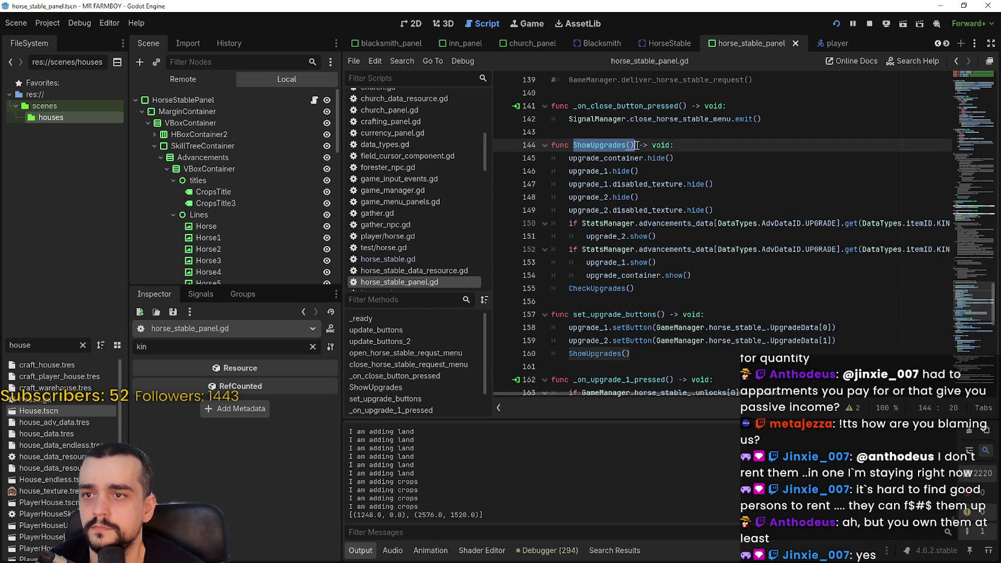
scroll(642, 179, up, 15)
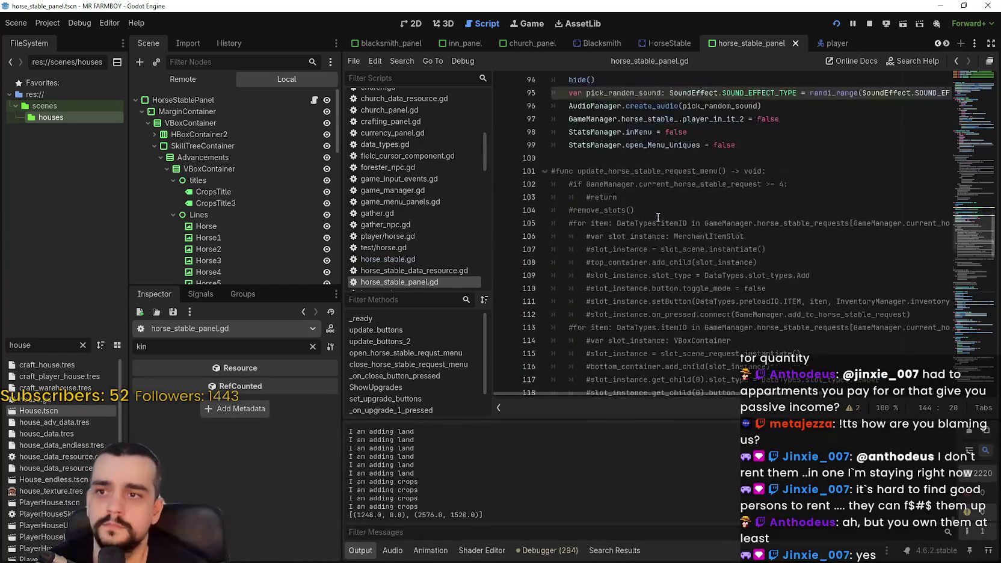
scroll(658, 218, up, 4)
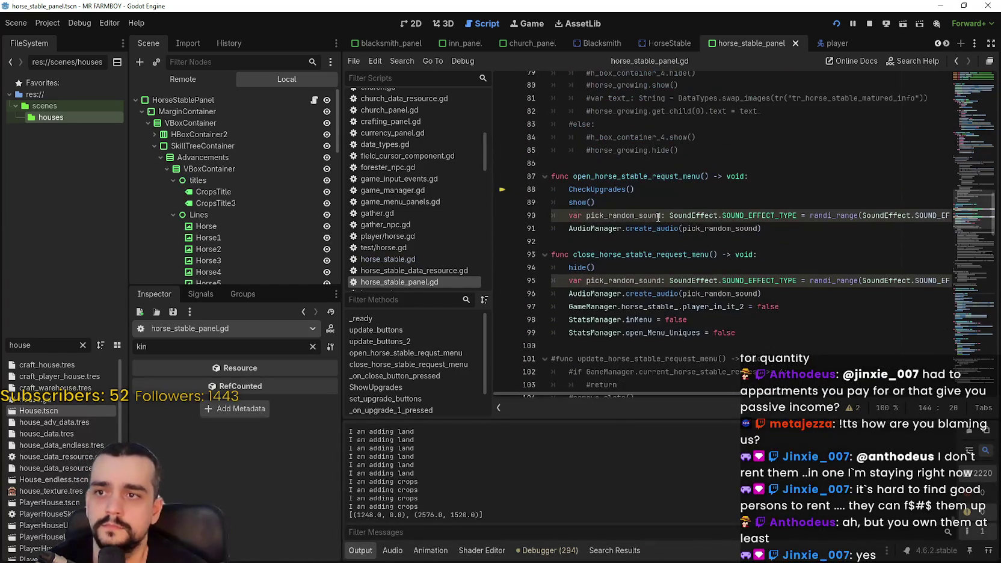
- Replace CheckUpgrades() with ShowUpgrades() on line 88, save, and reopen the Player House panel in-game
double_click(620, 188)
text(Show)
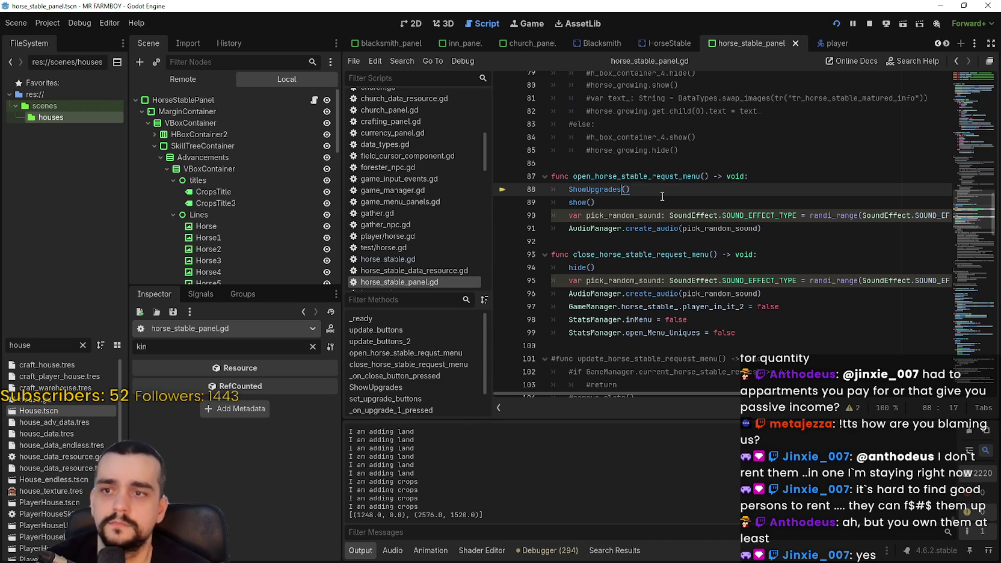
key(ctrl+s)
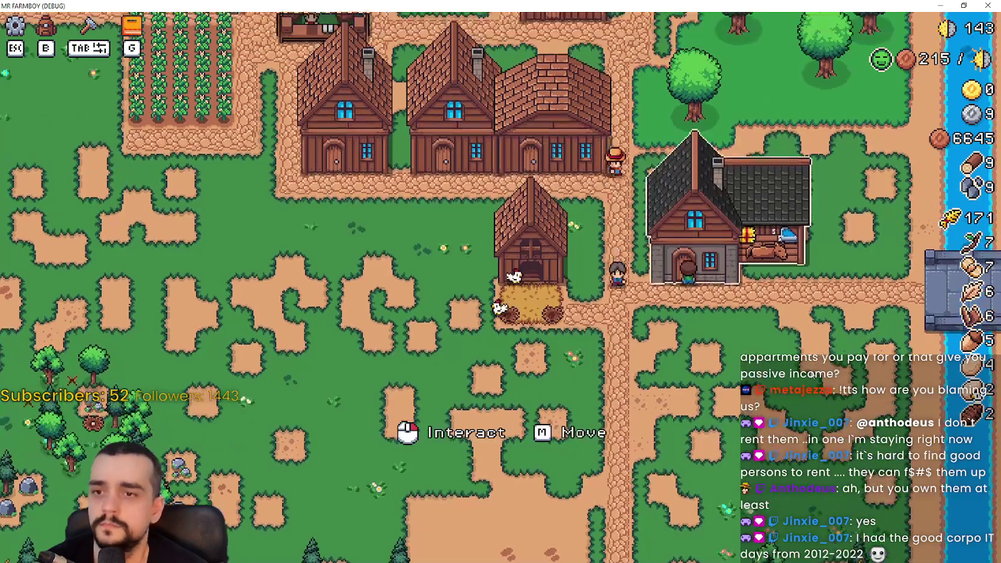
click(700, 257)
mouse_move(687, 215)
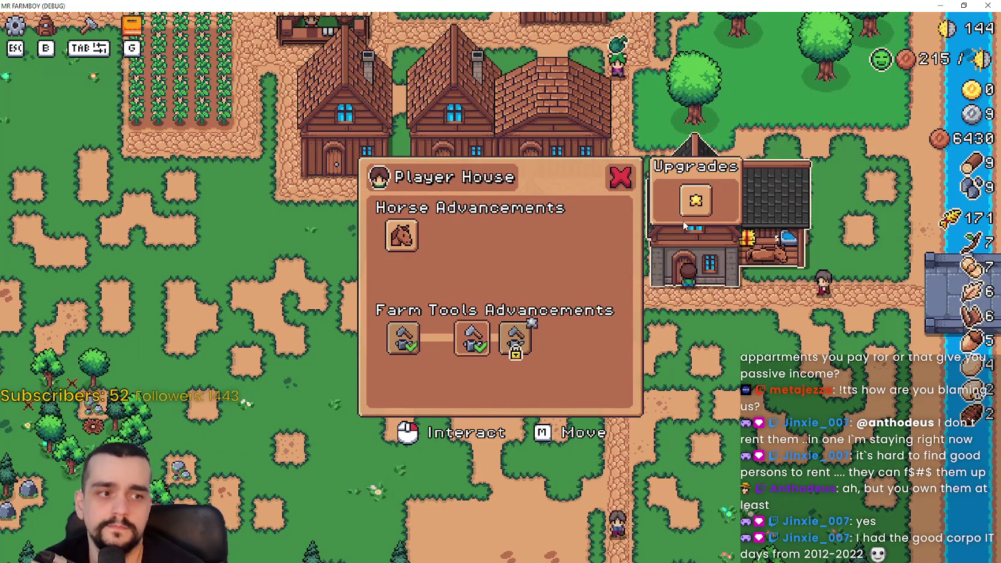
- Buy the Player House's Upgrade 1 at its 100/100 cost
click(694, 201)
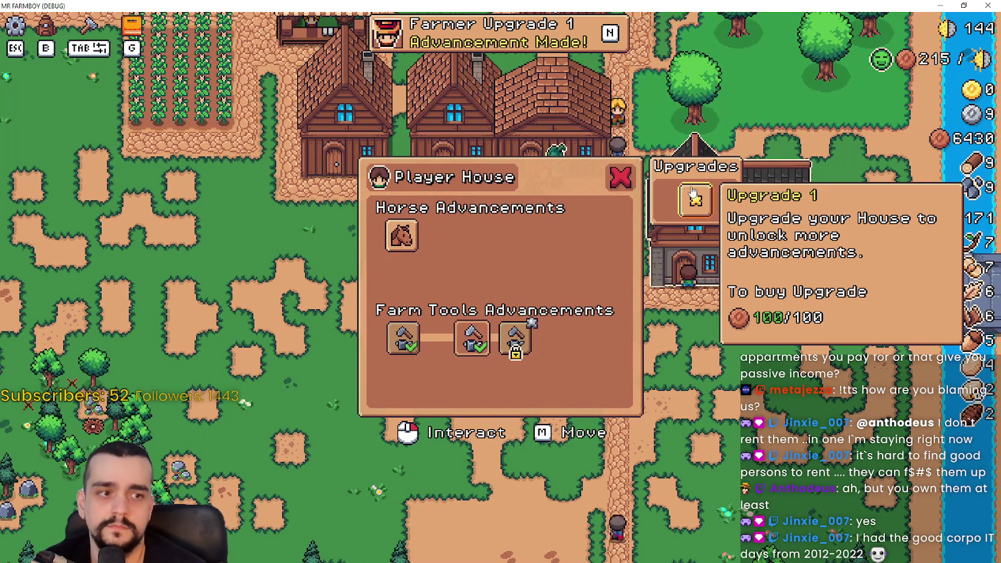
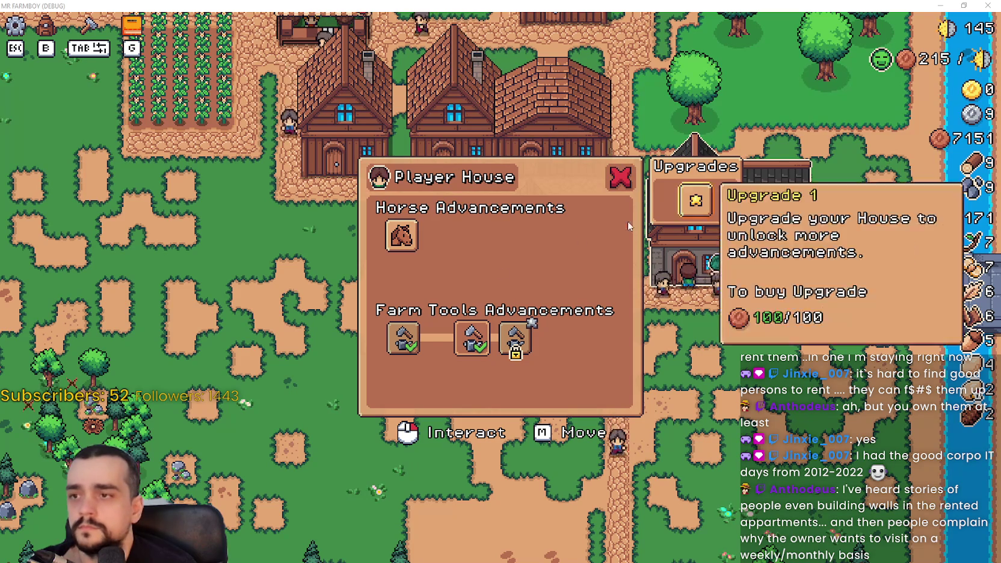
- Buy the Player House's Upgrade 1 and resume the game past the debugger breakpoint
mouse_move(532, 341)
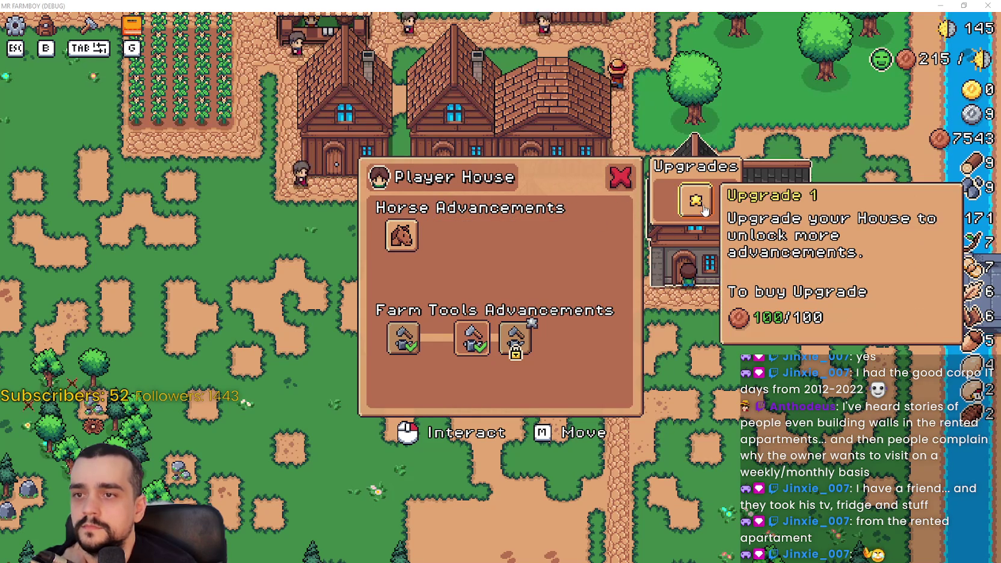
click(705, 209)
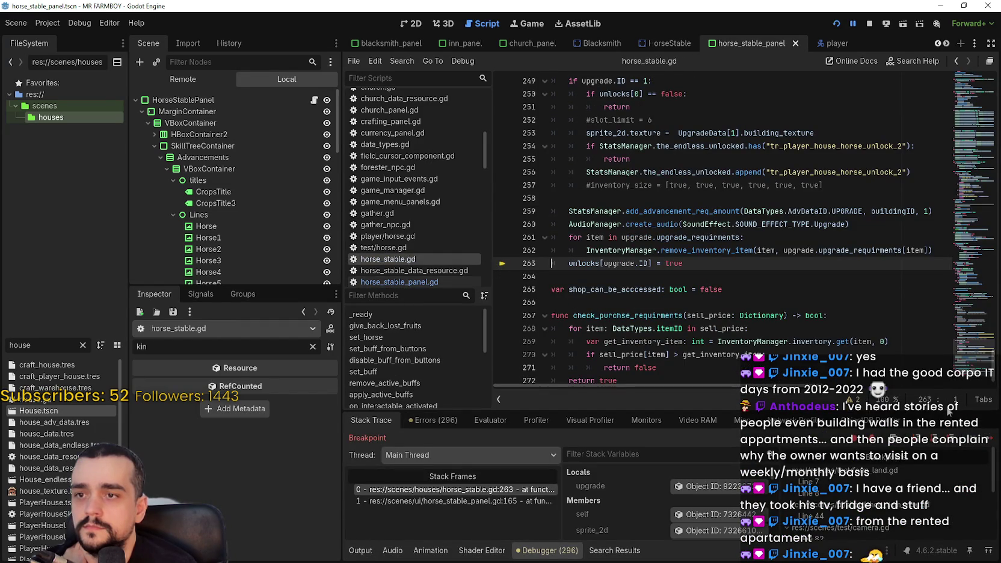
key(F12)
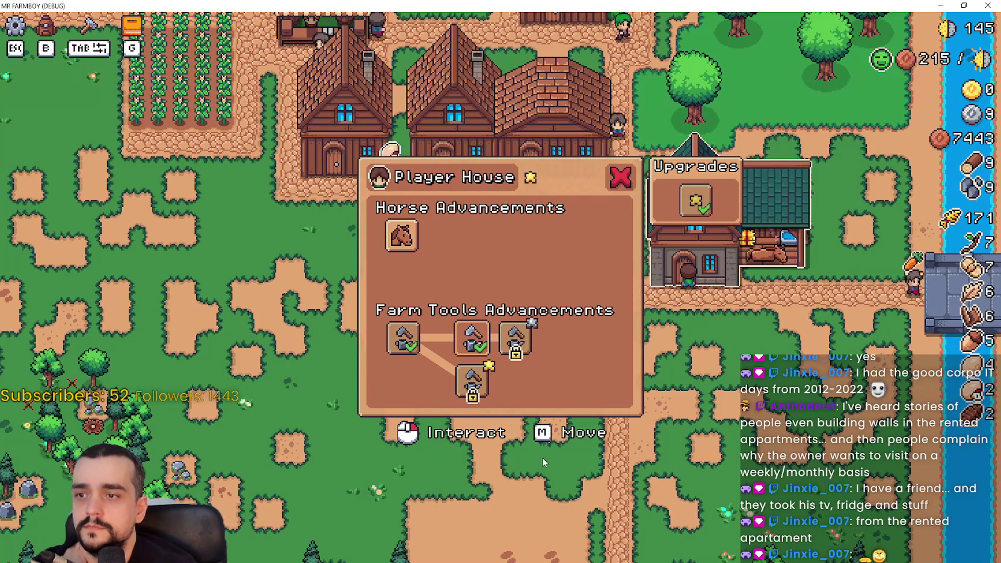
mouse_move(472, 379)
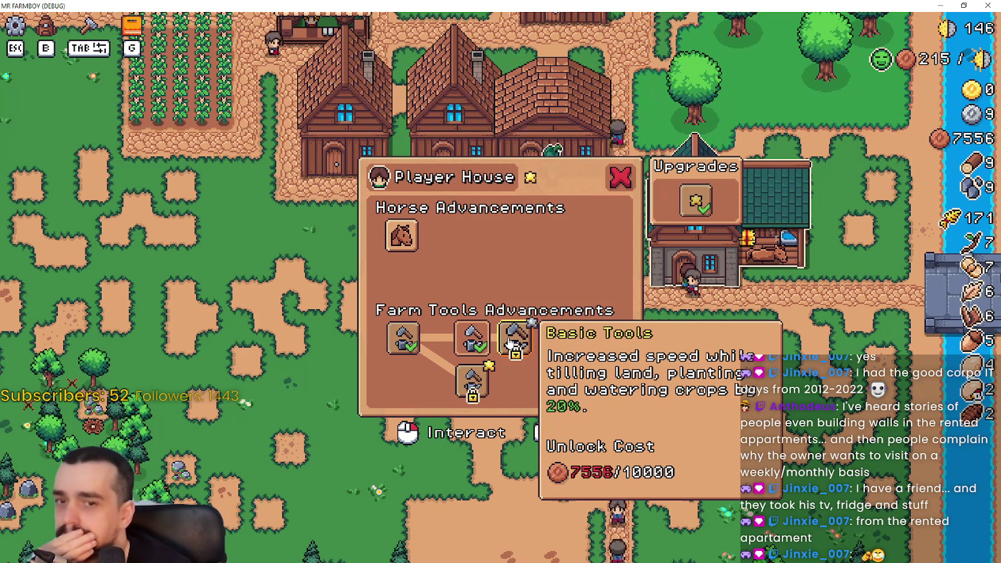
mouse_move(467, 342)
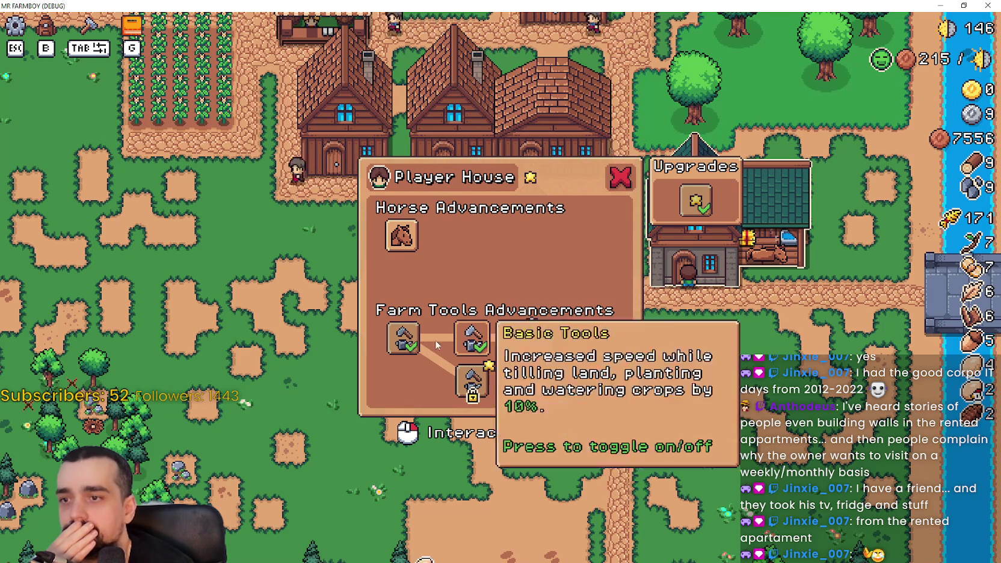
mouse_move(414, 346)
click(414, 346)
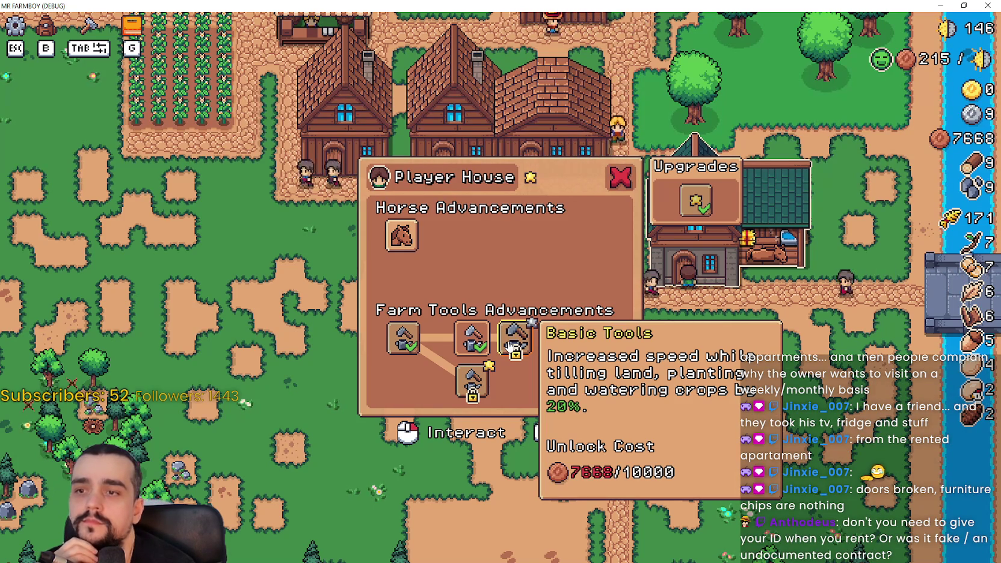
mouse_move(399, 239)
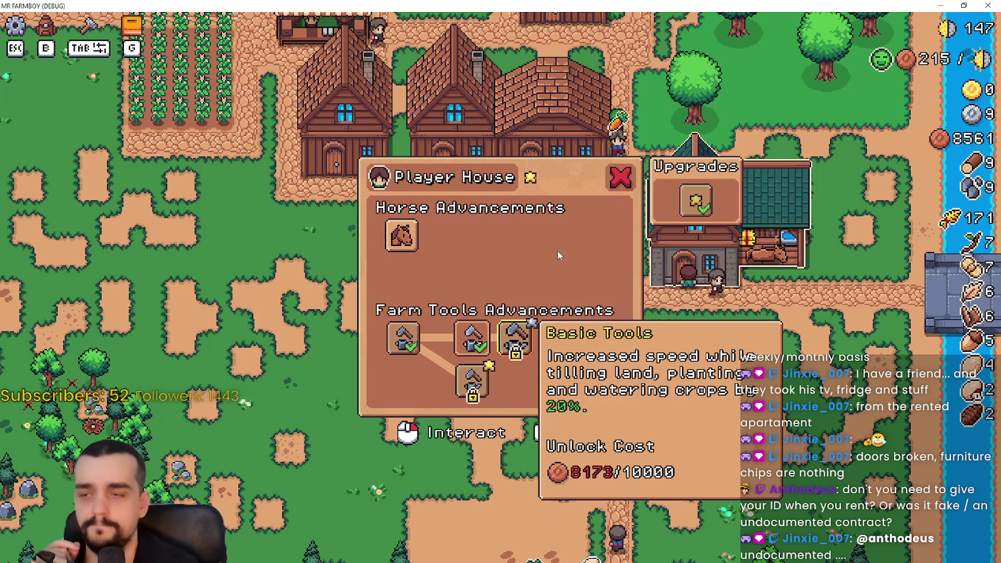
click(619, 178)
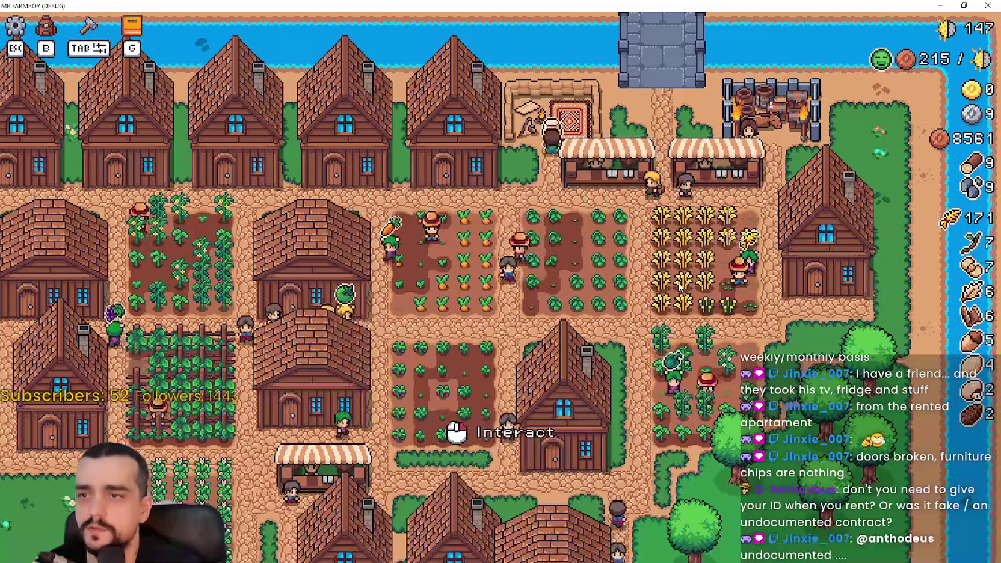
- Exchange copper for silver at the Merchant Seller until holding 44 silver, then close its window
click(540, 327)
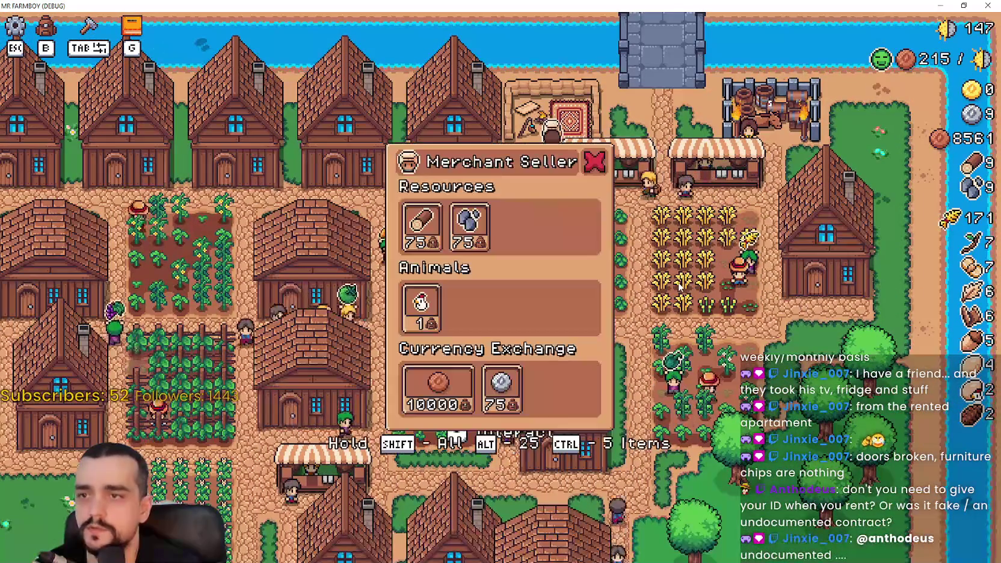
mouse_move(498, 394)
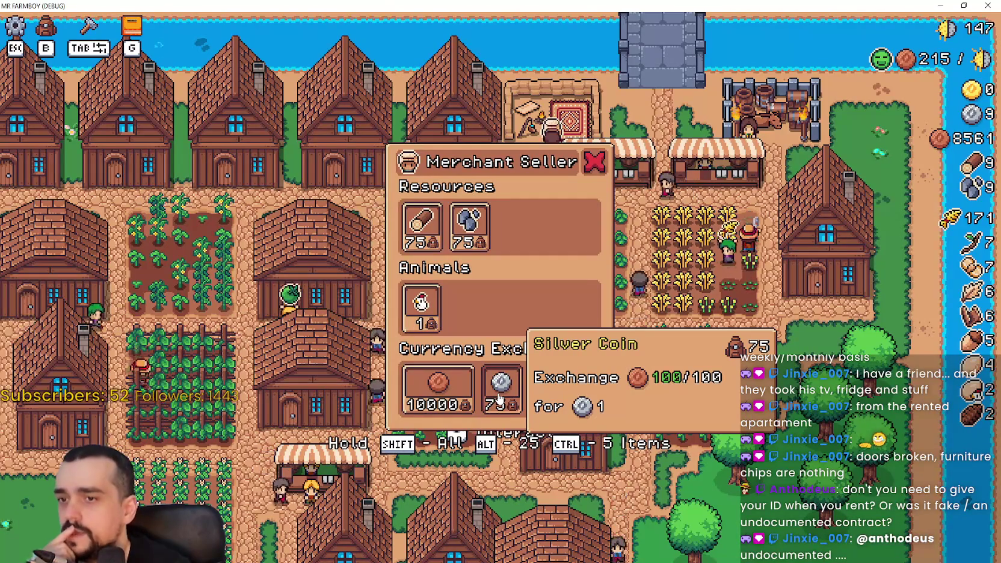
click(499, 393)
click(505, 393)
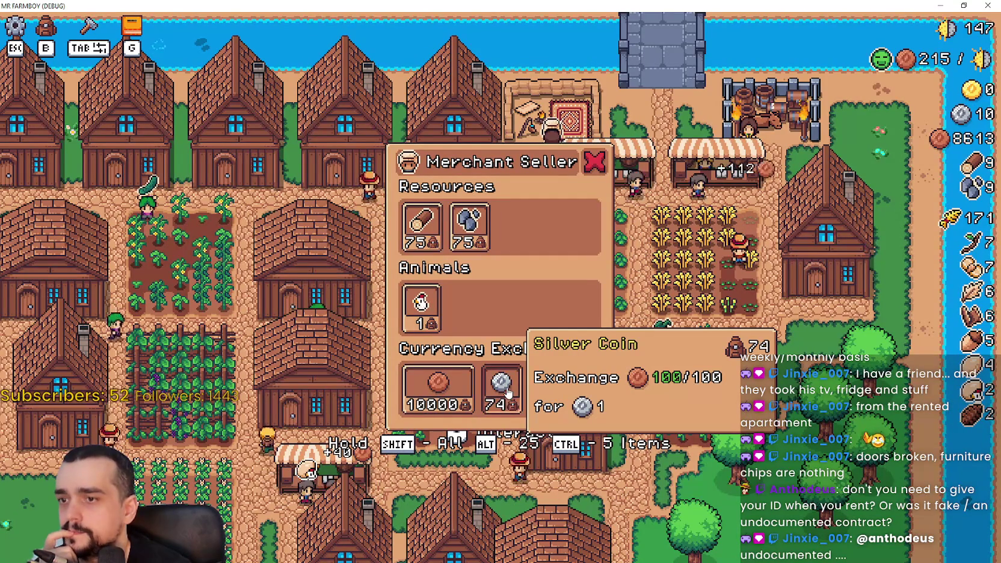
click(507, 392)
click(506, 393)
click(507, 392)
click(507, 392)
click(507, 393)
click(507, 393)
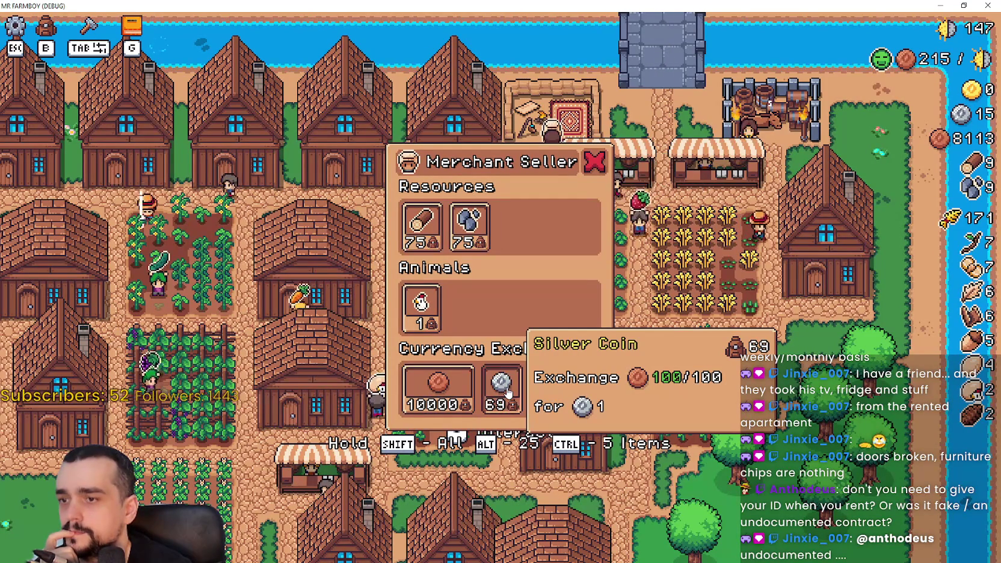
click(507, 392)
click(507, 393)
click(506, 393)
click(507, 393)
click(506, 392)
click(507, 392)
click(507, 392)
click(507, 393)
click(507, 392)
click(507, 392)
click(507, 392)
click(507, 392)
click(507, 393)
click(507, 393)
click(507, 392)
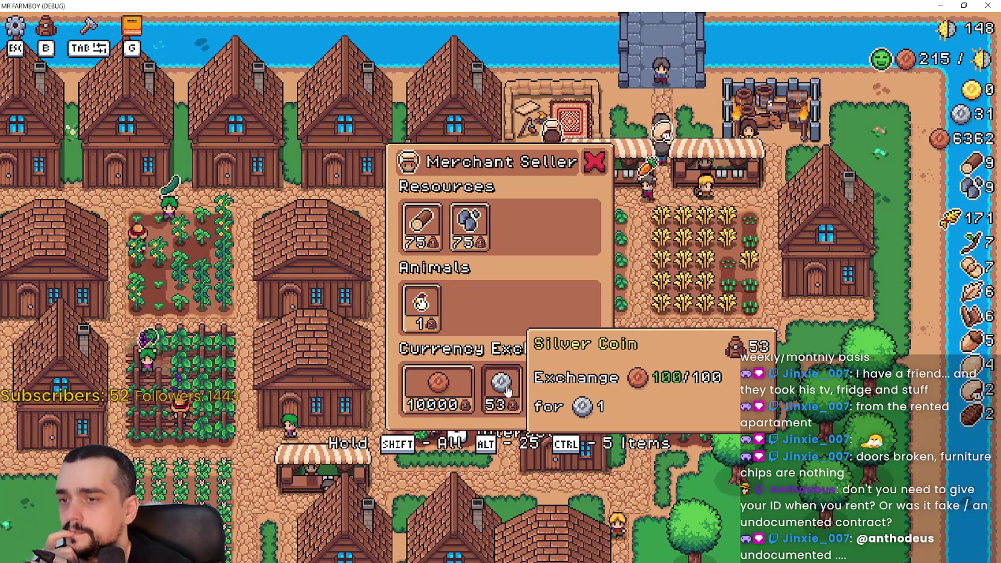
click(507, 392)
click(507, 391)
click(507, 391)
click(507, 391)
click(507, 391)
click(507, 391)
click(507, 389)
click(507, 389)
click(507, 389)
click(507, 389)
click(507, 389)
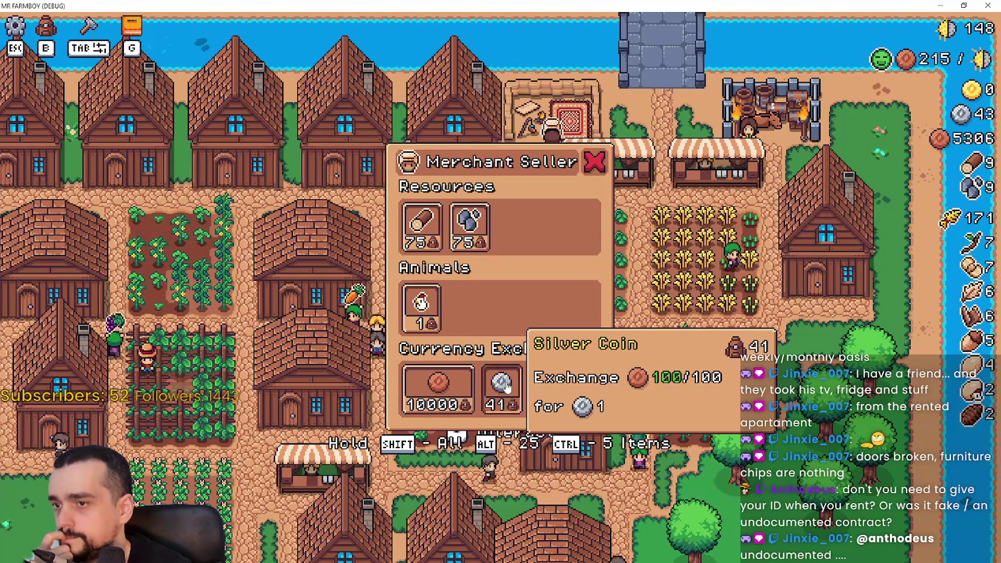
click(507, 389)
key(Escape)
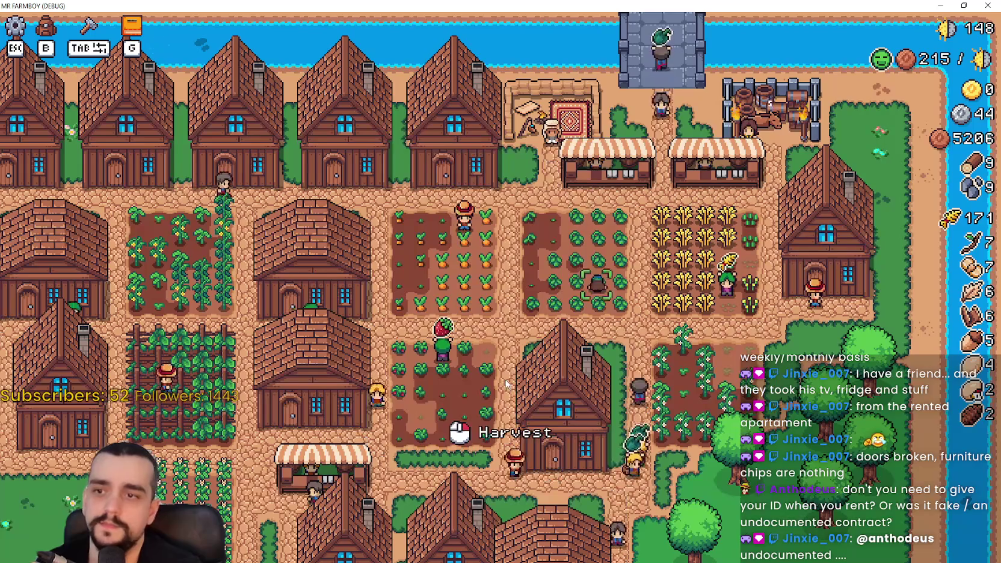
- Walk back to the Player House and reopen its upgrade panel
key(s)
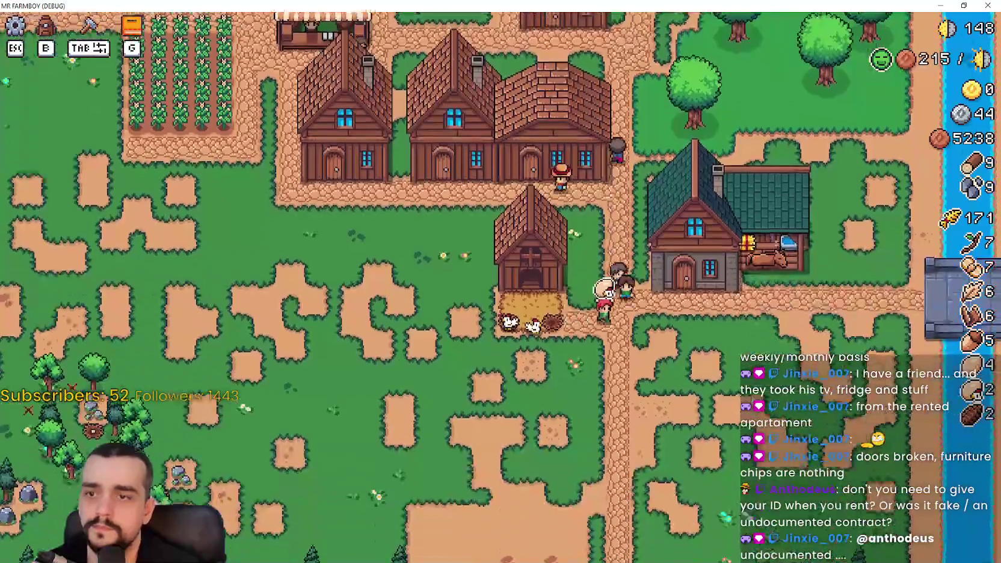
key(w)
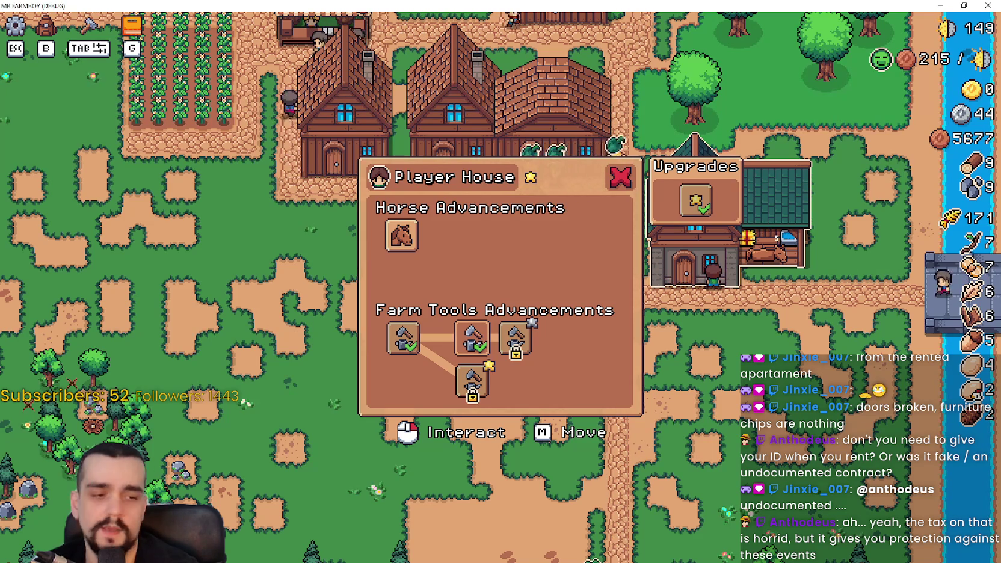
- Quit the game and show the horse_stable_panel scene layout in the editor
key(alt+F4)
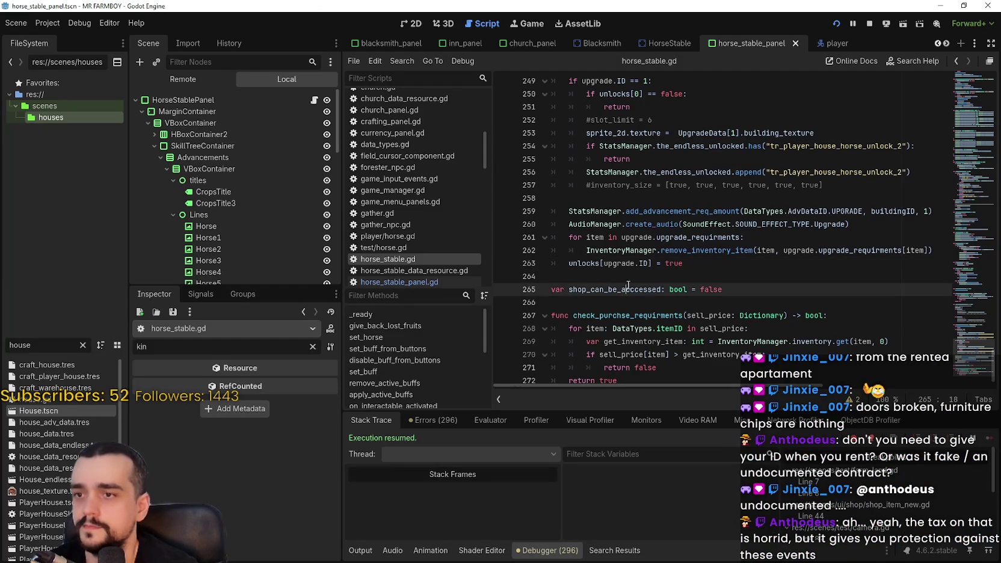
click(401, 24)
scroll(625, 228, up, 1)
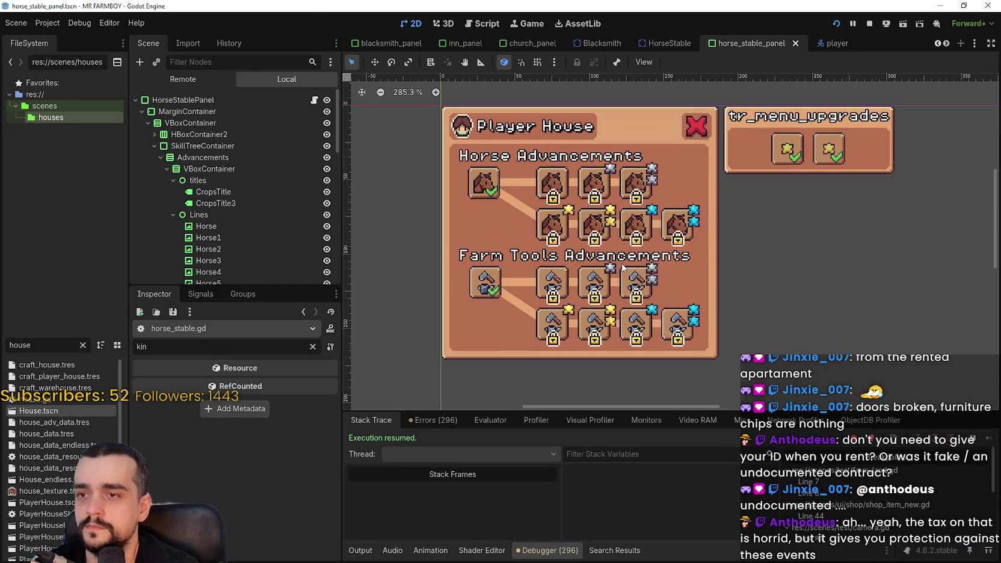
- Replace ToolsUpgrade2's 10000 Copper requirement with 20 Silver and save the scene
click(600, 293)
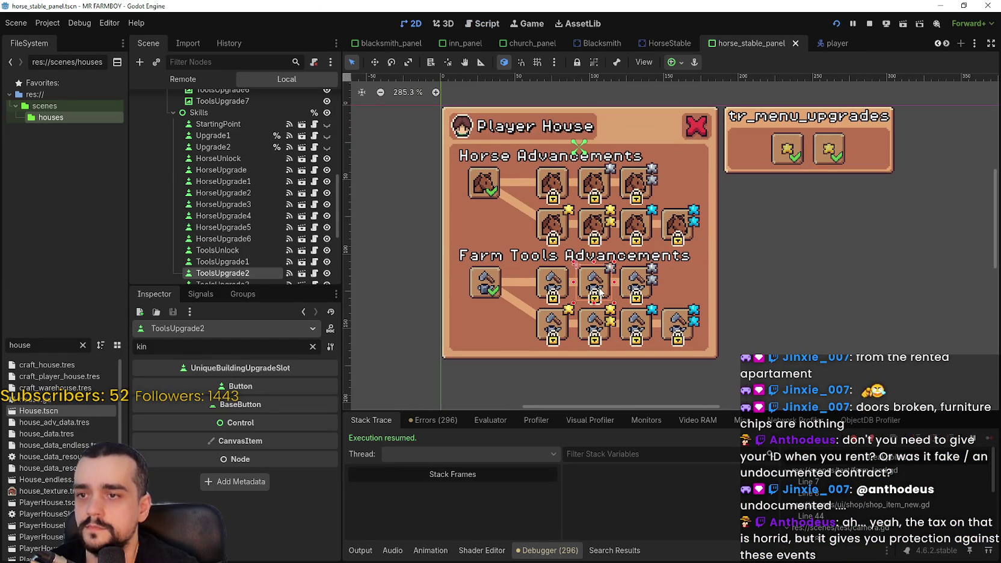
click(312, 346)
scroll(269, 510, down, 1)
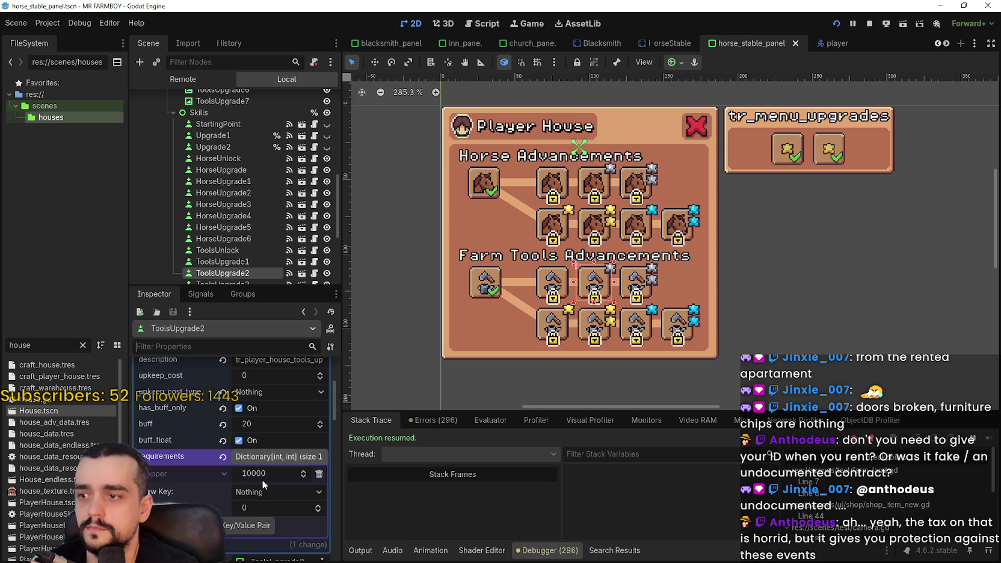
click(318, 475)
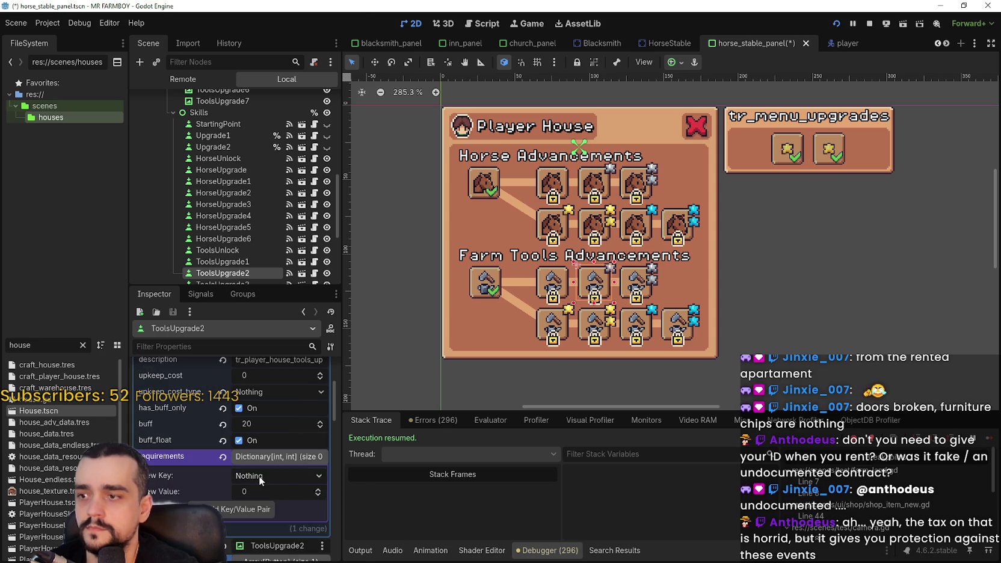
click(291, 476)
scroll(291, 472, down, 5)
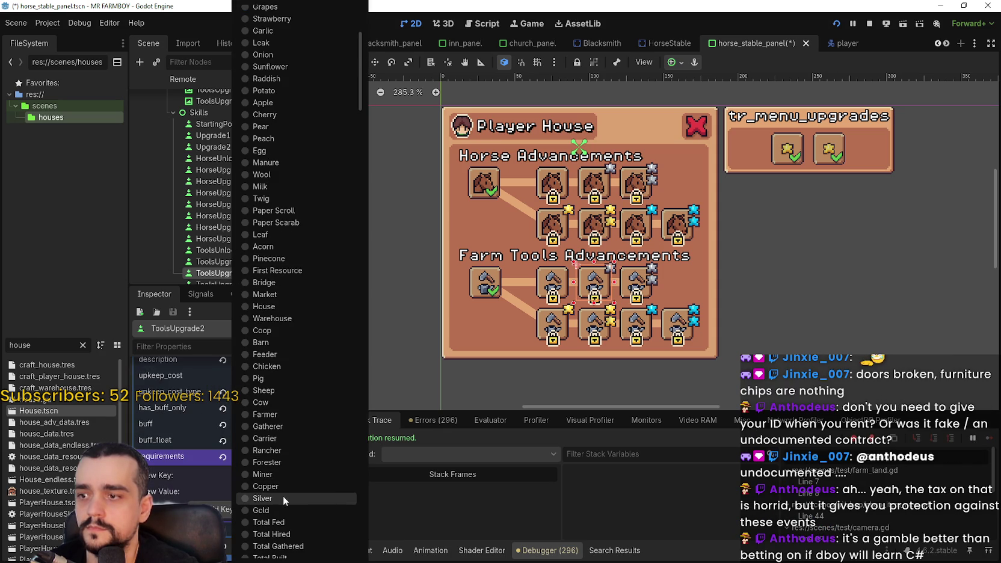
click(283, 495)
click(272, 491)
text(20)
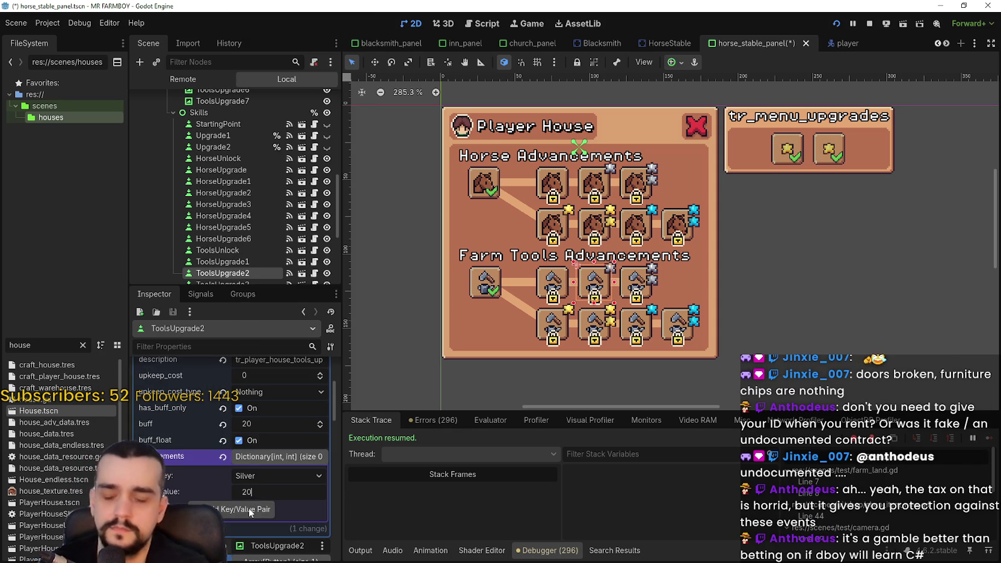
click(252, 509)
key(ctrl+s)
- Replace ToolsUpgrade3's 20000 requirement with 50 Silver and save the scene
scroll(629, 318, up, 1)
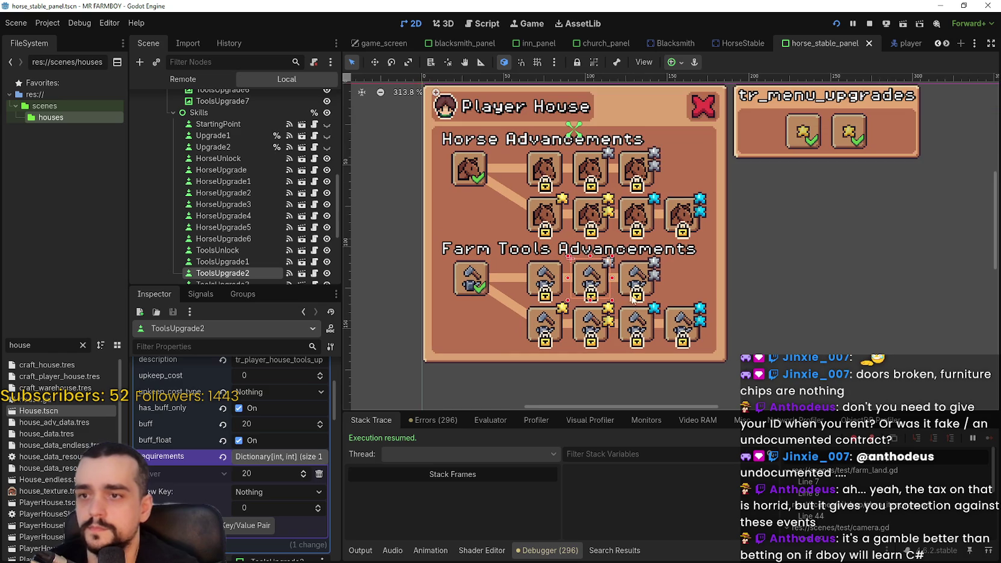
click(631, 287)
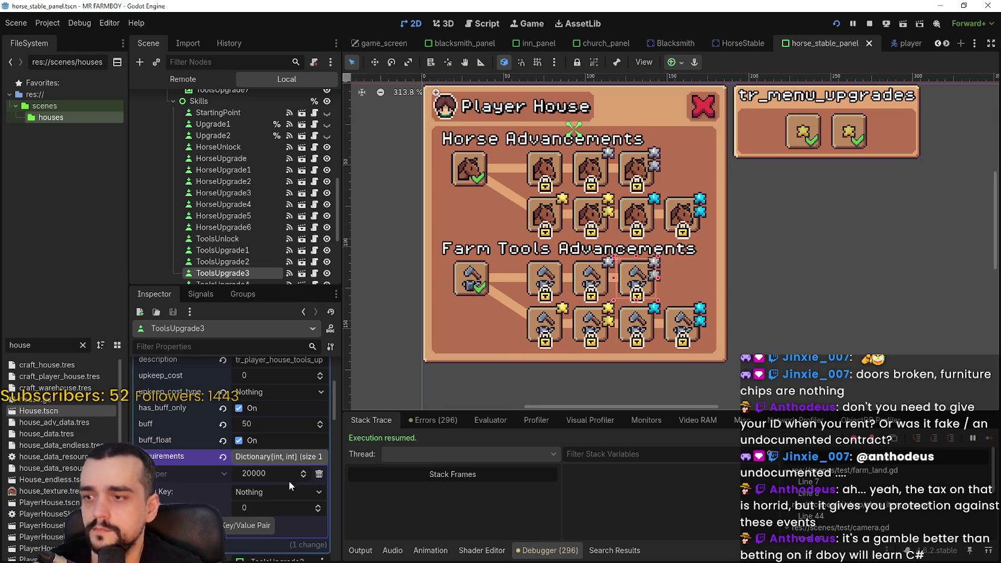
click(318, 474)
click(267, 476)
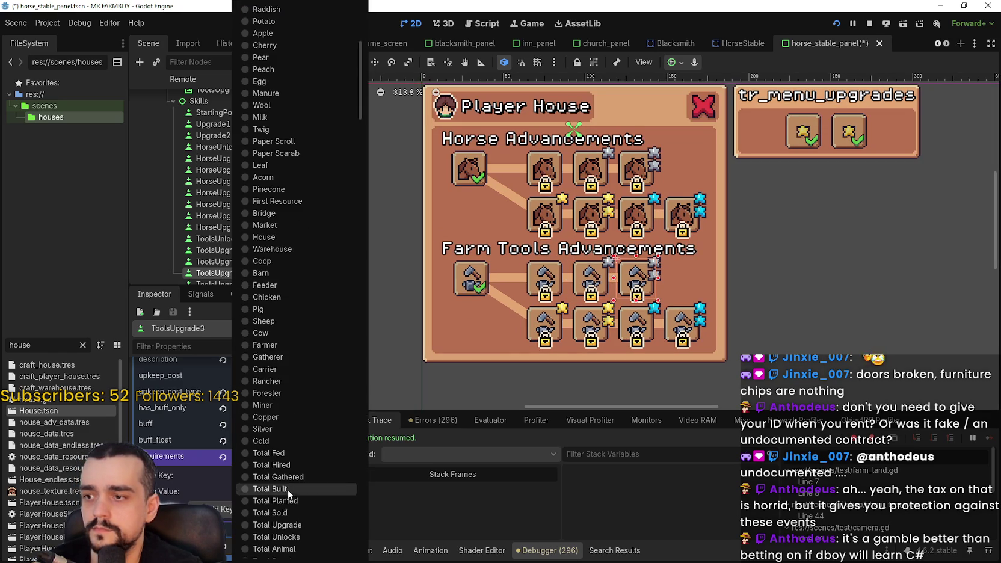
click(291, 431)
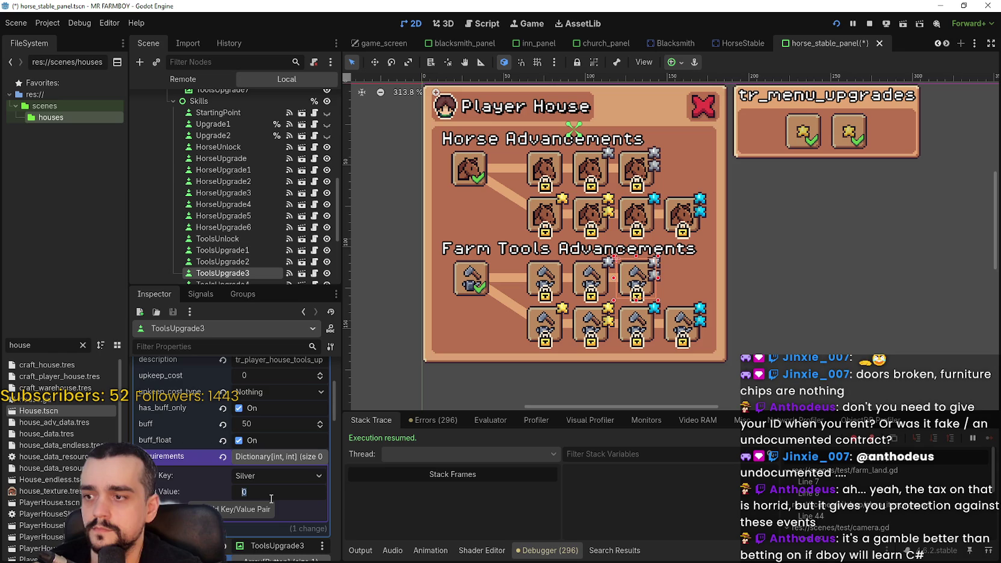
click(280, 513)
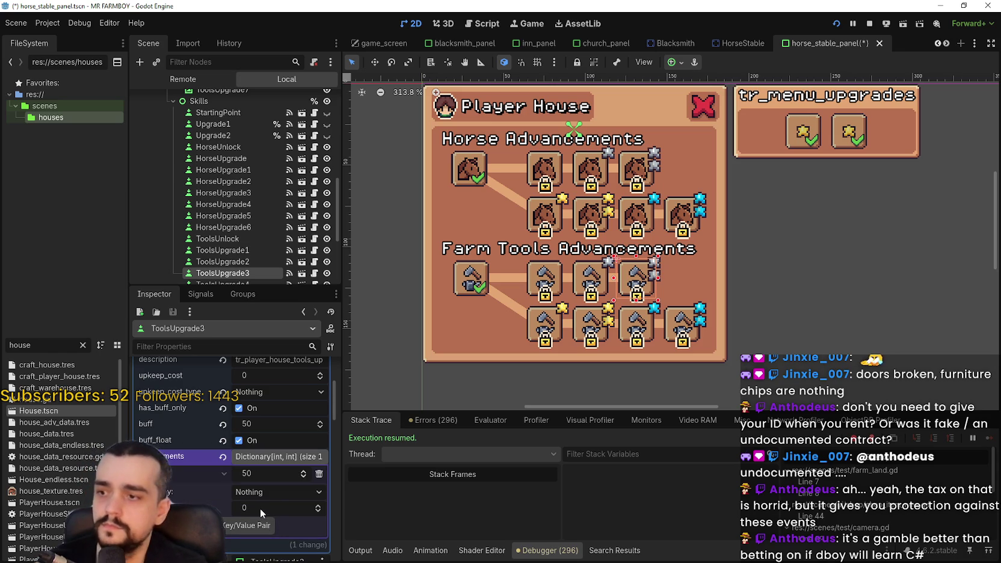
key(ctrl+s)
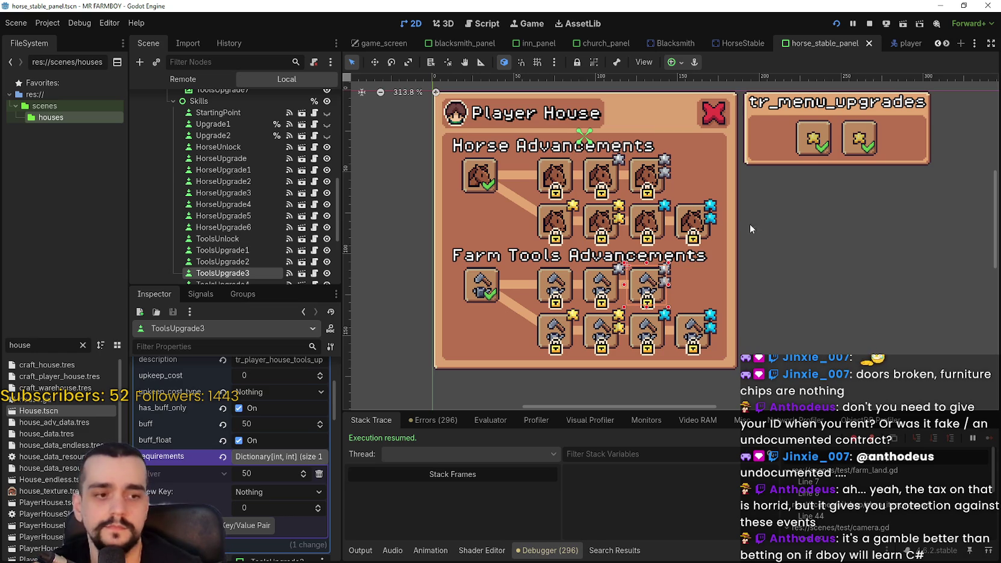
- Check the horse upgrade costs (Apple 10, Apple 20, Cherry 25), then switch to the running game
click(561, 169)
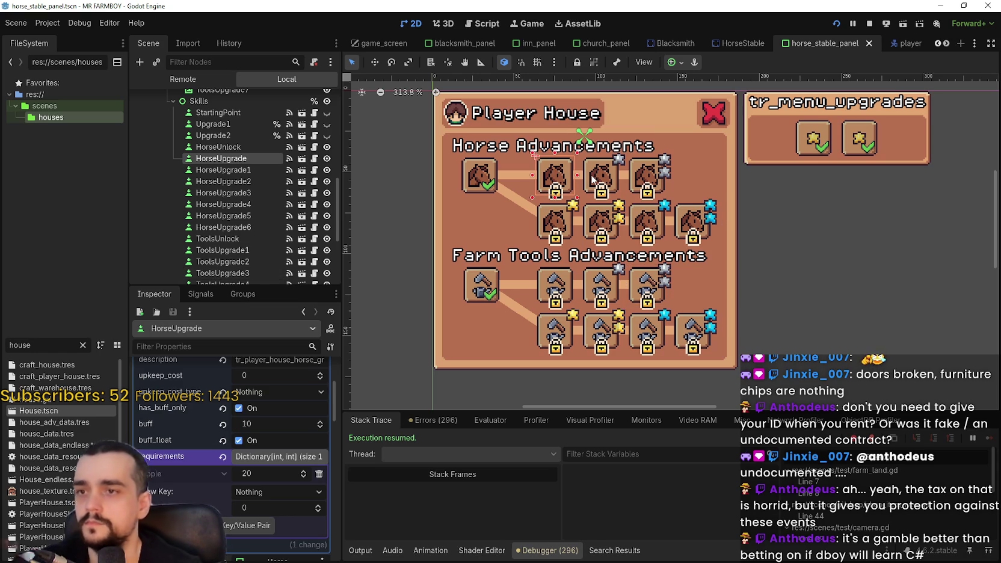
click(592, 179)
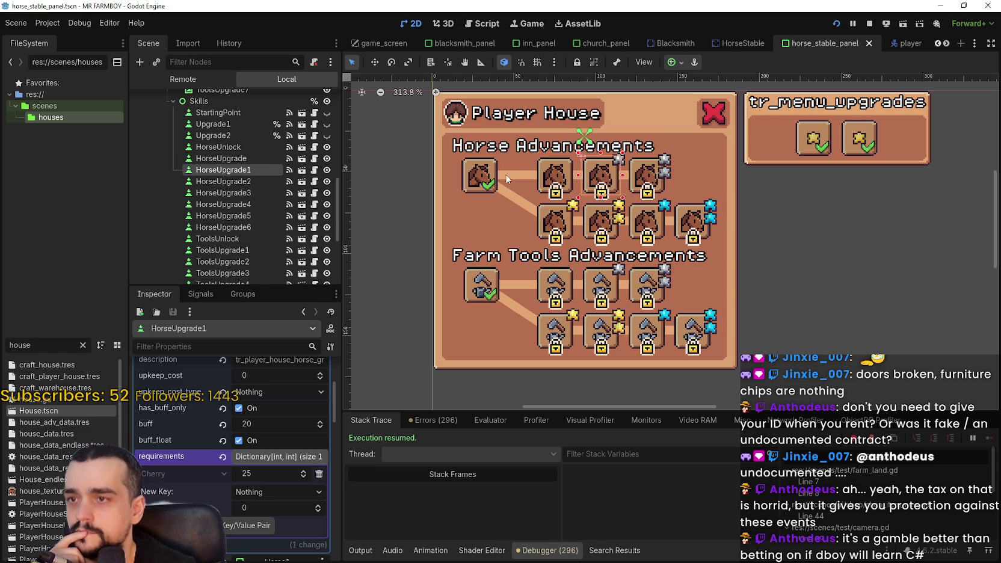
click(477, 174)
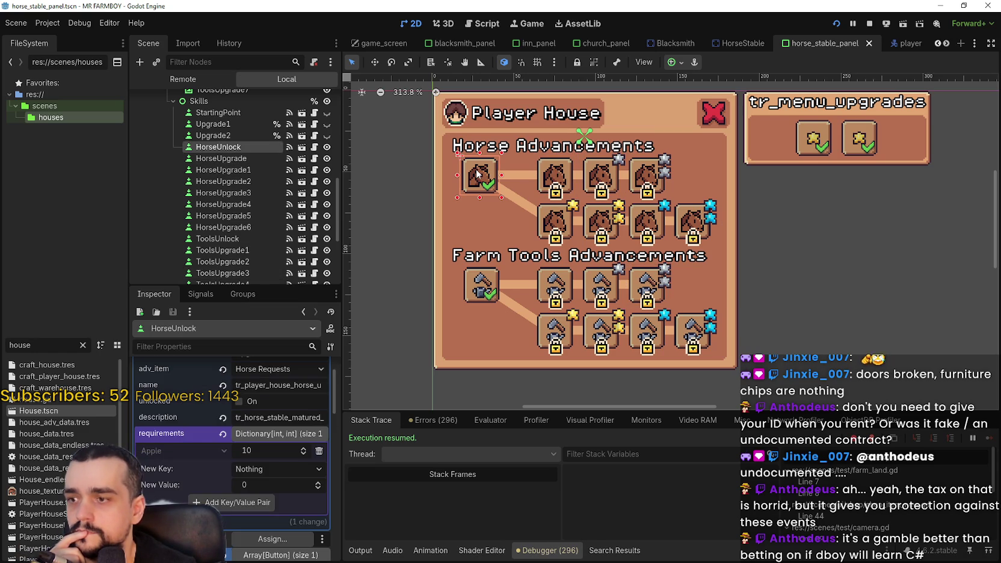
click(553, 175)
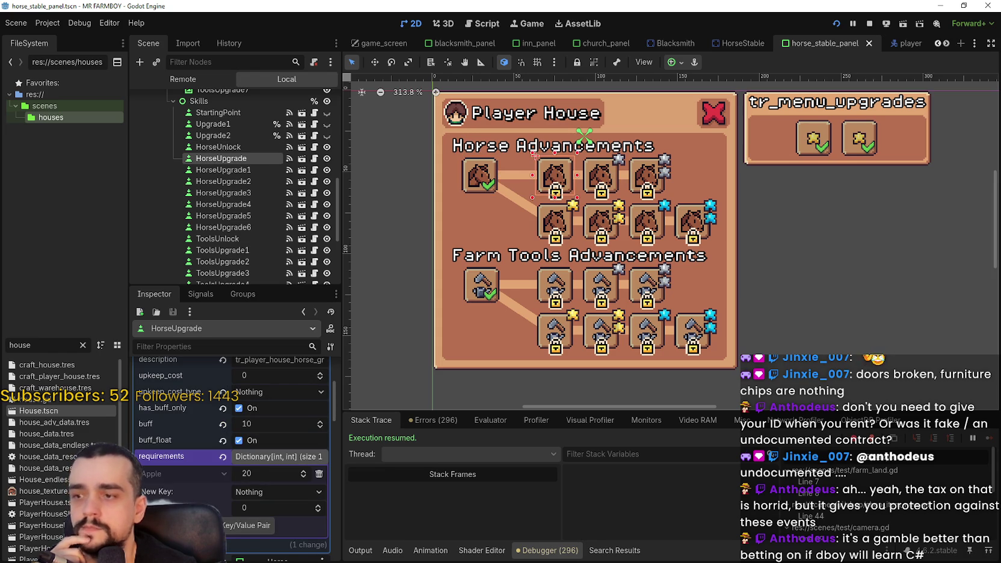
scroll(608, 189, up, 1)
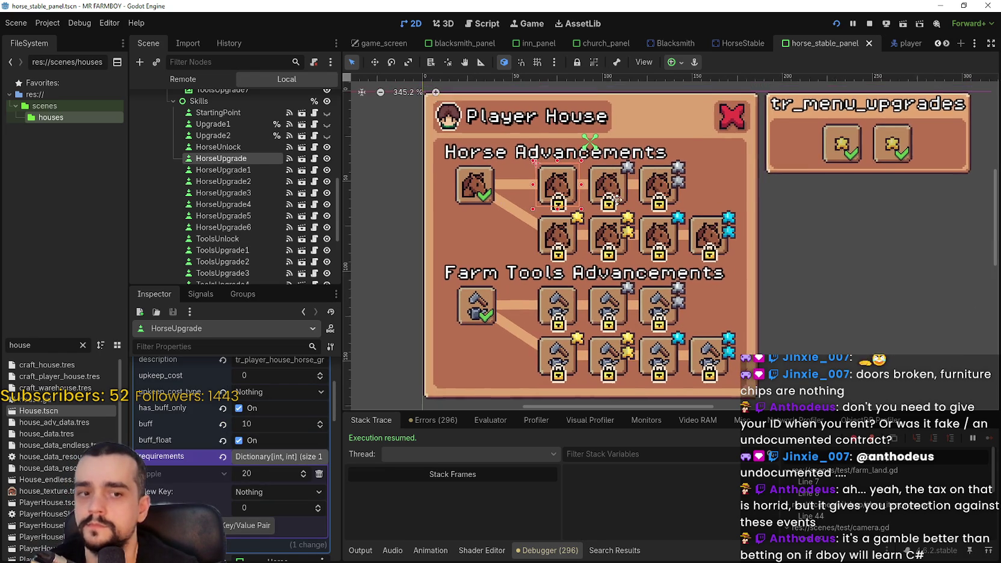
click(617, 190)
scroll(291, 452, down, 2)
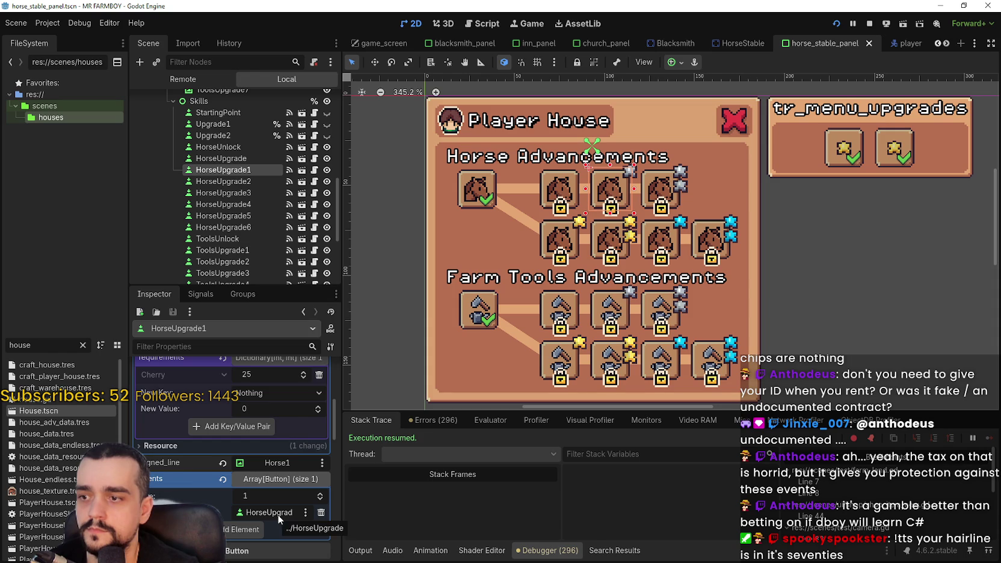
scroll(552, 246, up, 1)
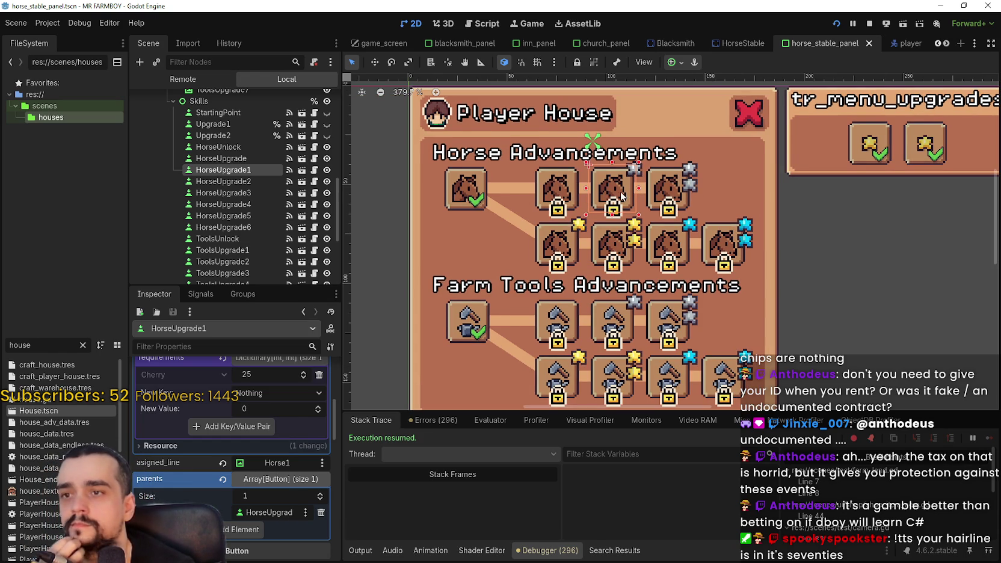
scroll(620, 196, down, 1)
scroll(288, 493, up, 3)
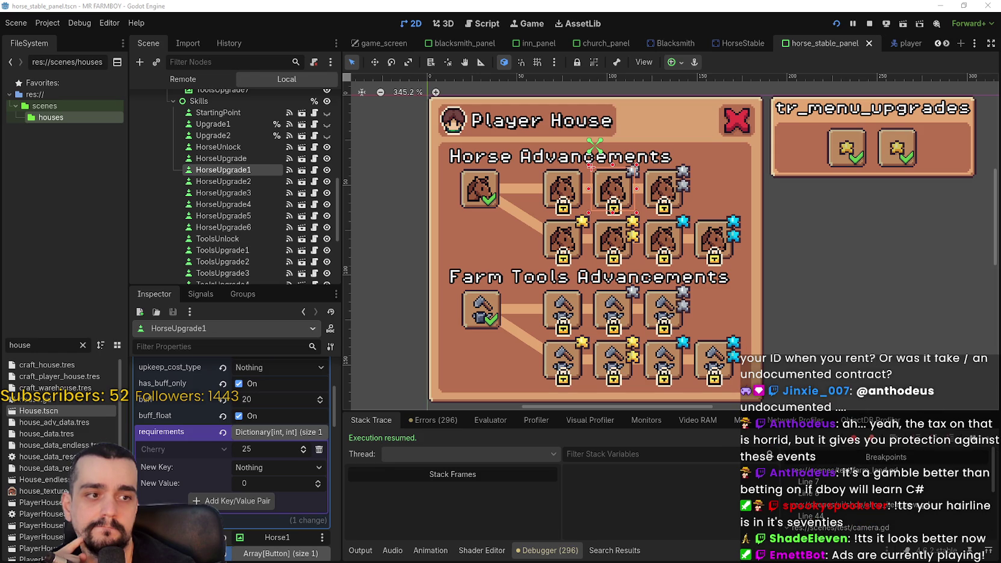
key(alt+Tab)
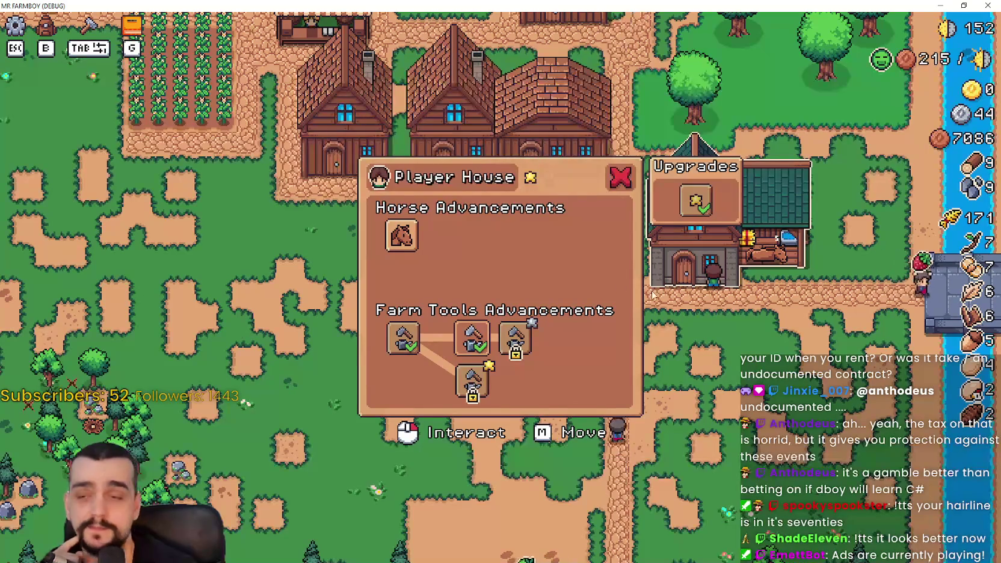
- Unlock the third Basic Tools upgrade for 20 silver and make it active
mouse_move(490, 359)
mouse_move(521, 344)
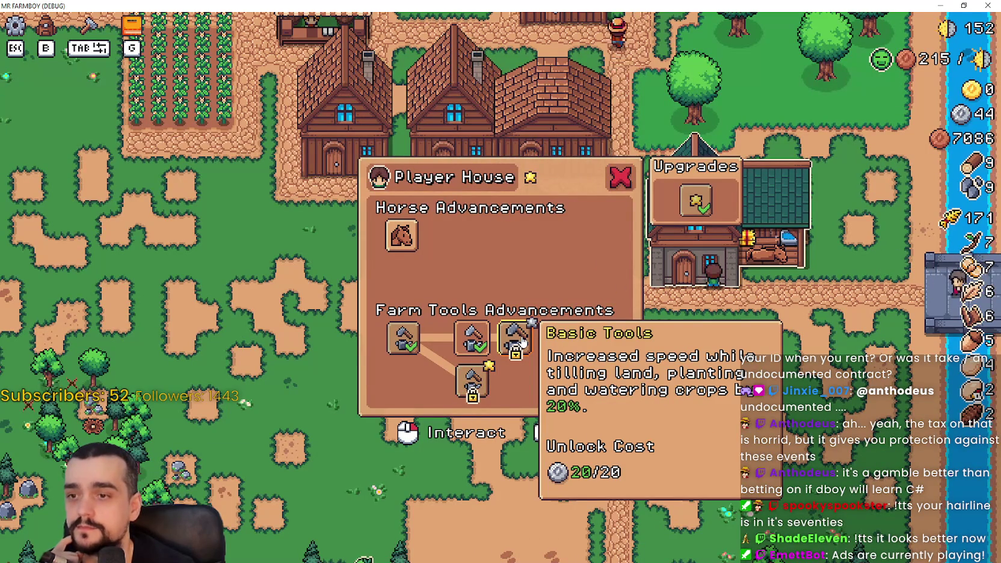
click(521, 344)
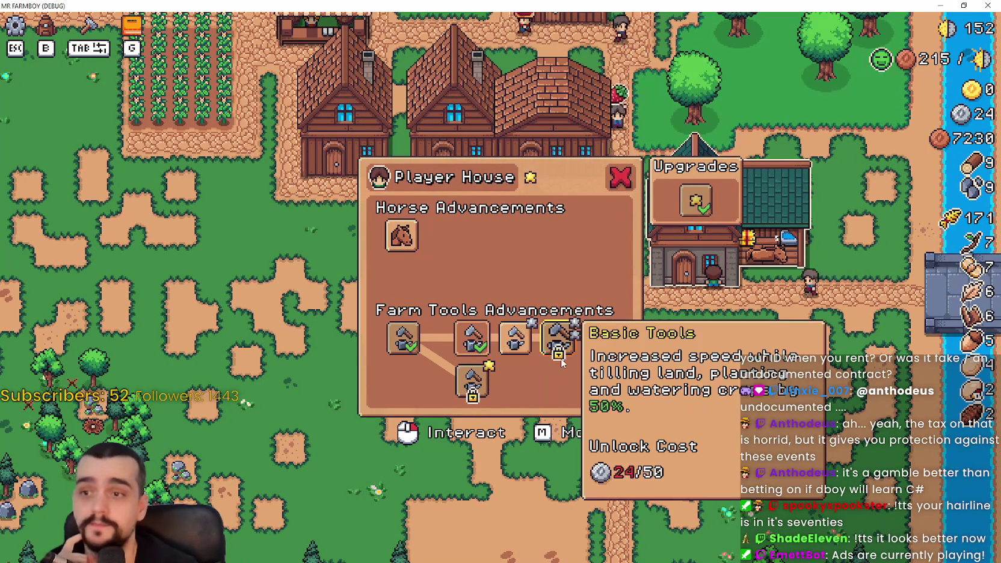
click(517, 340)
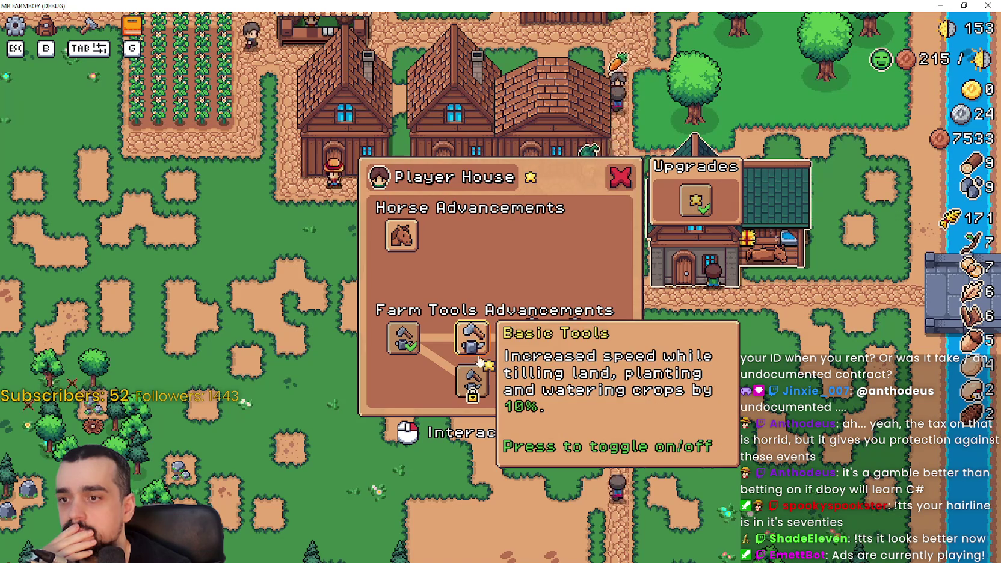
- Toggle back to the second tool upgrade, re-activate the third, close the panel and pause
click(514, 341)
click(515, 342)
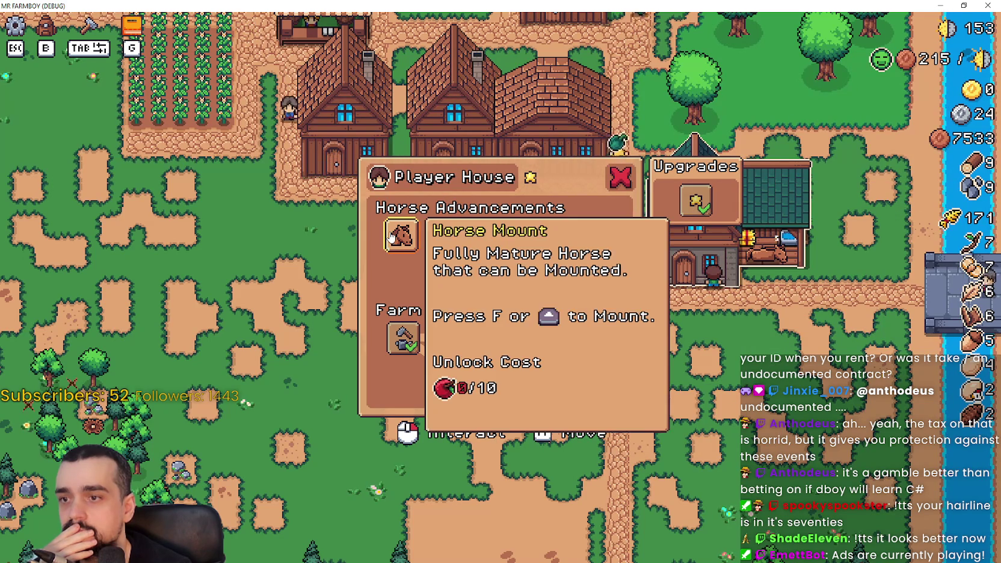
click(618, 189)
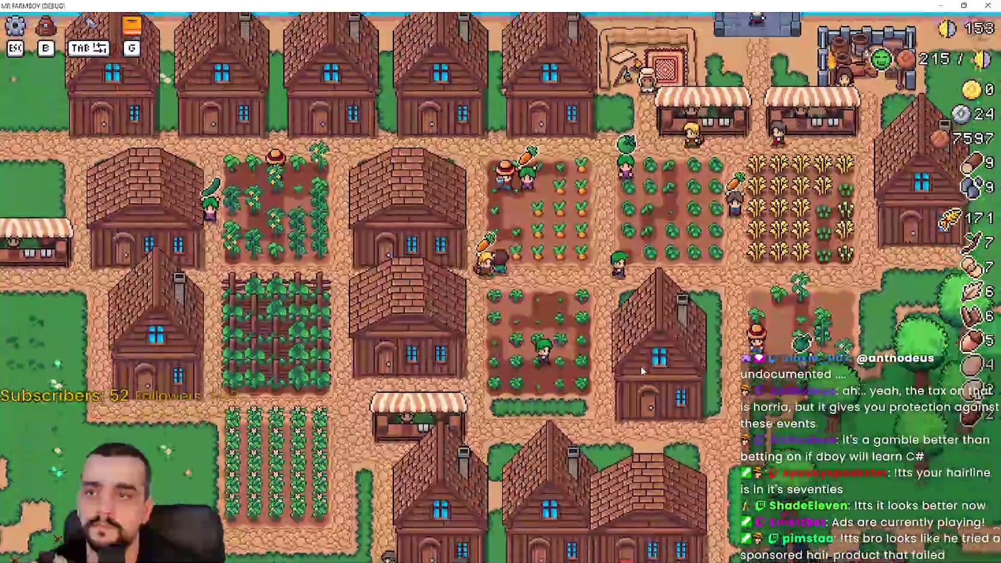
key(Escape)
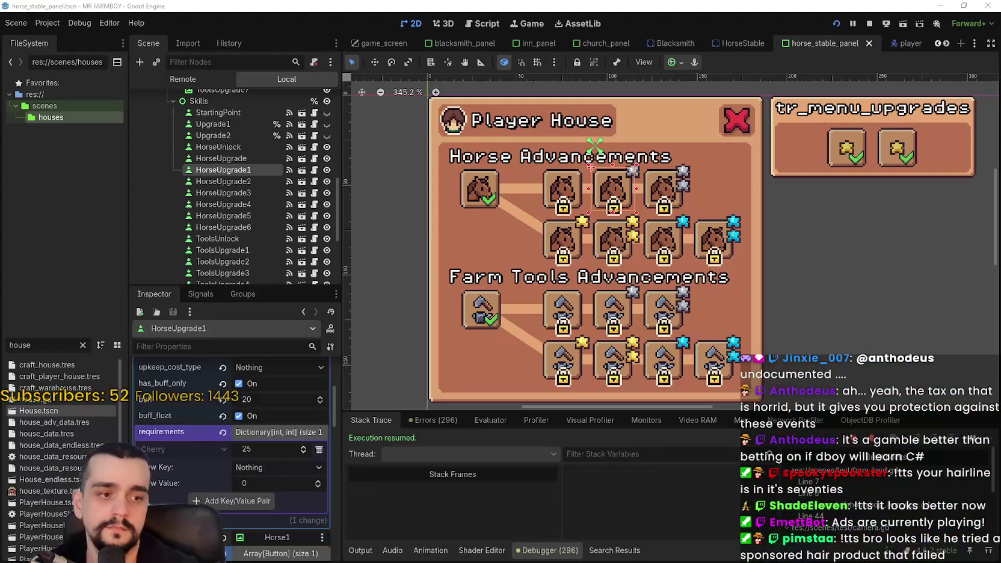
- Back in the editor, replace ToolsUpgrade4's 30000 Copper cost with 200 Silver
key(alt+Tab)
drag(655, 331, 660, 308)
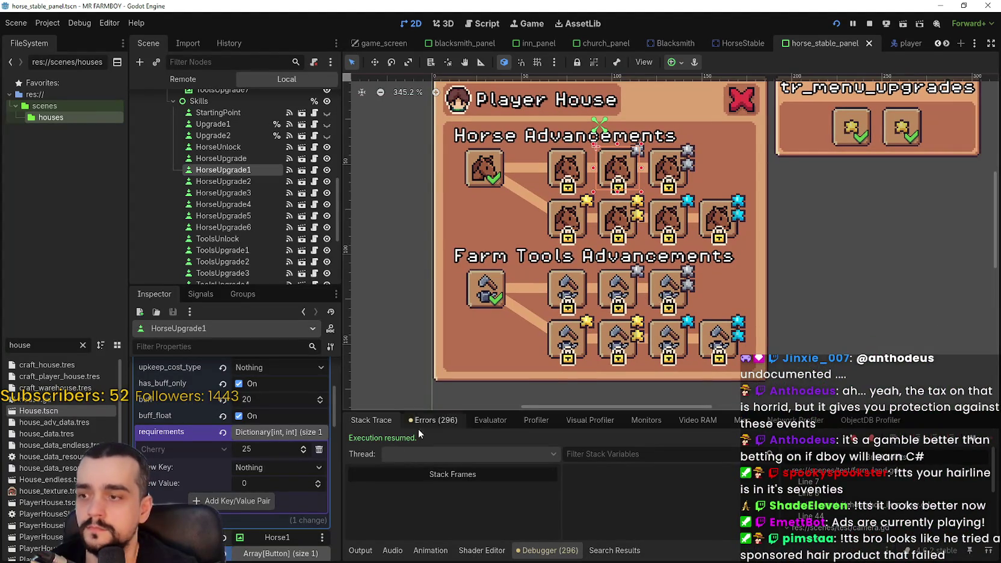
click(572, 343)
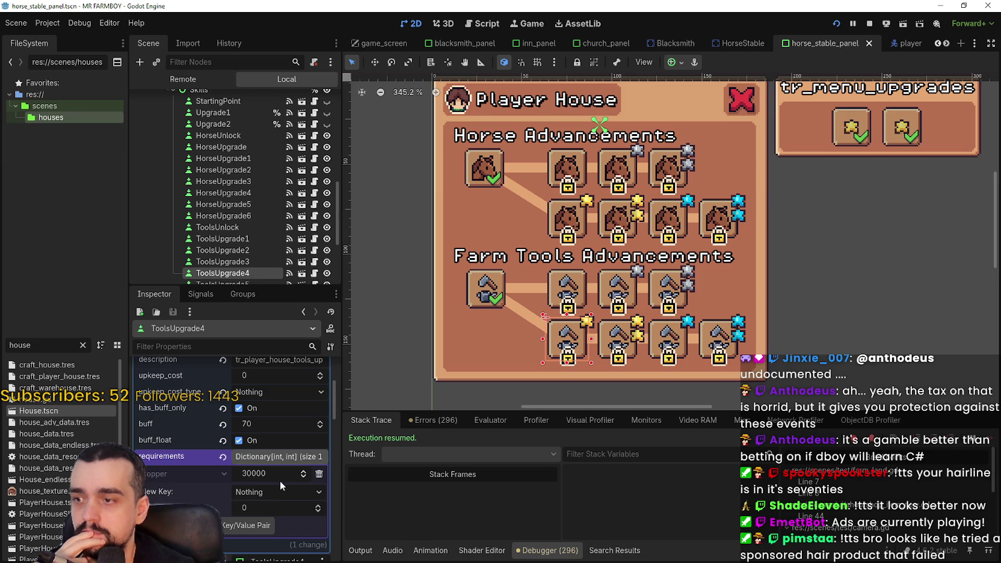
click(318, 473)
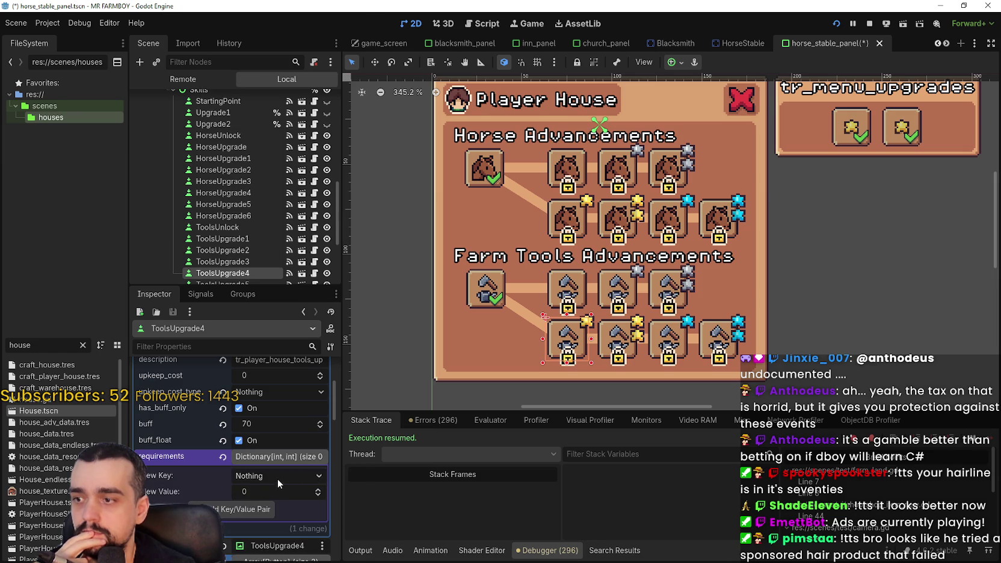
click(277, 476)
scroll(288, 486, down, 5)
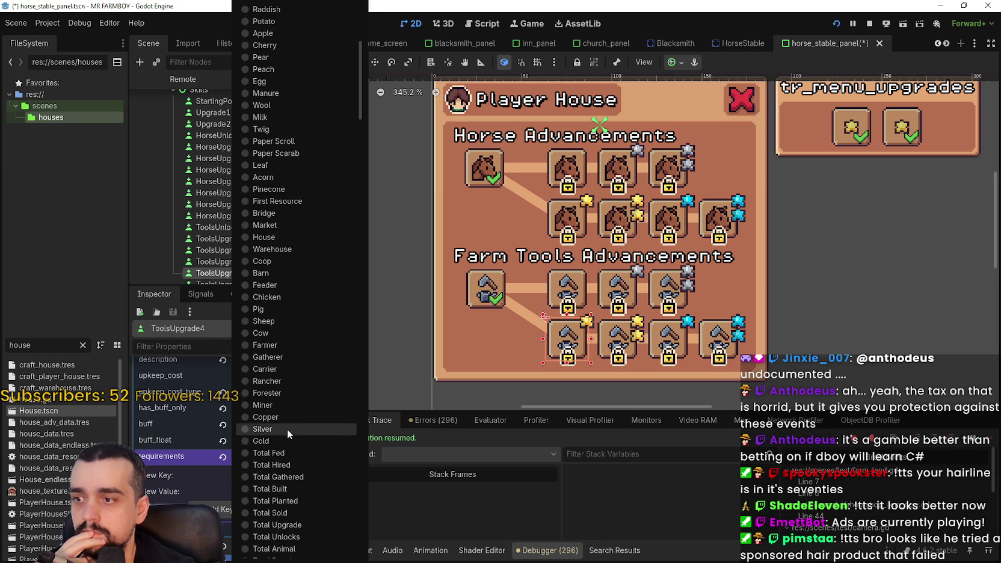
click(287, 428)
click(275, 491)
text(200)
click(256, 507)
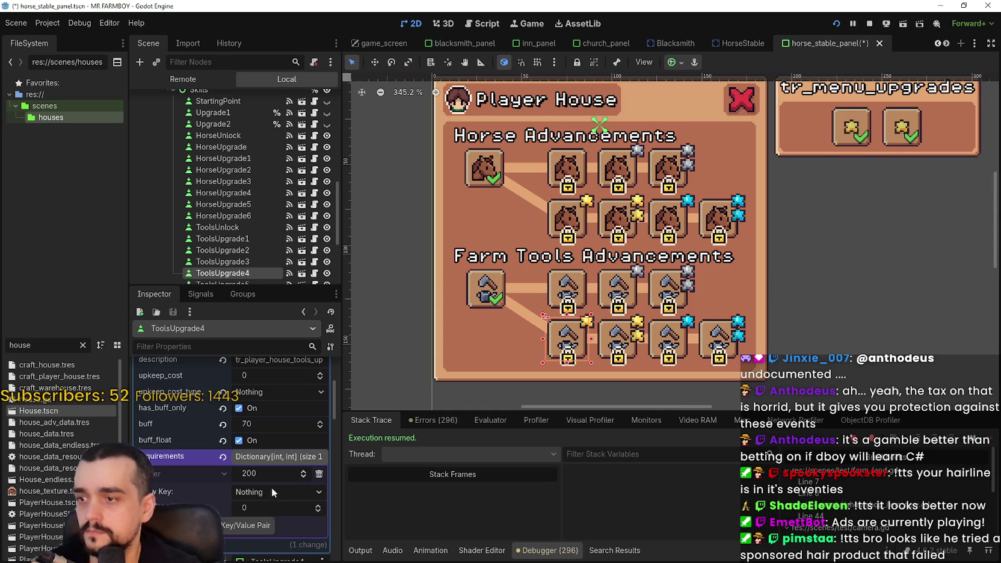
- Replace ToolsUpgrade5's 40000 cost with 400 Silver and save the scene
click(619, 347)
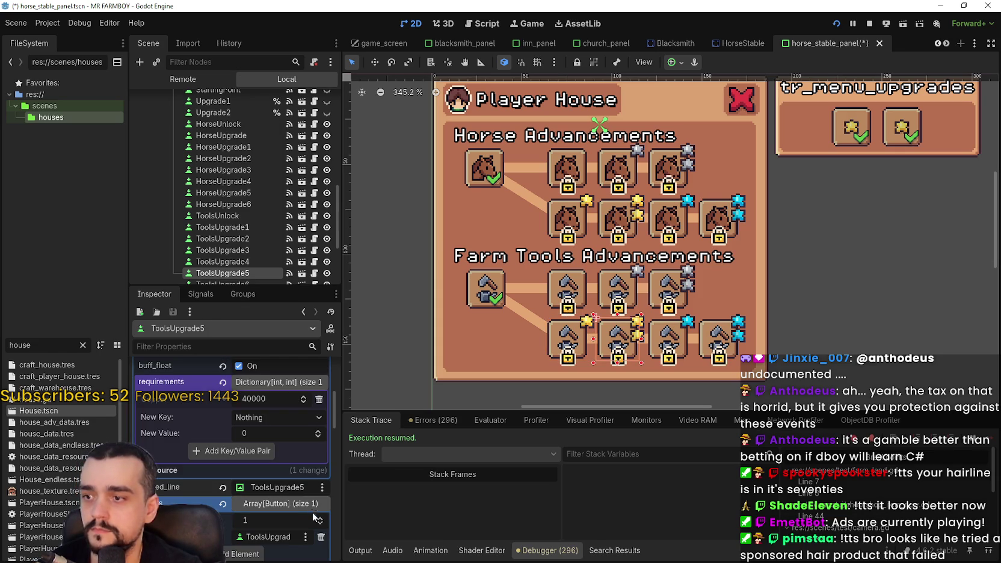
click(319, 400)
click(316, 403)
scroll(297, 447, down, 3)
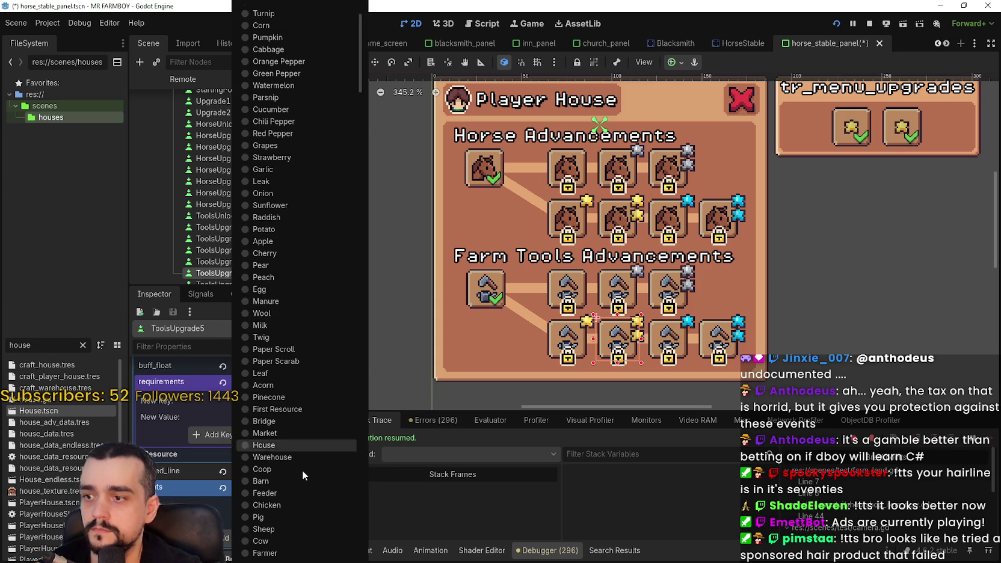
scroll(308, 493, down, 4)
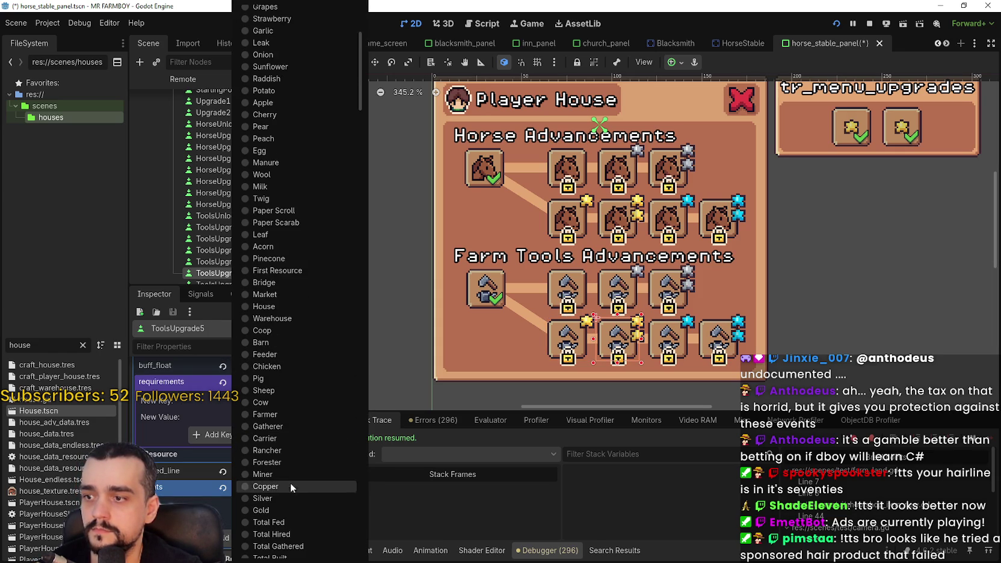
click(287, 497)
click(258, 415)
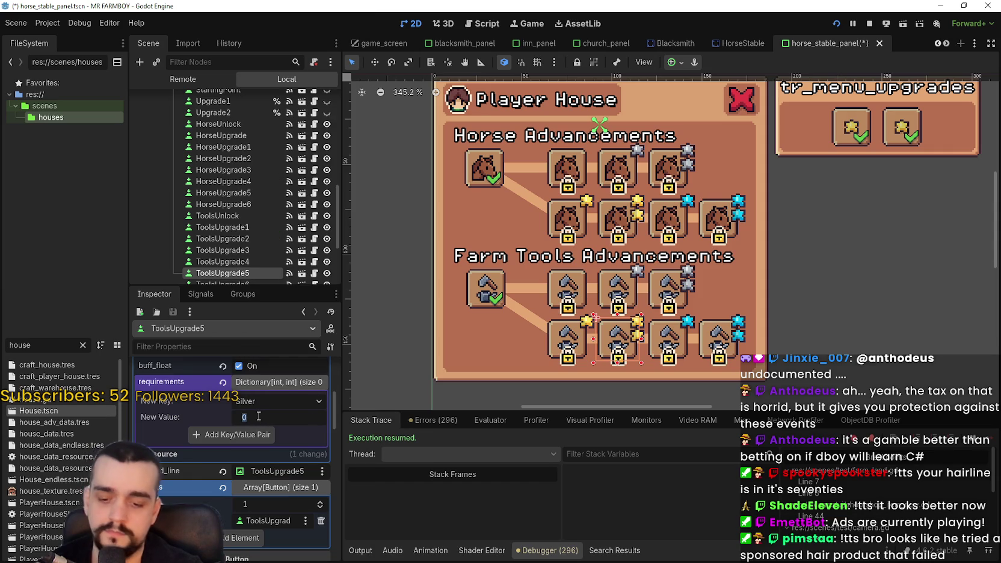
text(00)
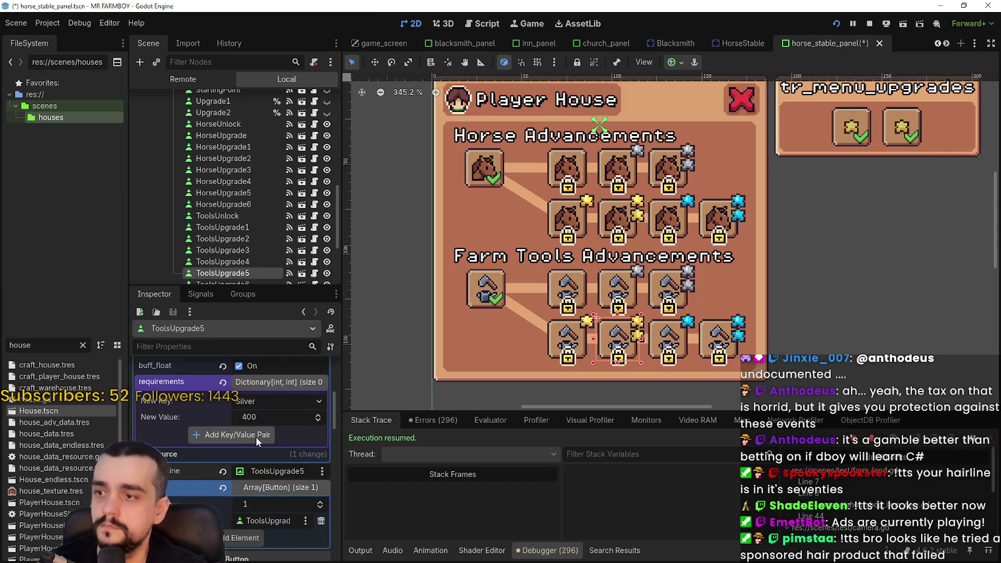
click(255, 436)
key(ctrl+s)
click(667, 337)
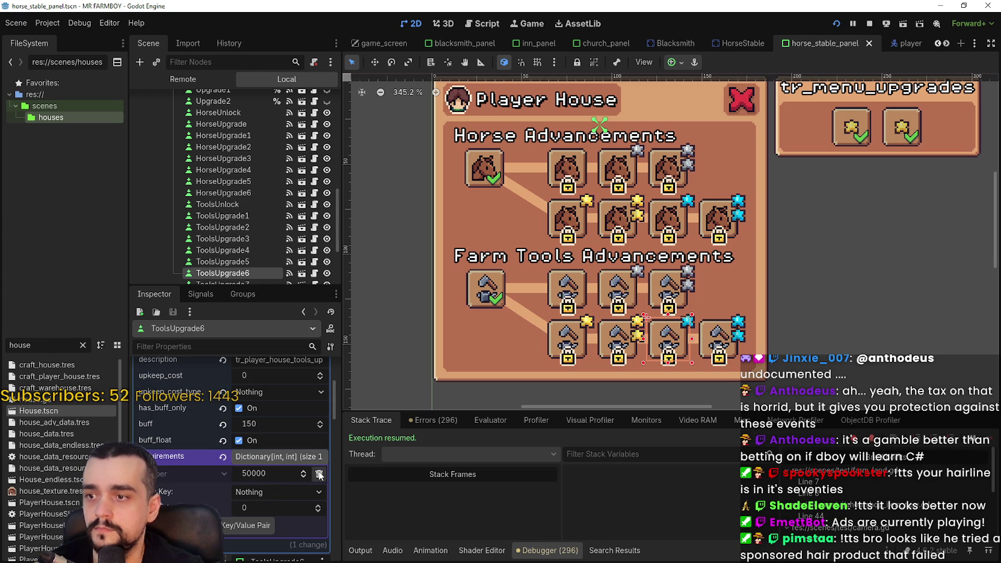
- Replace ToolsUpgrade6's 50000 cost with a 20 Gold cost
click(277, 475)
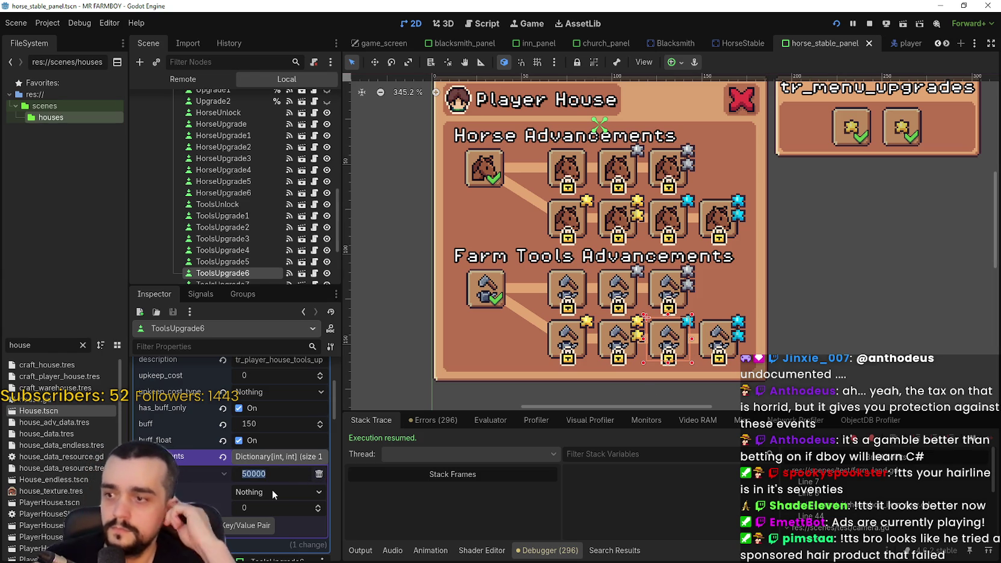
click(319, 474)
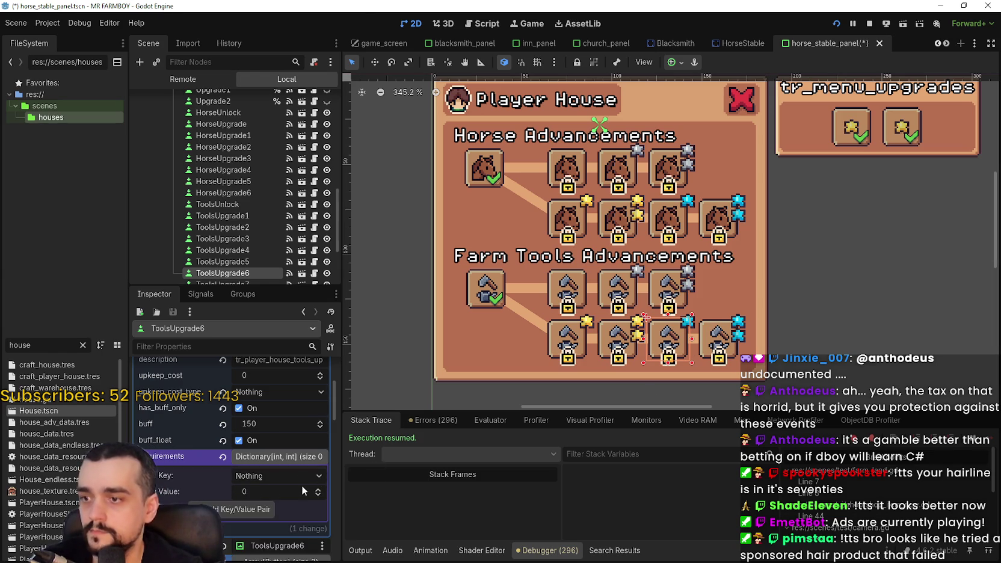
click(269, 477)
scroll(277, 530, down, 4)
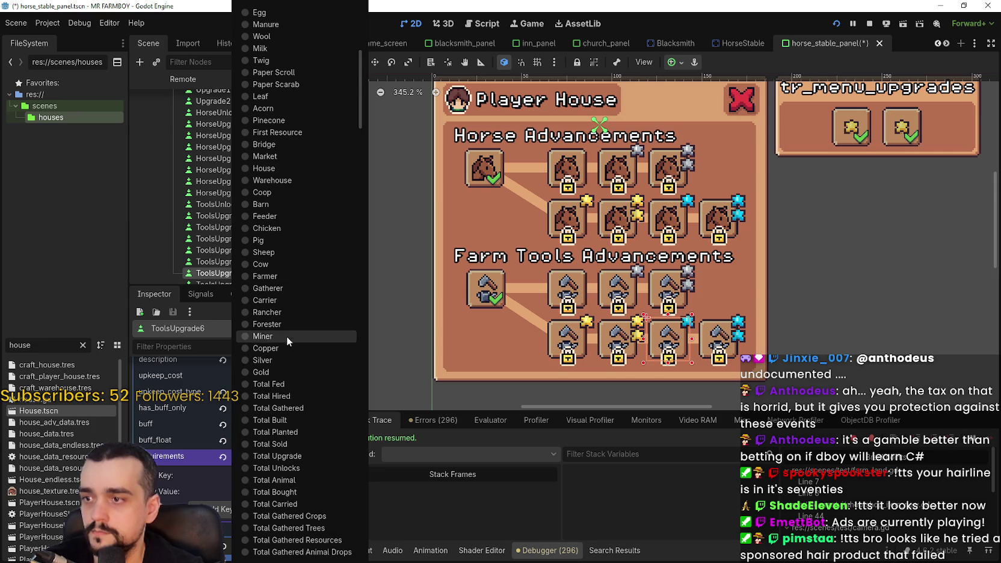
click(269, 369)
click(263, 477)
click(258, 489)
click(258, 489)
text(20)
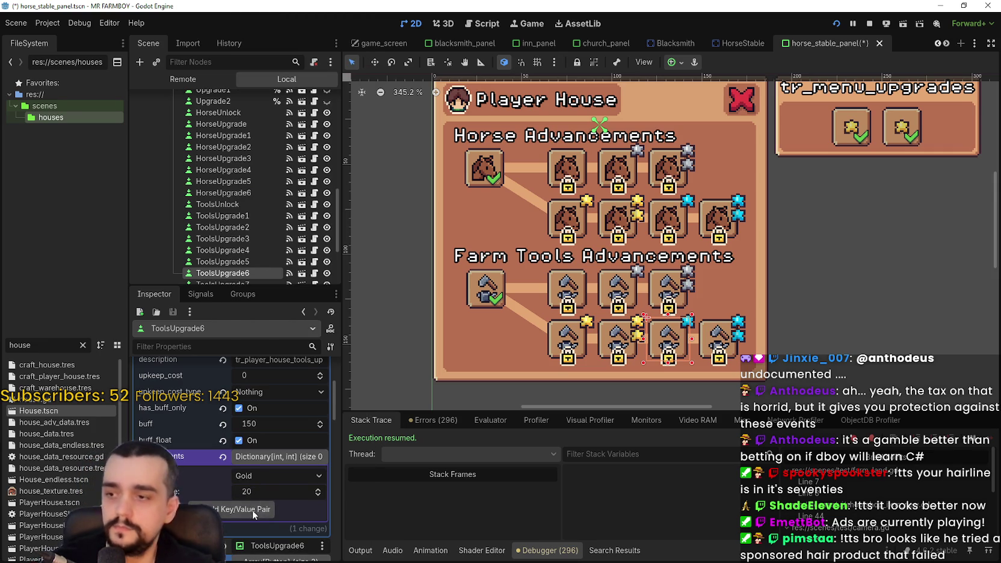
click(241, 509)
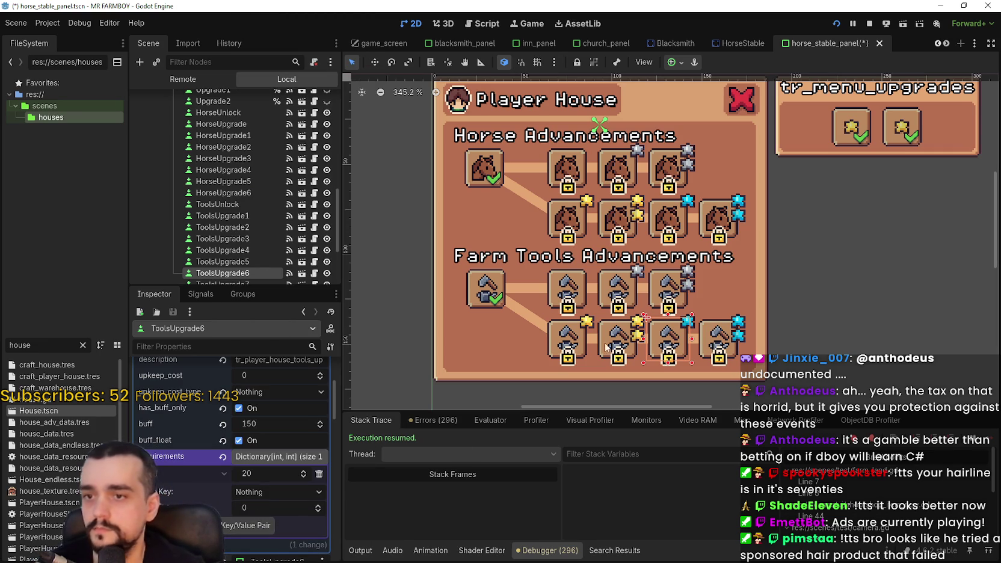
- Recheck the ToolsUpgrade4 and ToolsUpgrade5 costs and return to ToolsUpgrade7
click(573, 346)
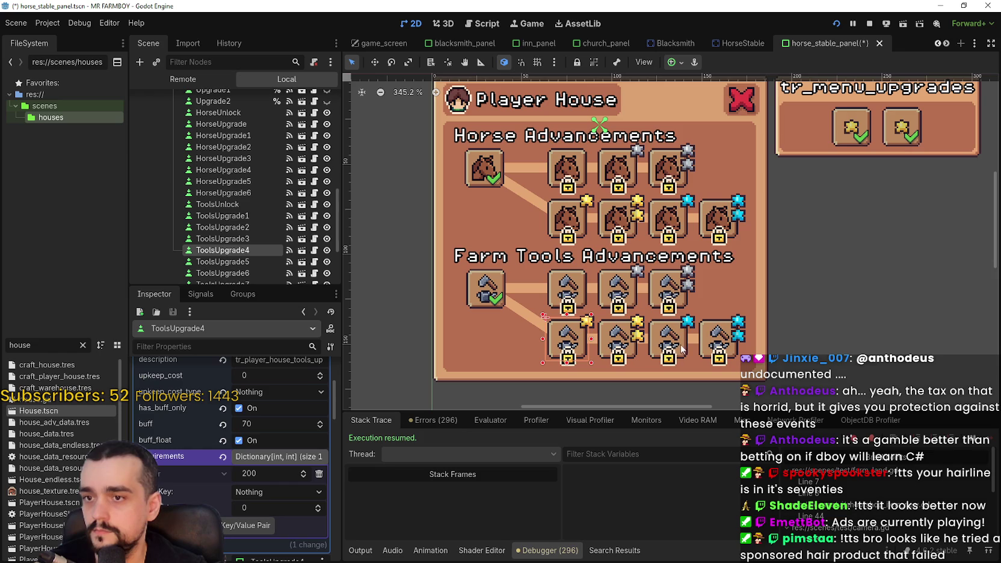
click(717, 342)
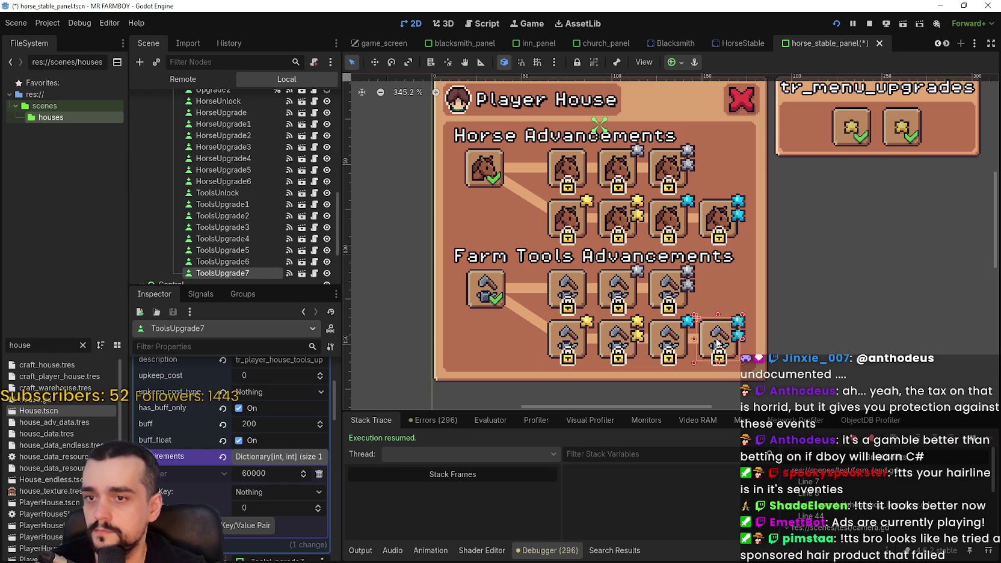
click(612, 343)
click(723, 343)
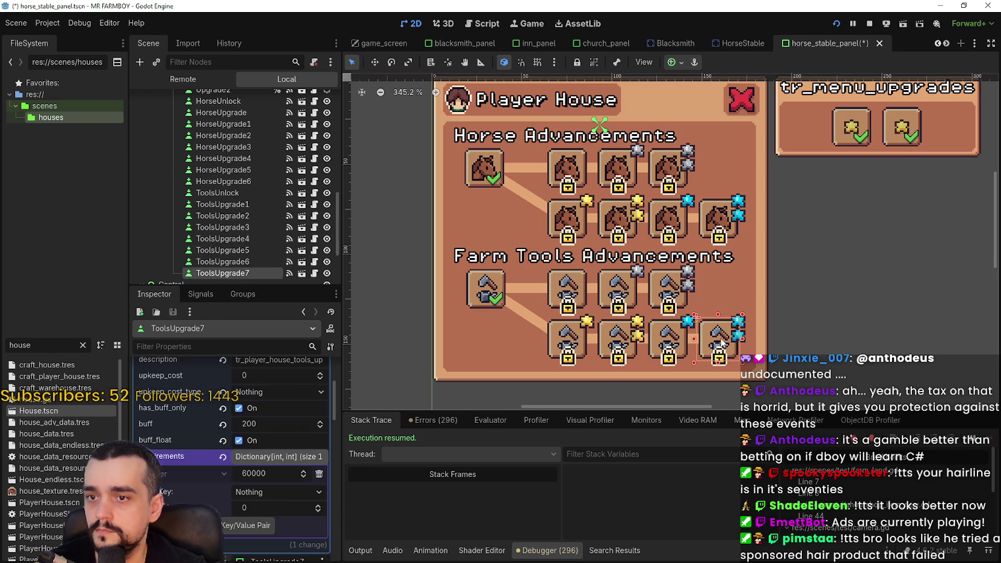
- Swap ToolsUpgrade7's 60000 entry for a 40 Gold requirement and save
click(319, 475)
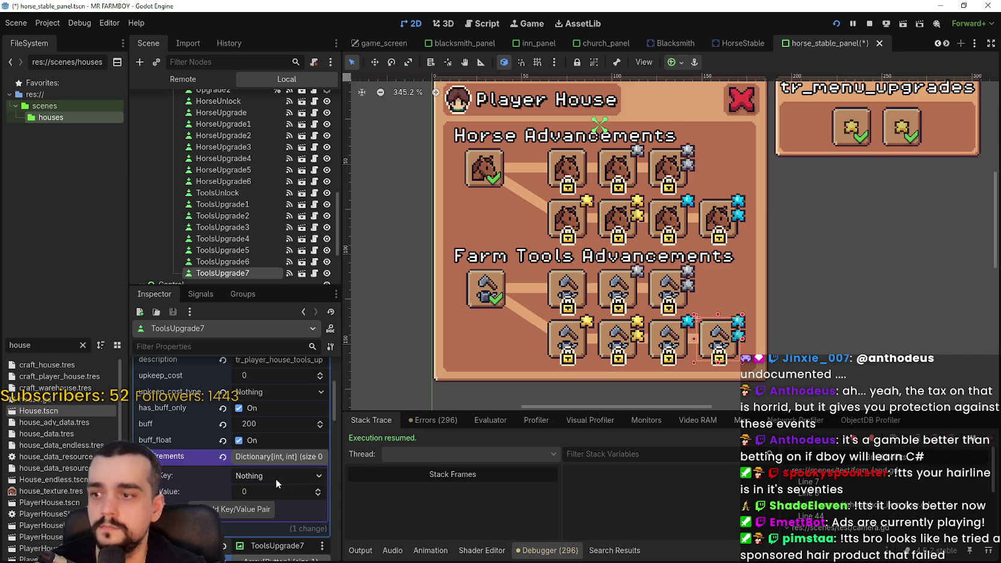
click(277, 475)
scroll(278, 533, down, 2)
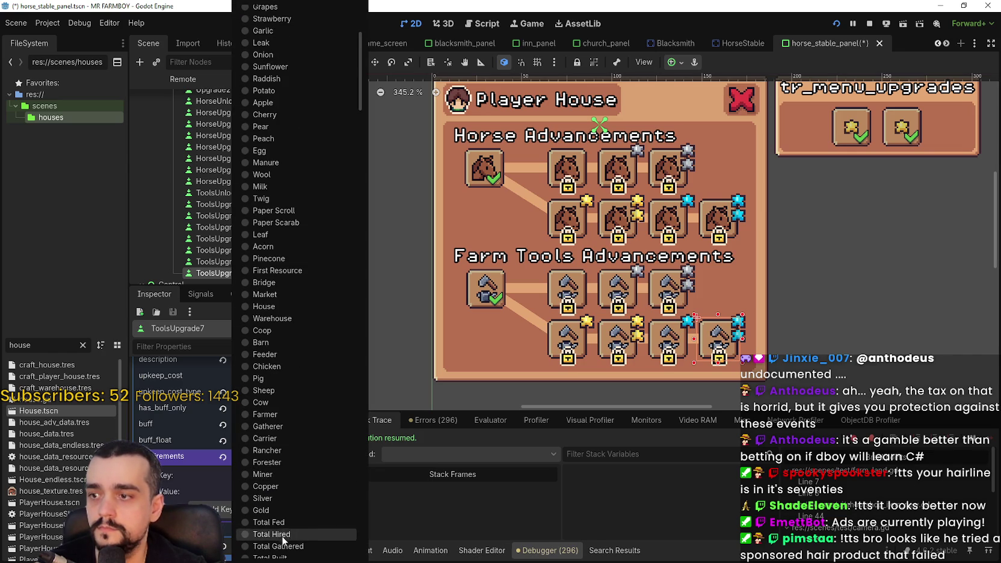
click(296, 508)
text(40)
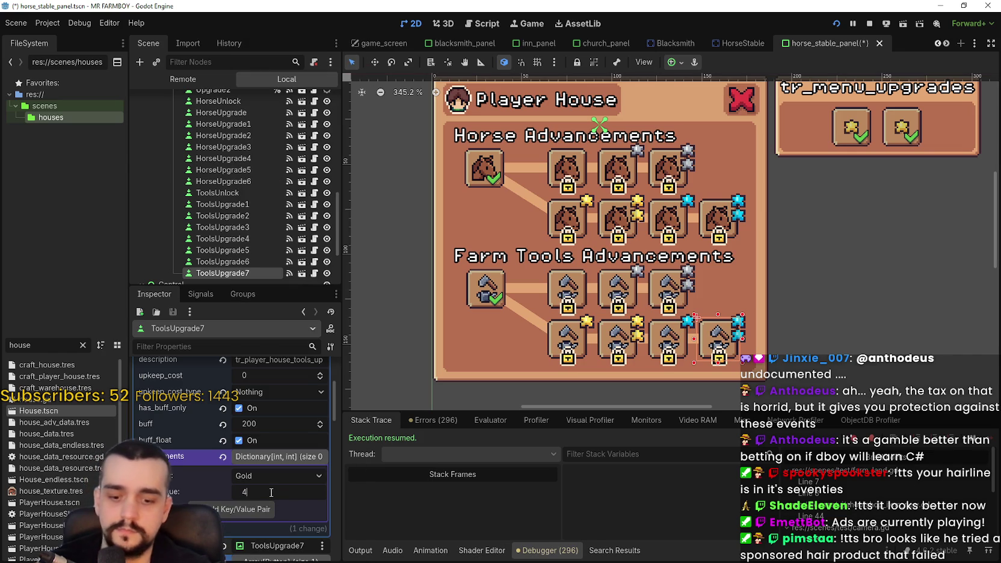
click(246, 510)
key(ctrl+s)
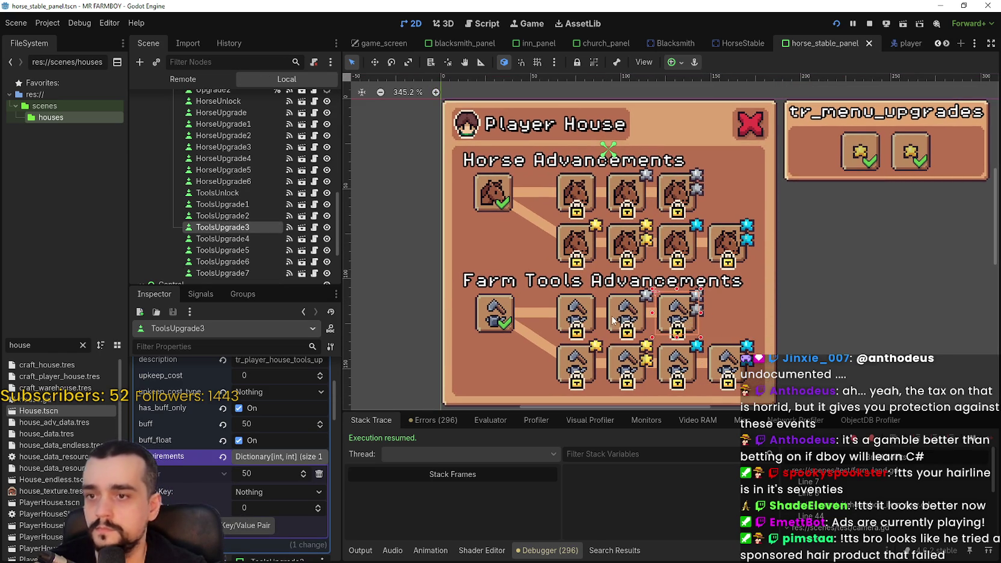
click(603, 319)
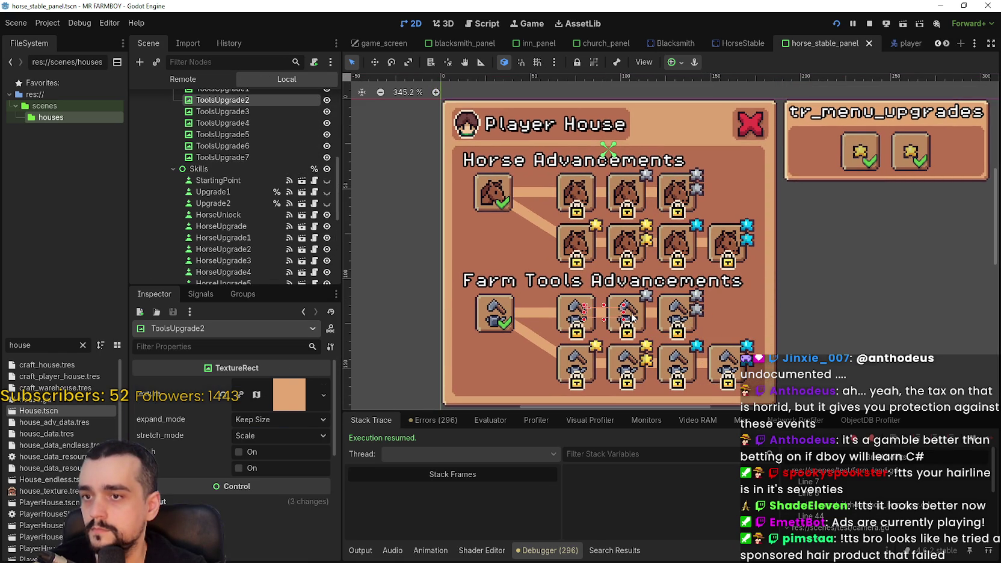
- Review costs and buffs of ToolsUpgrade1 through ToolsUpgrade6, save, and open the HorseStable scene
click(632, 317)
click(599, 319)
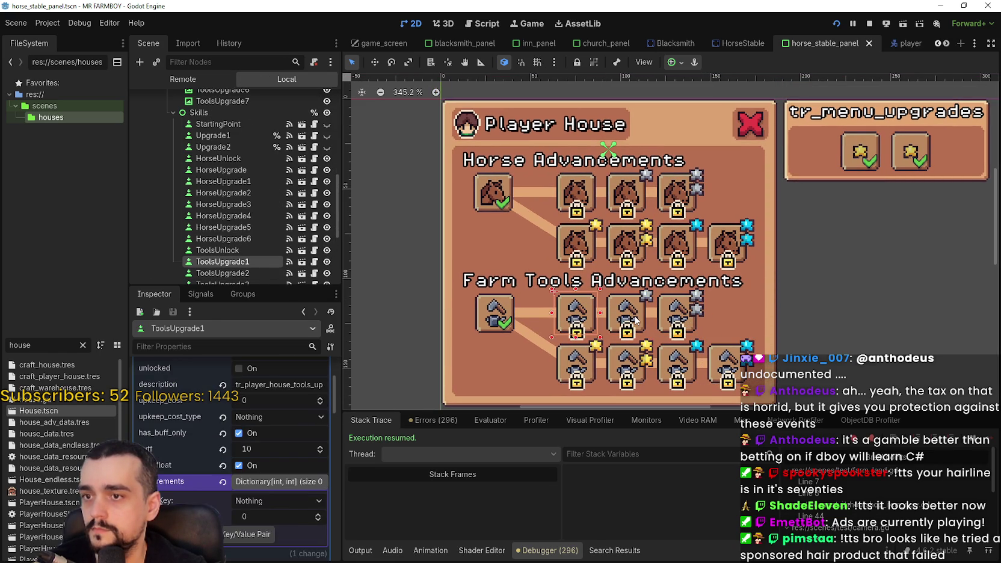
click(633, 318)
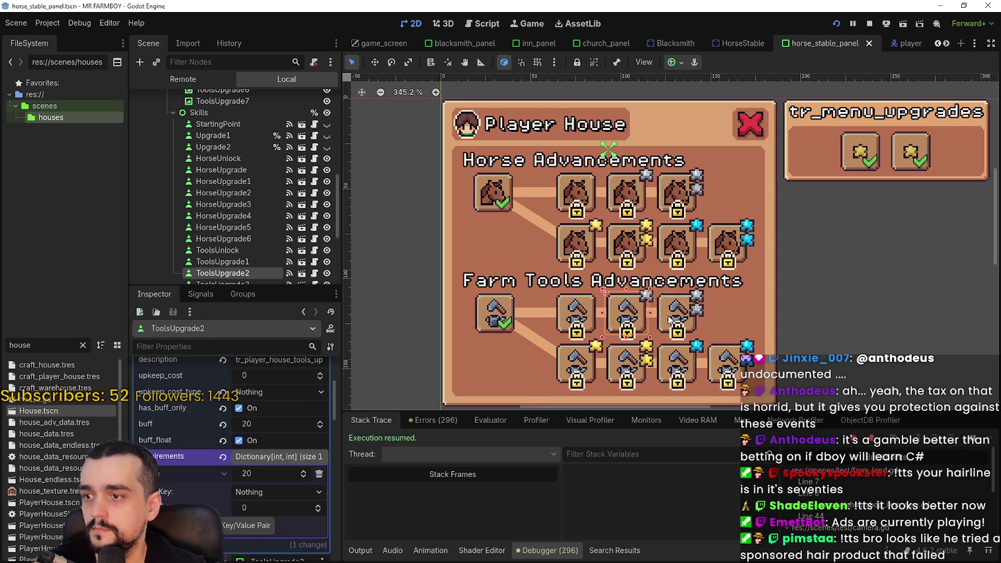
click(669, 319)
click(574, 367)
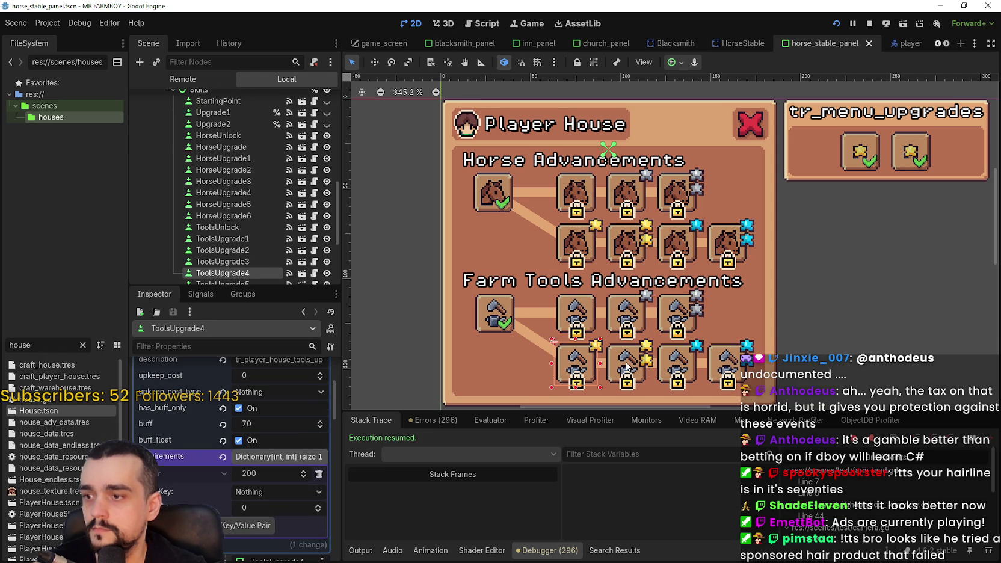
click(627, 366)
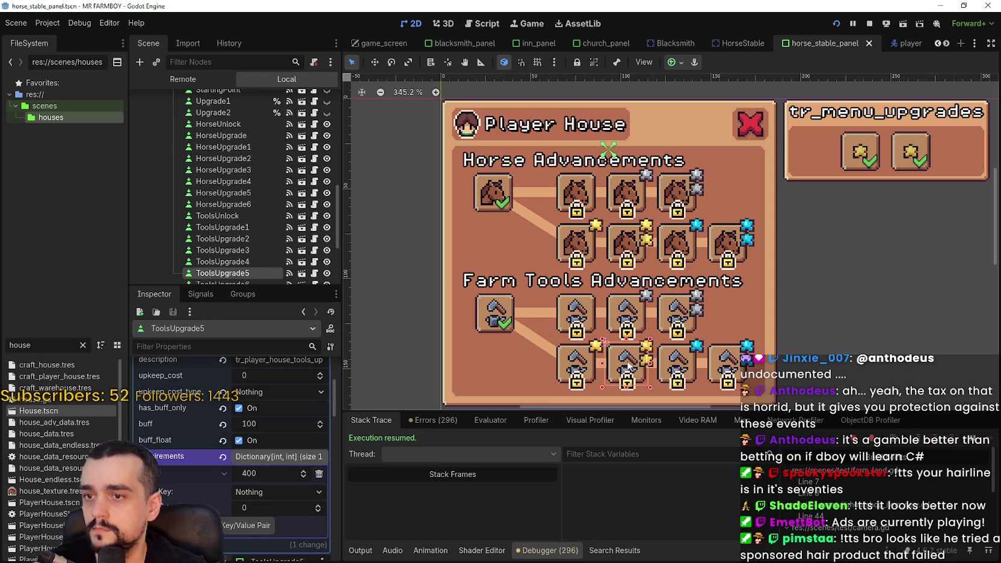
click(674, 364)
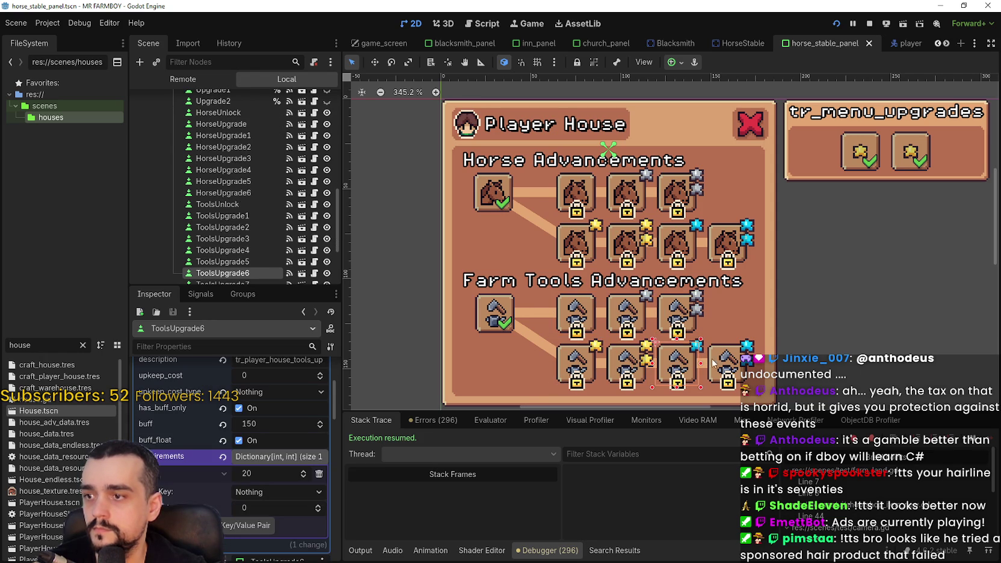
key(ctrl+s)
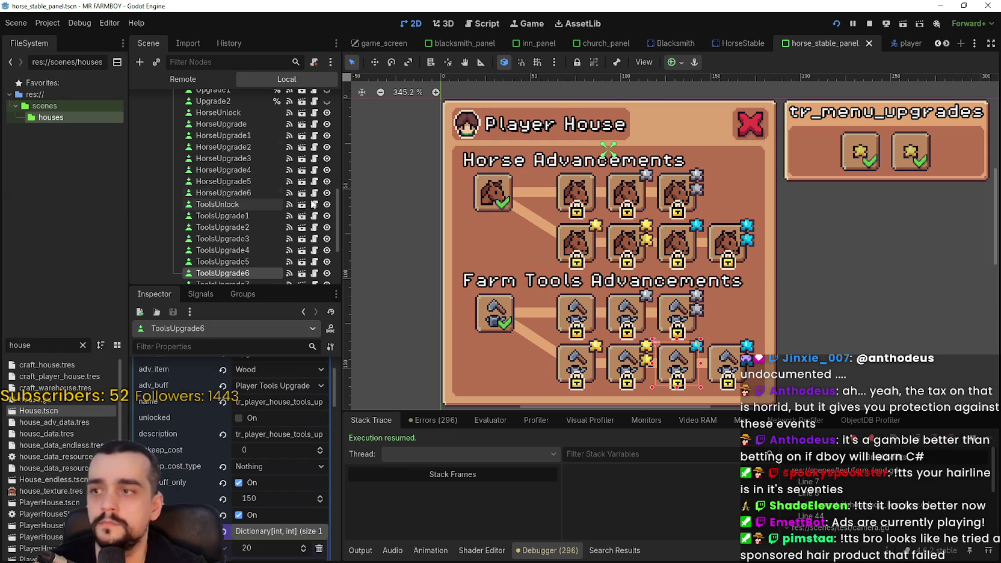
click(741, 43)
- Set HorseStable's first-tier upgrade requirement to 50 Copper and save the scene
click(236, 100)
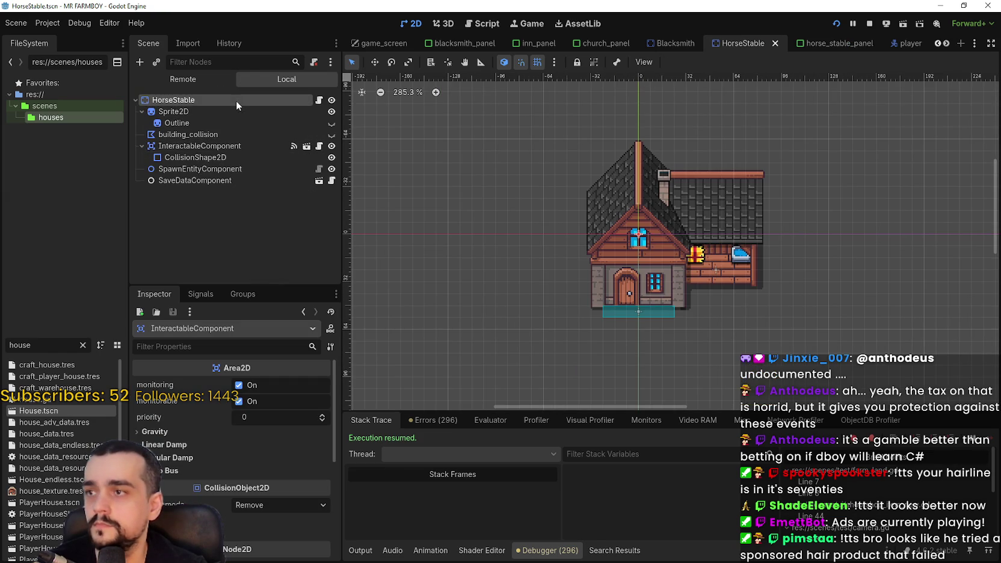
scroll(235, 481, up, 5)
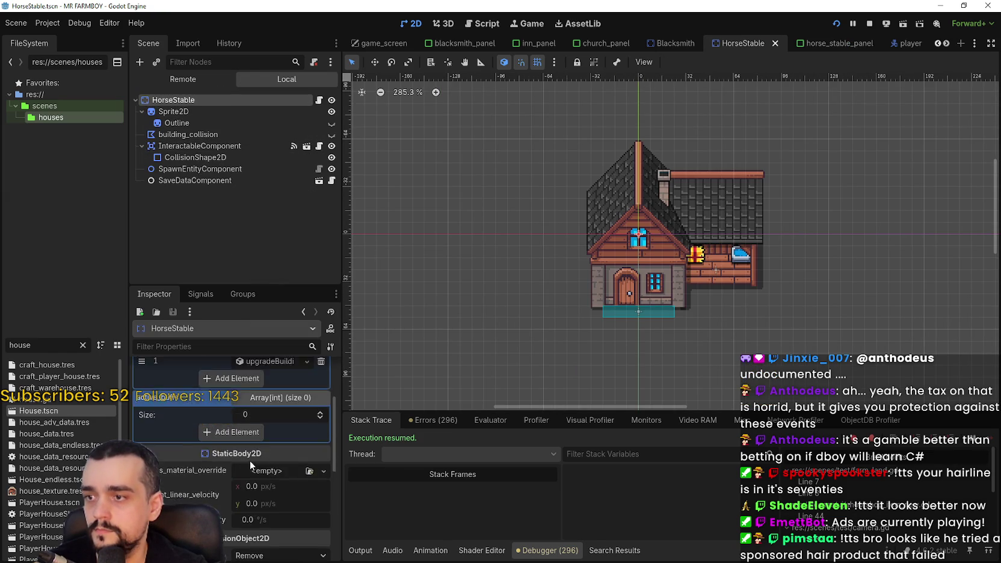
click(268, 444)
click(276, 460)
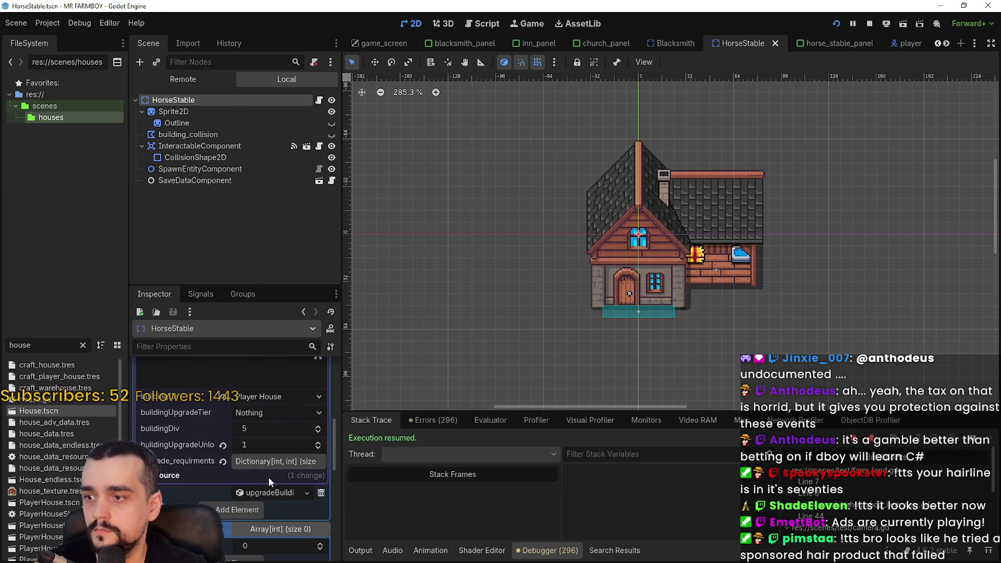
scroll(260, 513, down, 1)
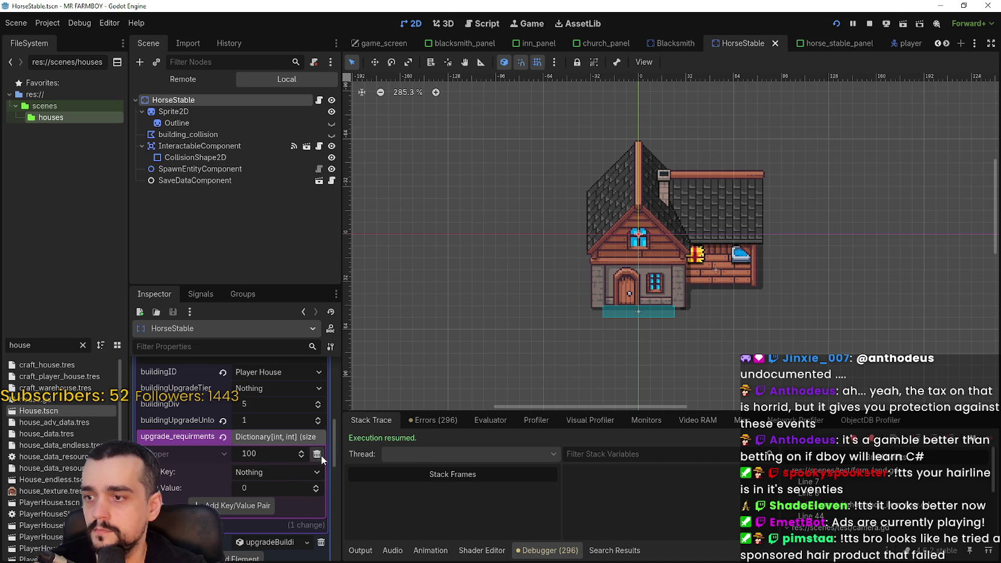
click(289, 472)
scroll(294, 460, down, 5)
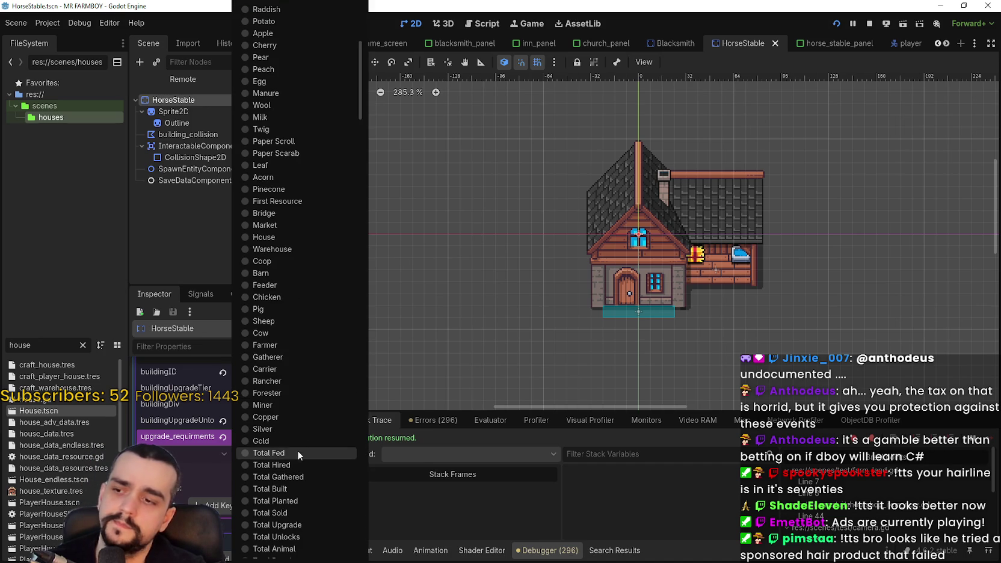
click(278, 426)
click(261, 455)
text(50)
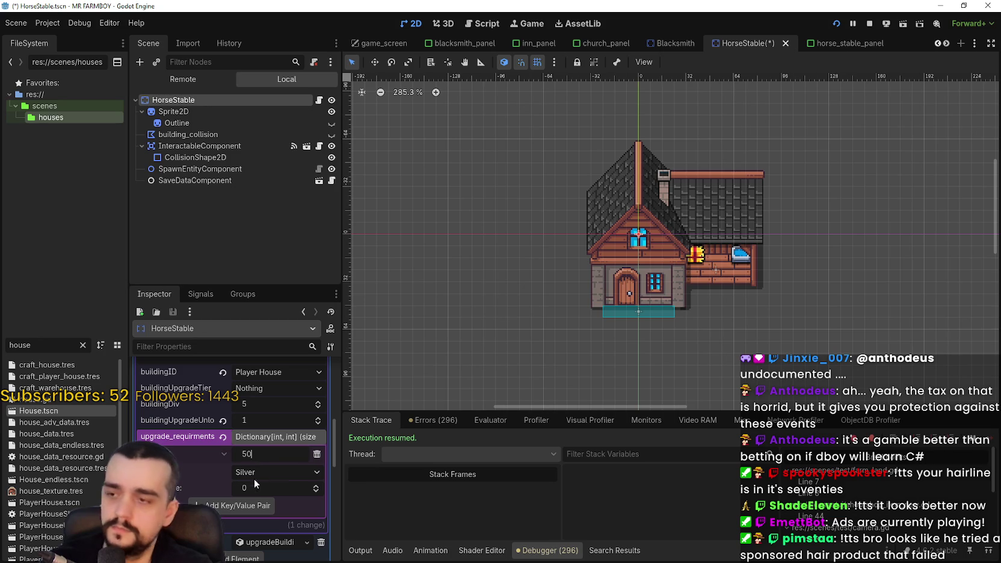
click(242, 506)
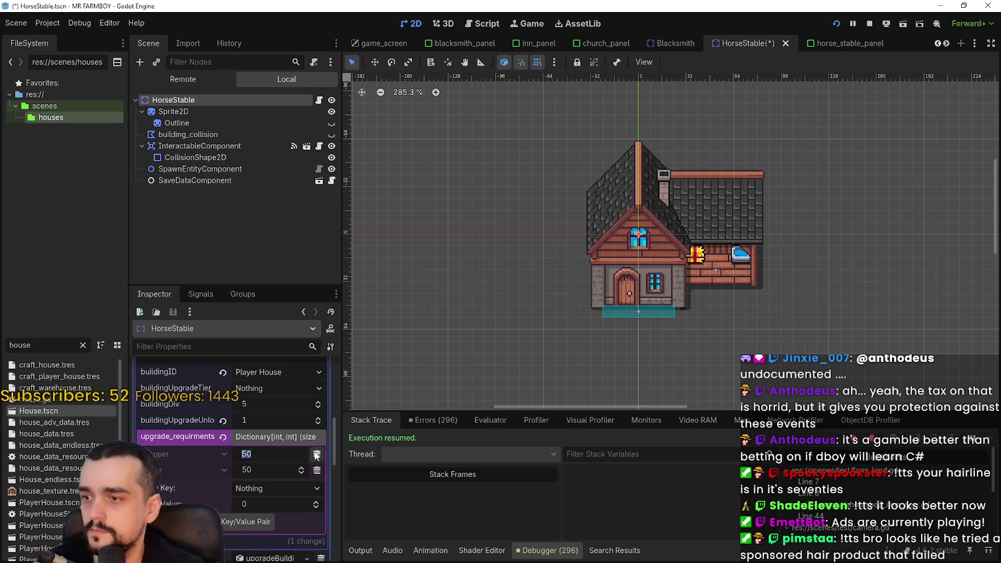
click(317, 453)
key(ctrl+s)
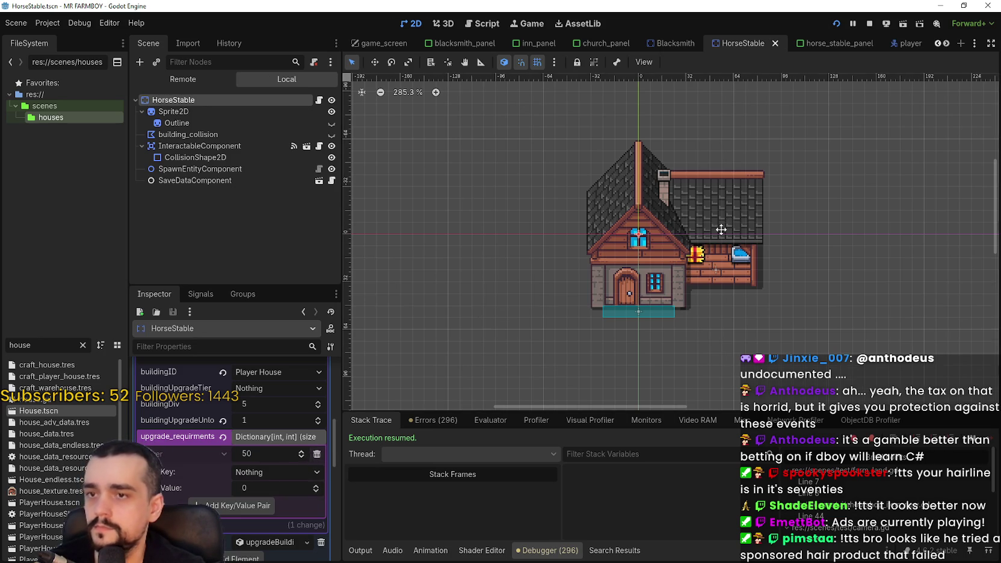
- Add a 5 Gold requirement to the second upgrade tier and save the scene
scroll(661, 212, up, 1)
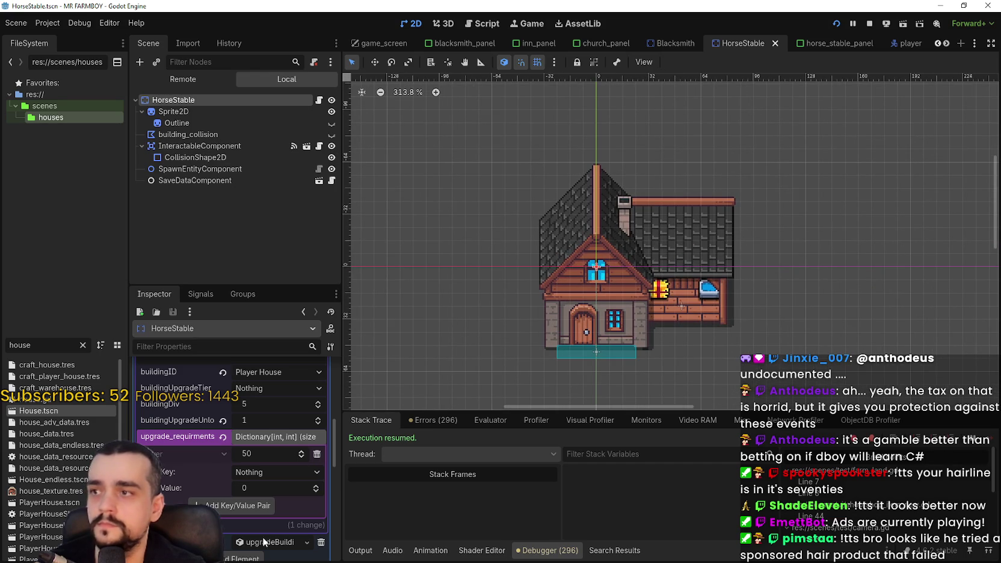
scroll(285, 492, down, 3)
scroll(273, 481, up, 5)
click(271, 484)
click(271, 485)
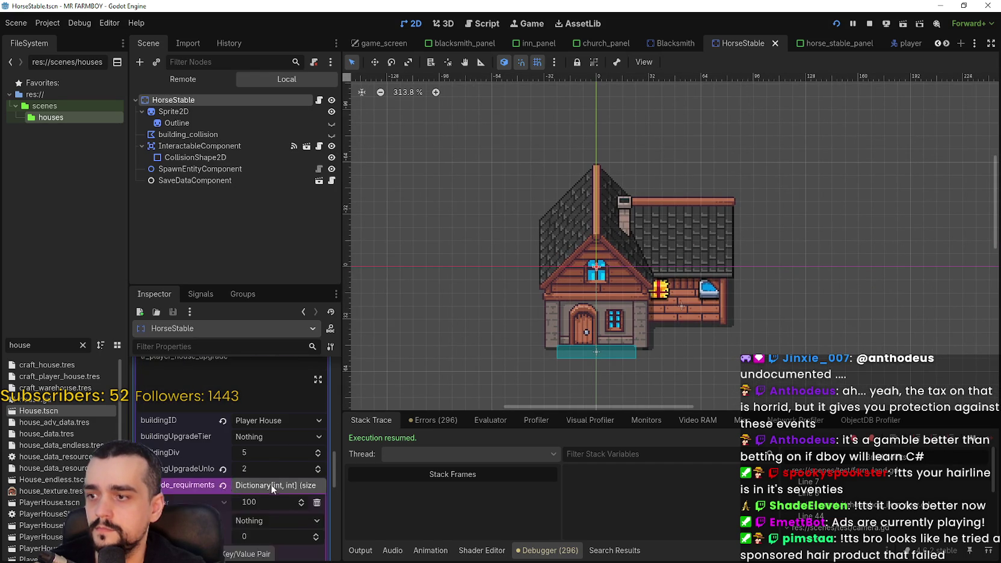
click(297, 455)
scroll(298, 463, down, 10)
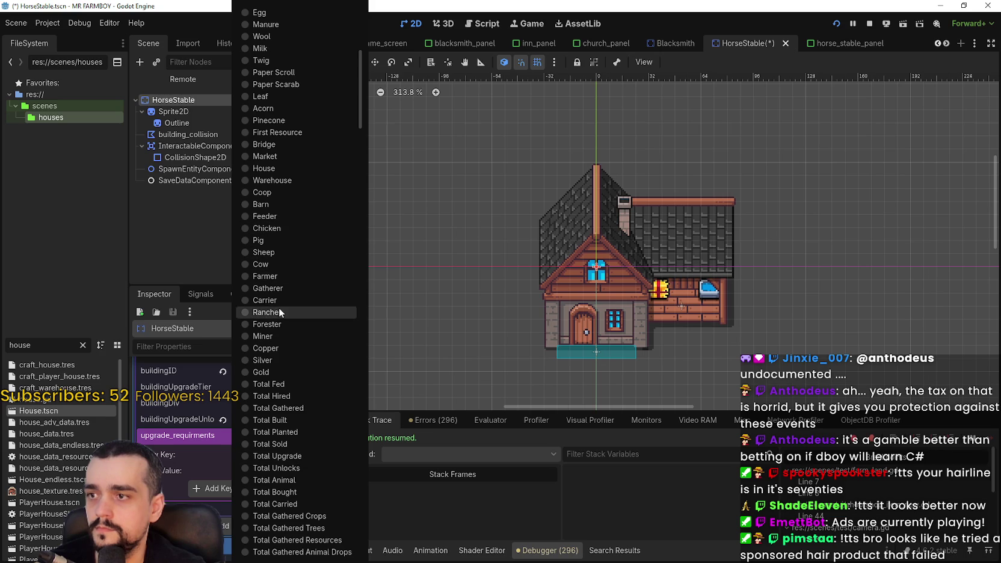
click(269, 372)
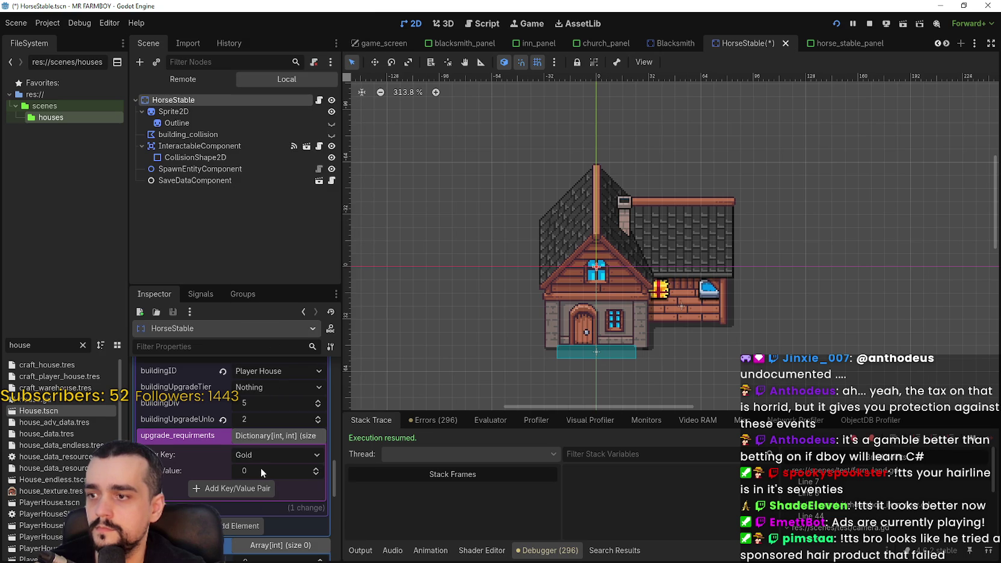
click(258, 475)
text(5)
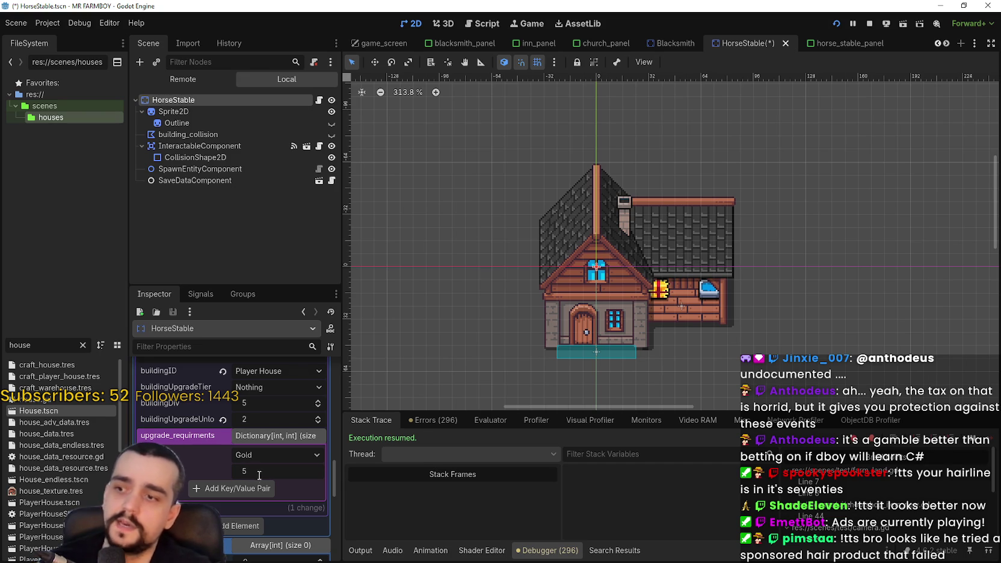
click(258, 484)
key(ctrl+s)
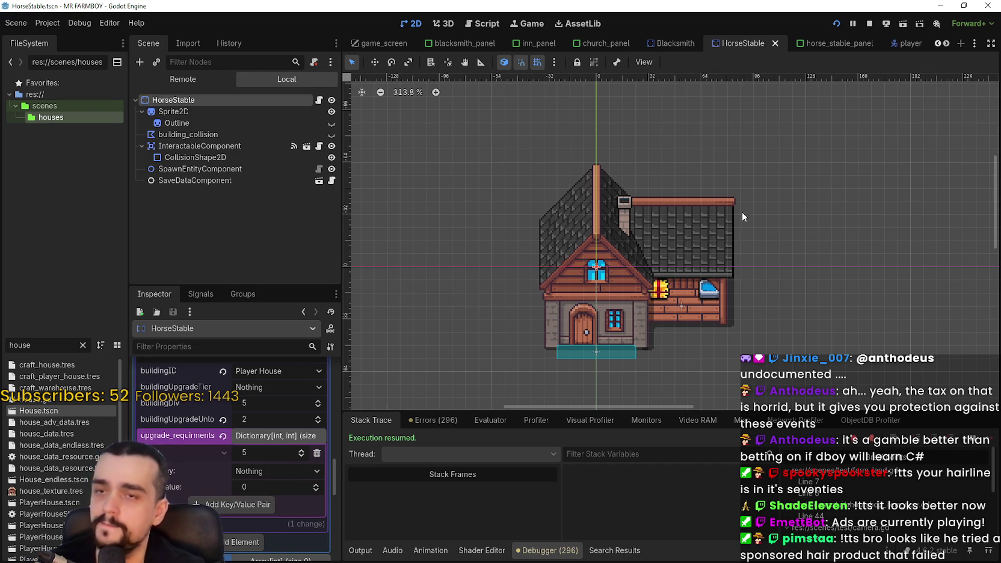
drag(741, 212, 724, 223)
key(alt+Tab)
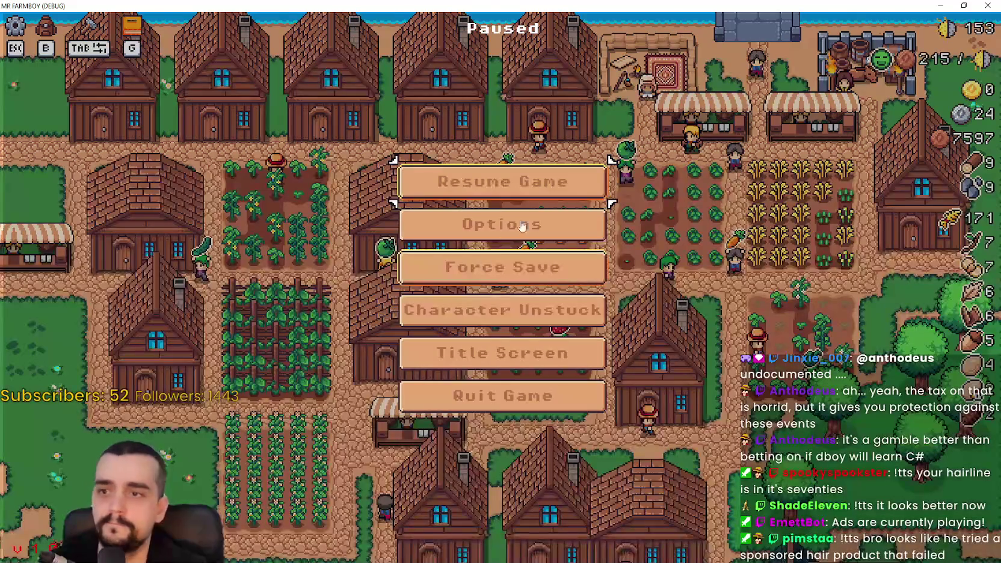
- Resume the game, walk to the Player House and check its upgrade costs
click(536, 195)
key(s)
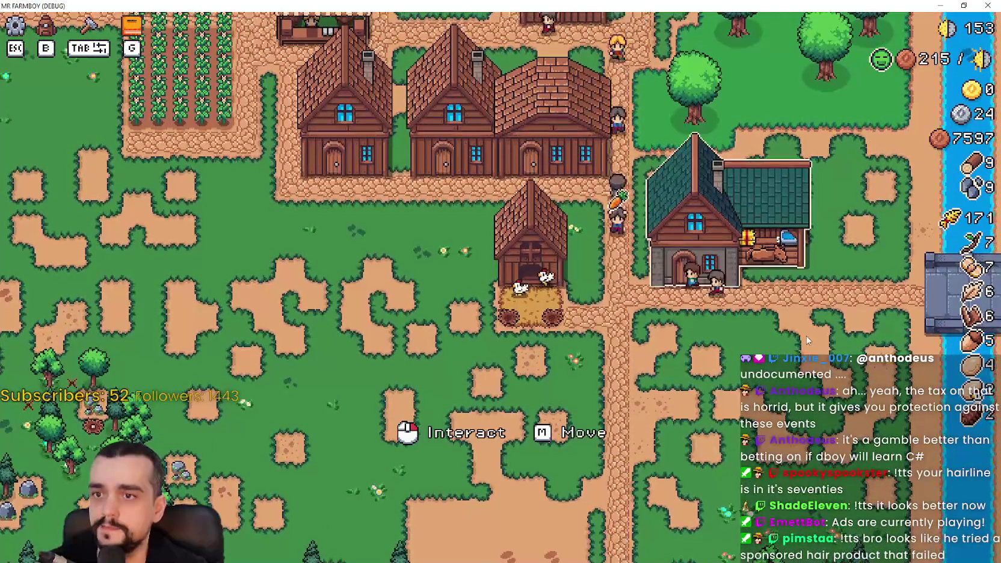
click(681, 209)
mouse_move(694, 212)
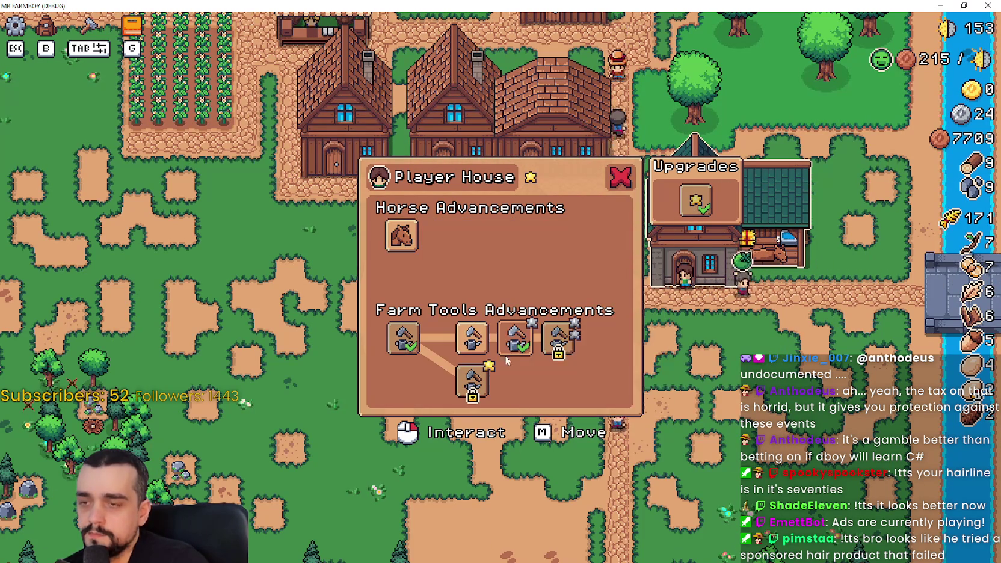
mouse_move(564, 344)
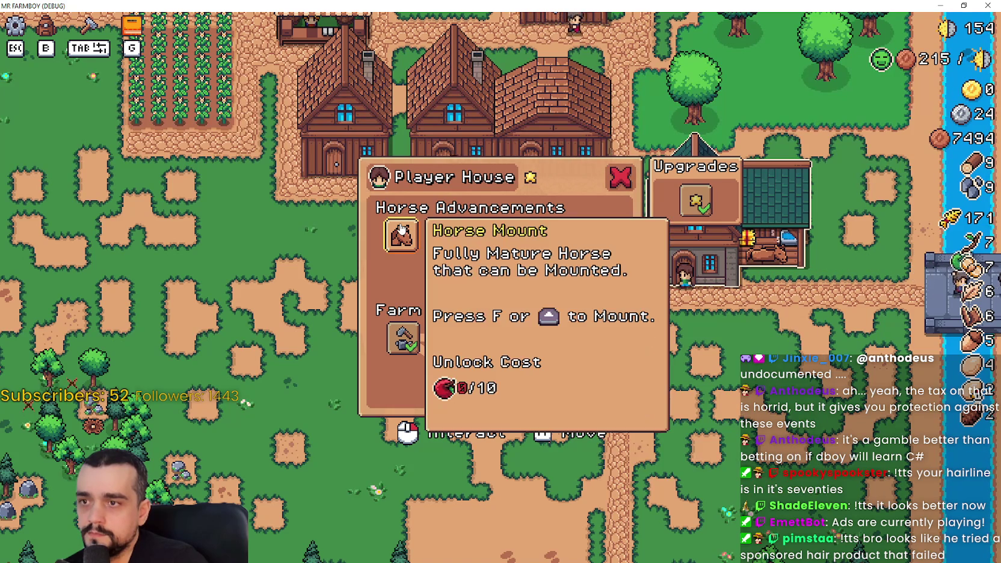
mouse_move(522, 341)
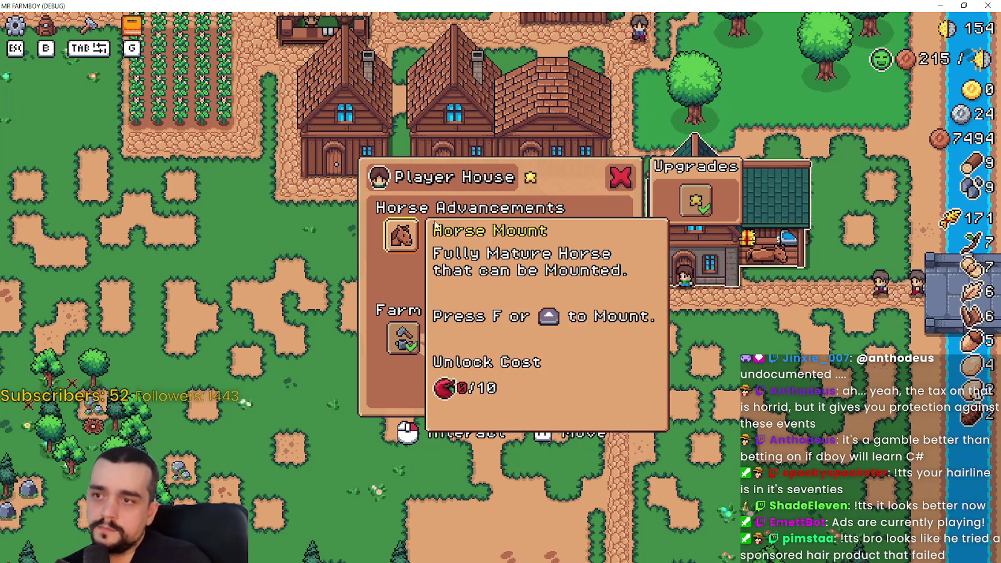
- Return to the Godot editor's horse_stable_panel scene
key(alt+Tab)
scroll(598, 214, down, 3)
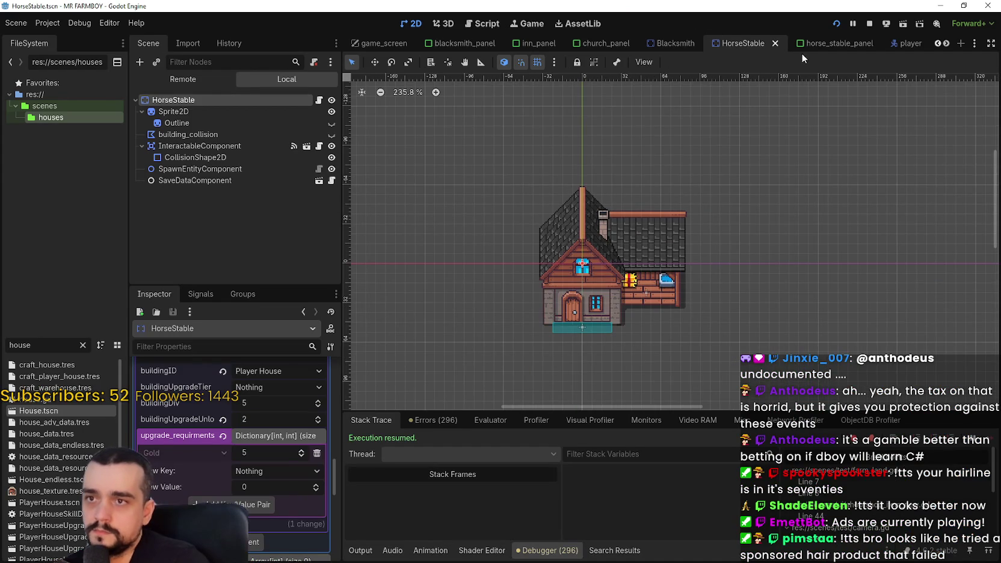
key(ctrl+Tab)
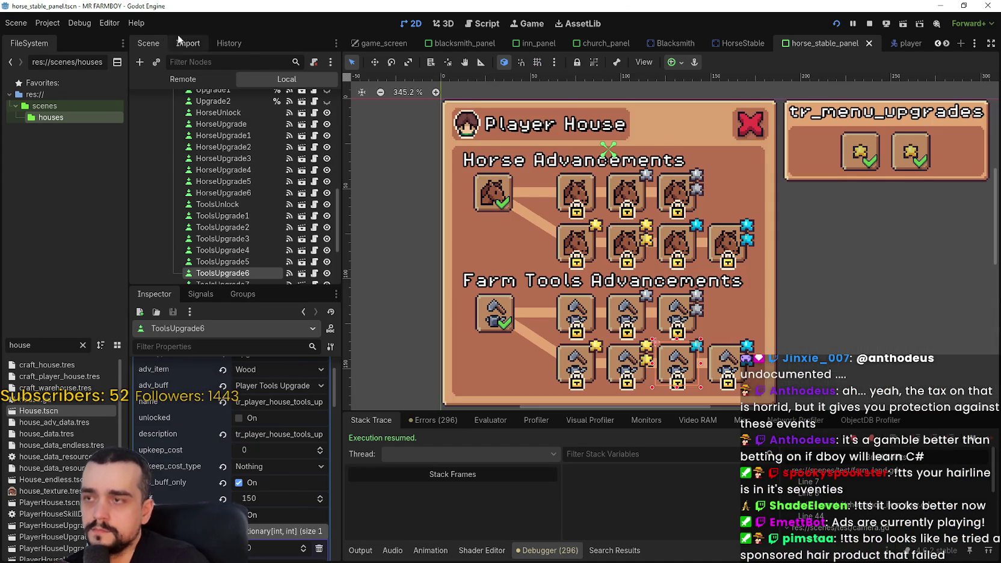
- Inspect HorseUpgrade1's 25 Cherry requirement and compare the panel with the running game
click(641, 222)
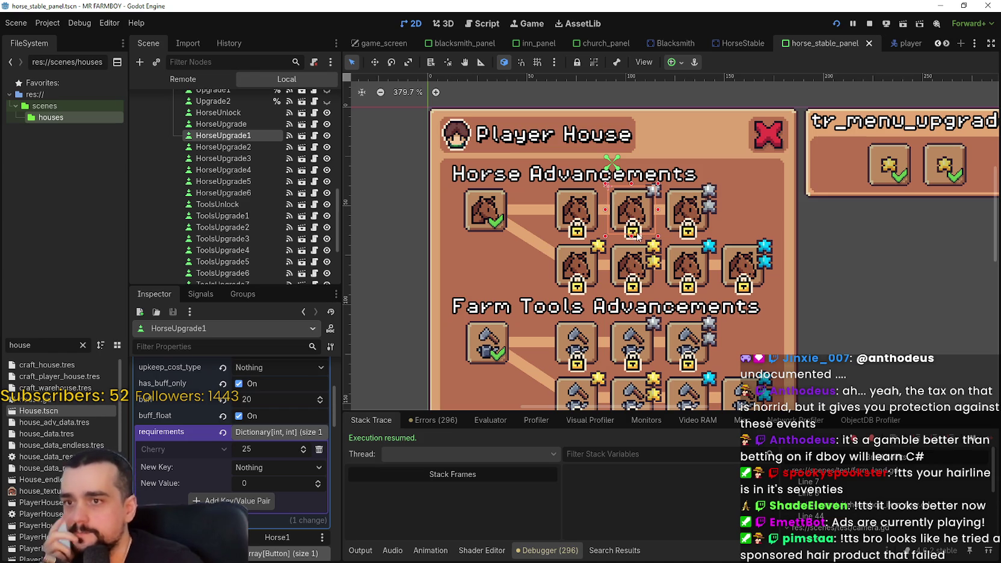
scroll(641, 262, down, 3)
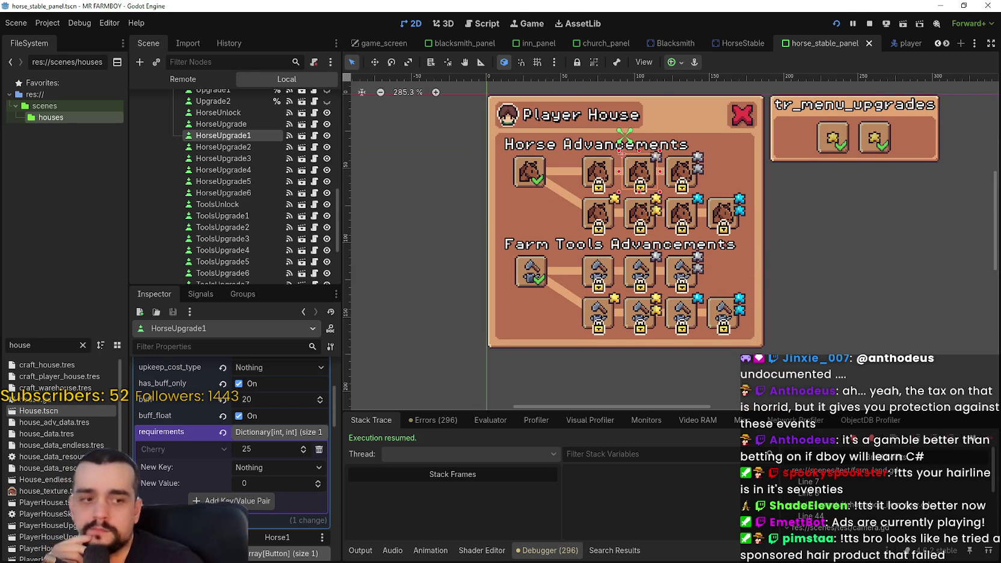
key(alt+Tab)
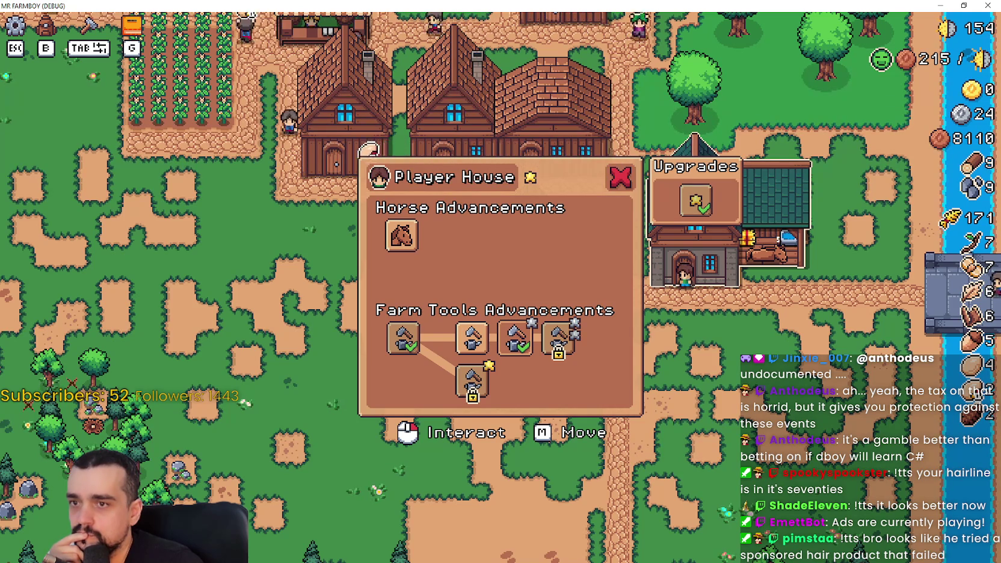
key(alt+Tab)
drag(754, 268, 708, 264)
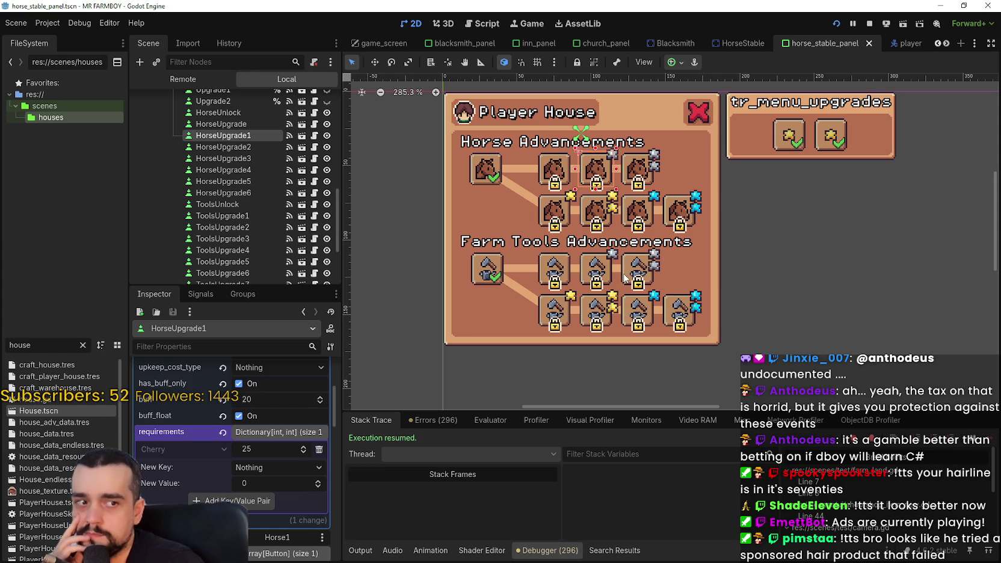
click(624, 278)
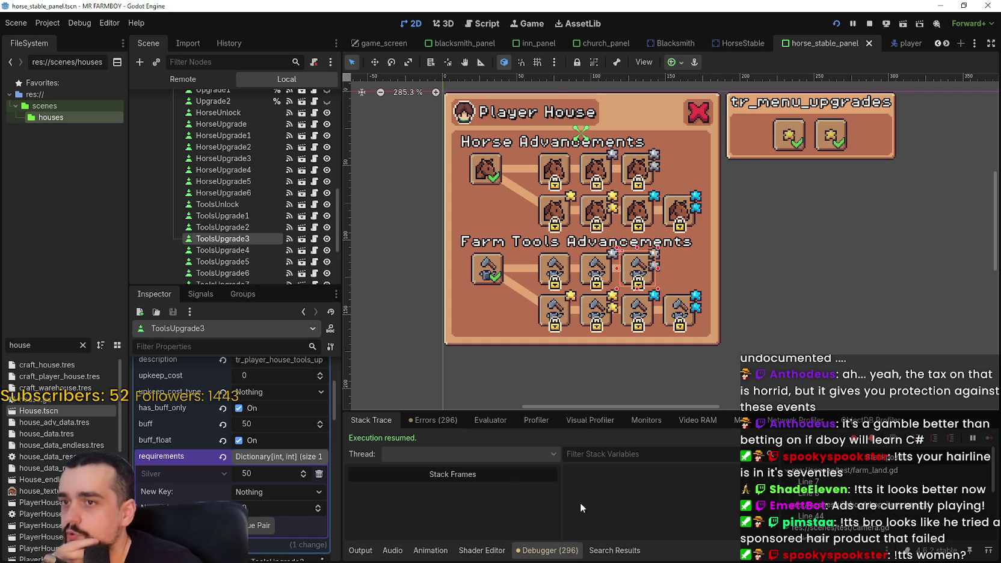
scroll(554, 206, up, 2)
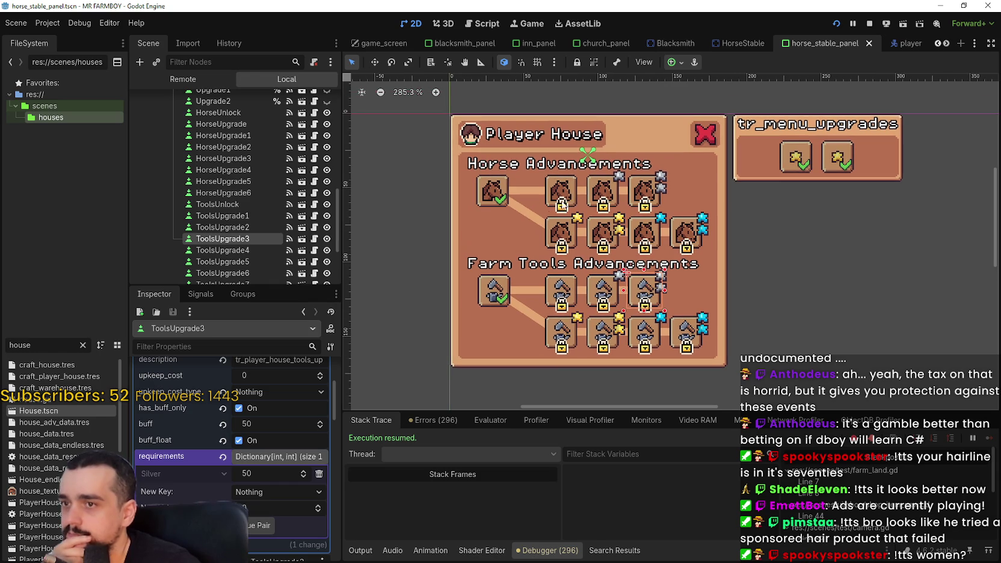
click(567, 200)
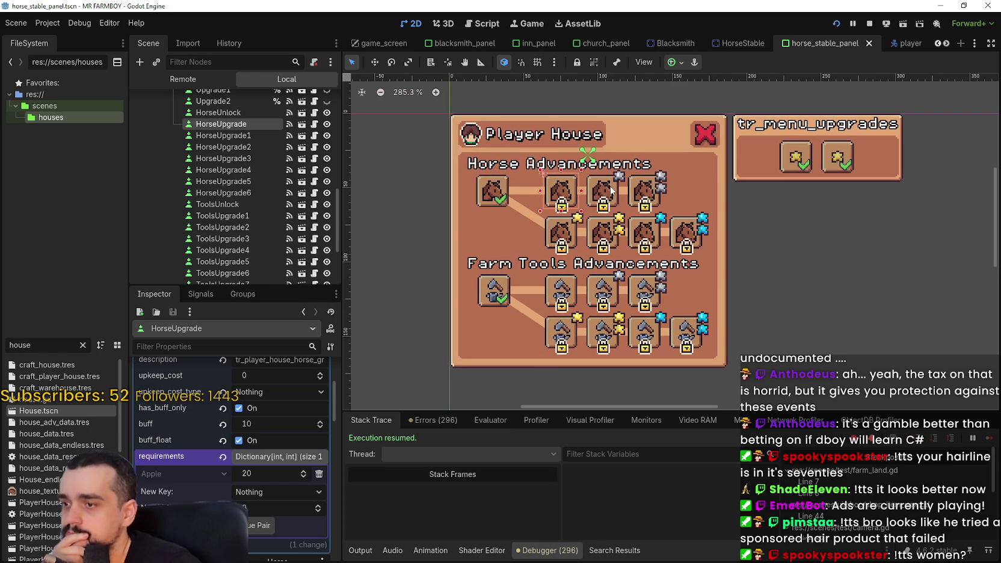
click(612, 190)
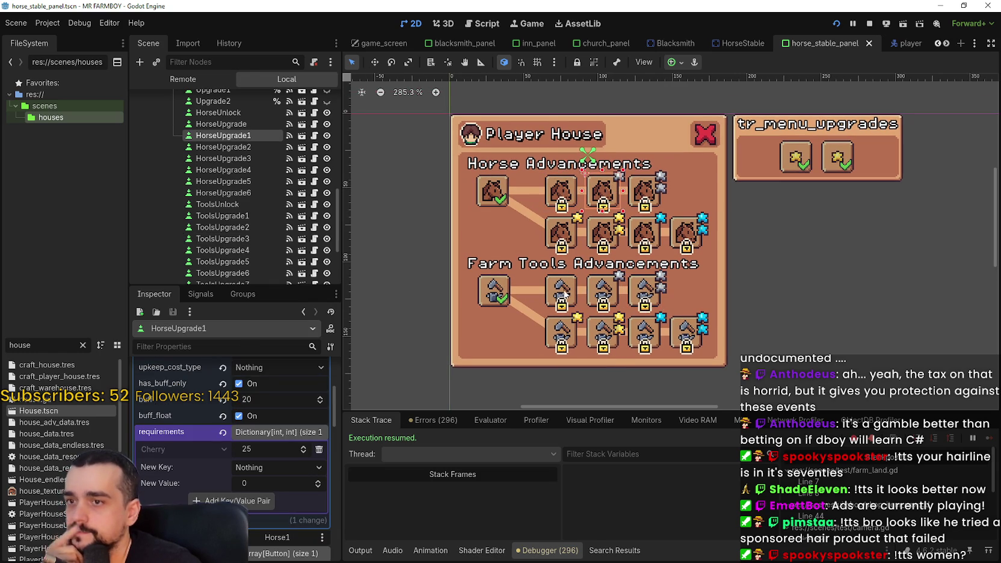
click(645, 291)
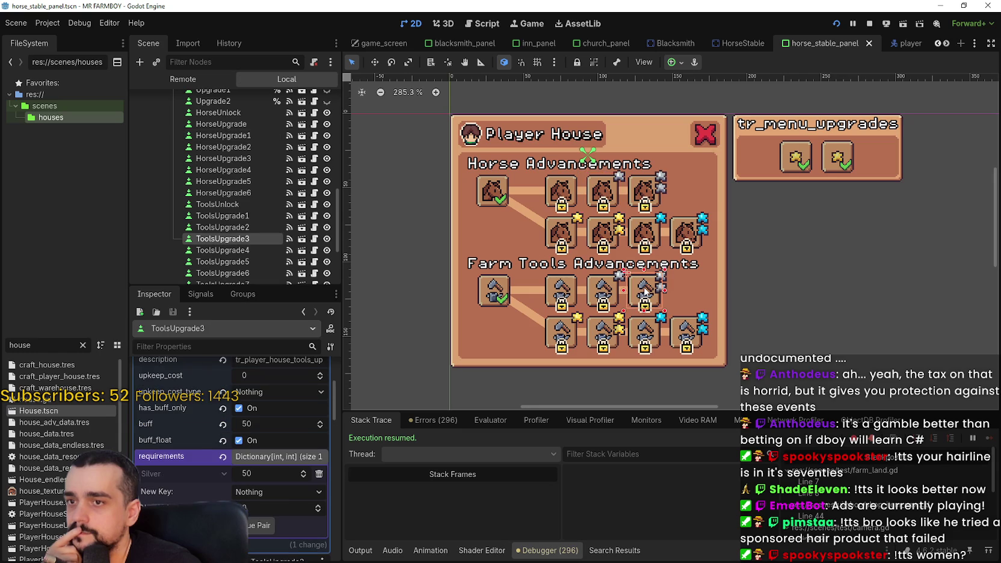
click(566, 336)
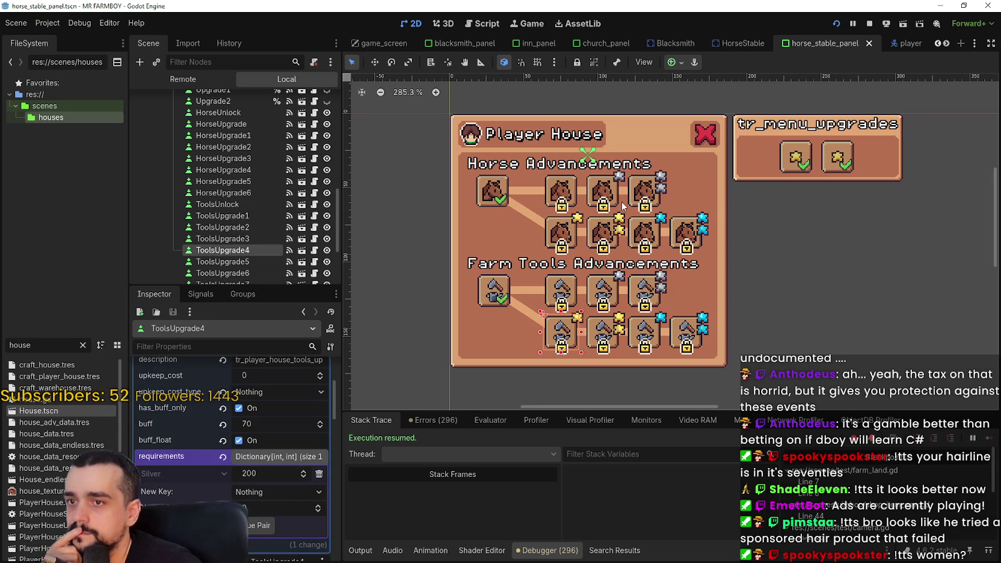
click(607, 294)
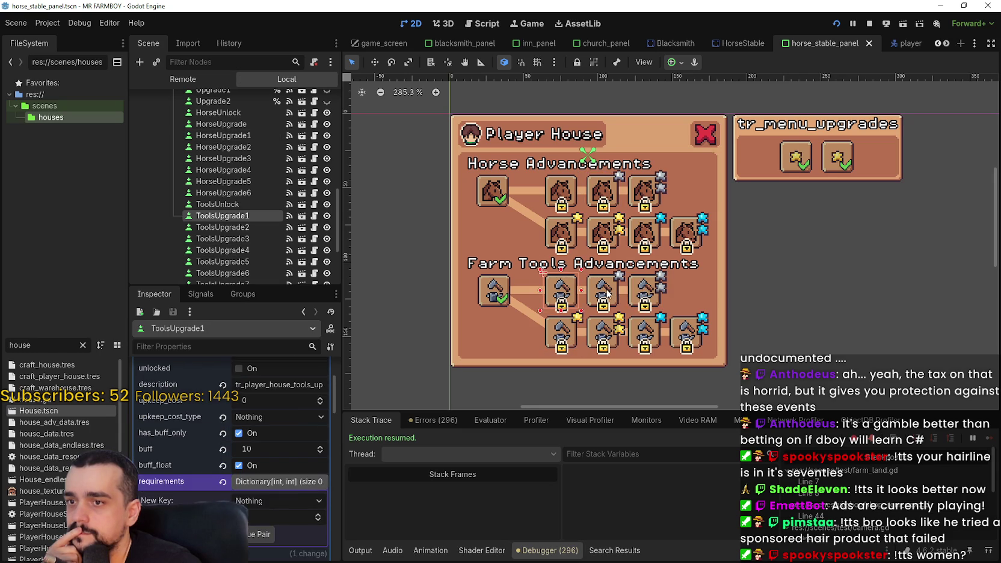
click(644, 291)
key(Down)
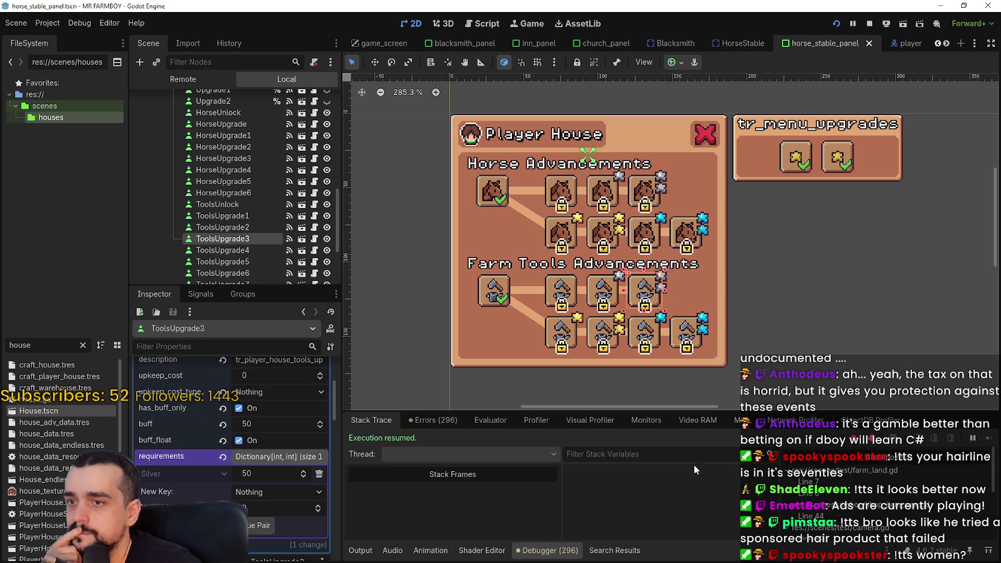
click(499, 188)
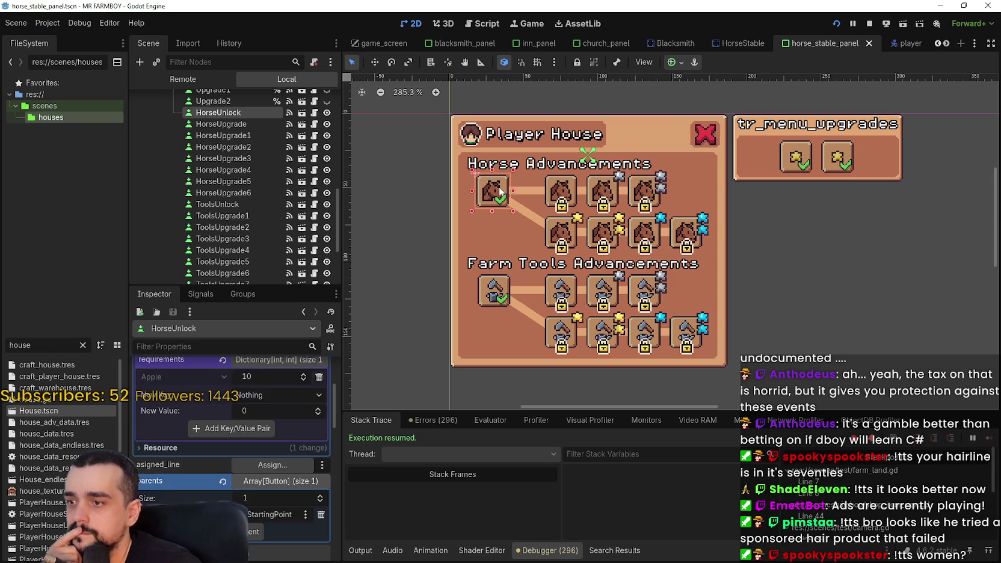
click(572, 195)
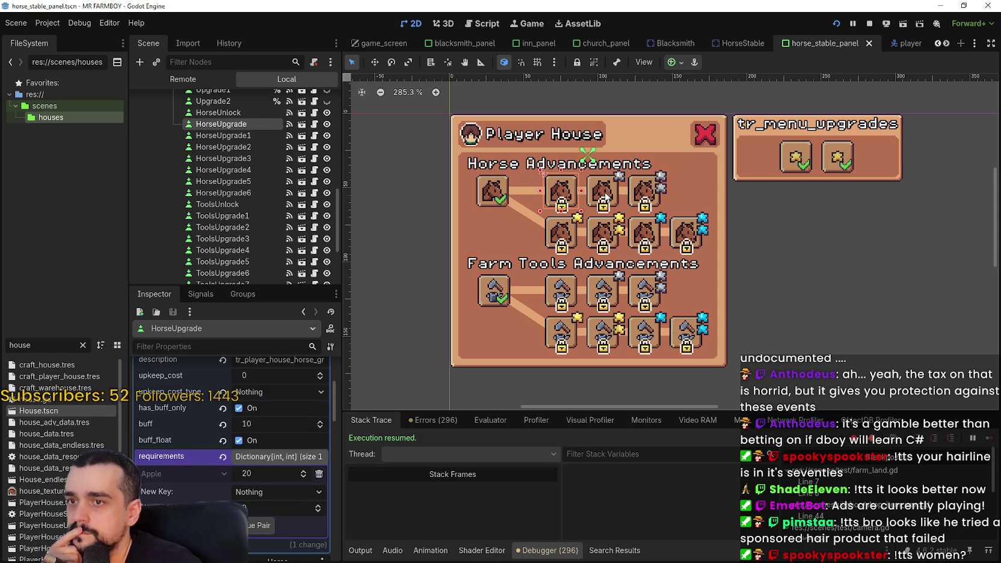
click(605, 195)
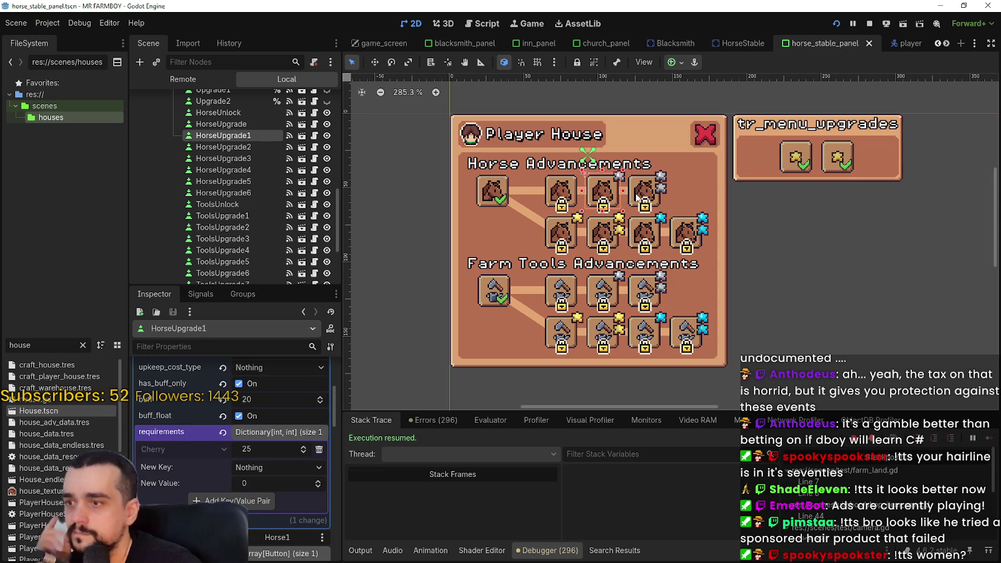
click(568, 237)
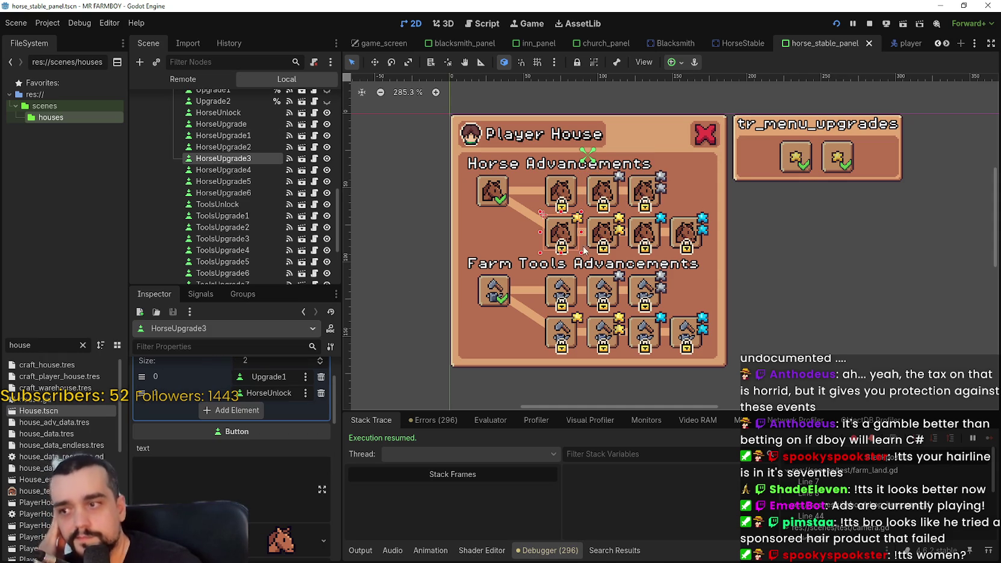
scroll(265, 478, up, 3)
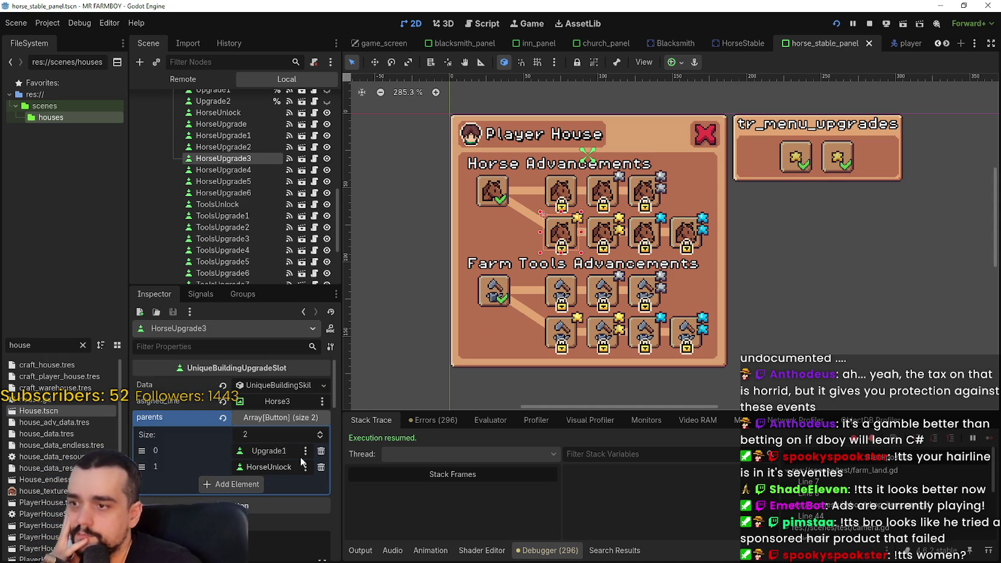
click(595, 234)
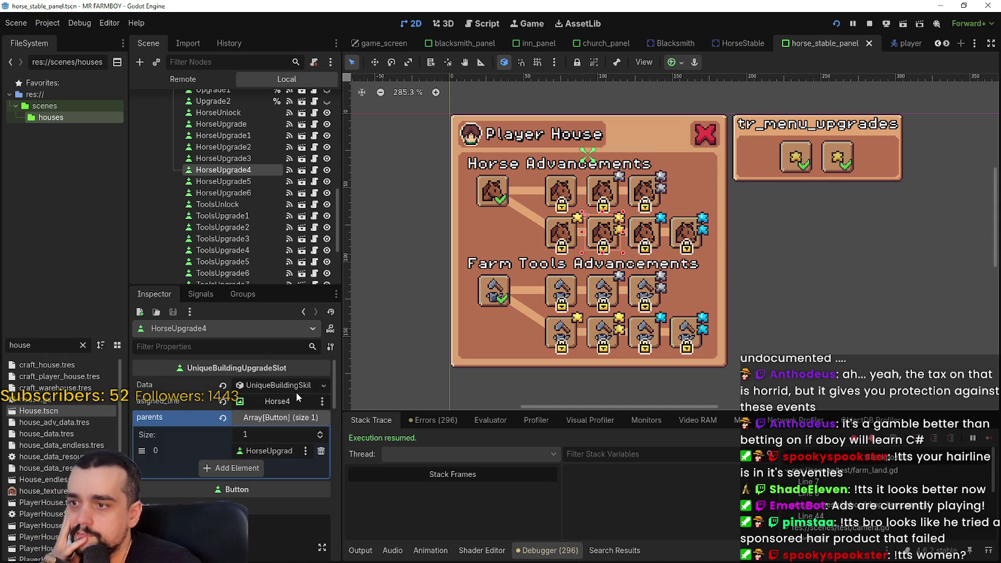
click(295, 384)
scroll(270, 506, down, 1)
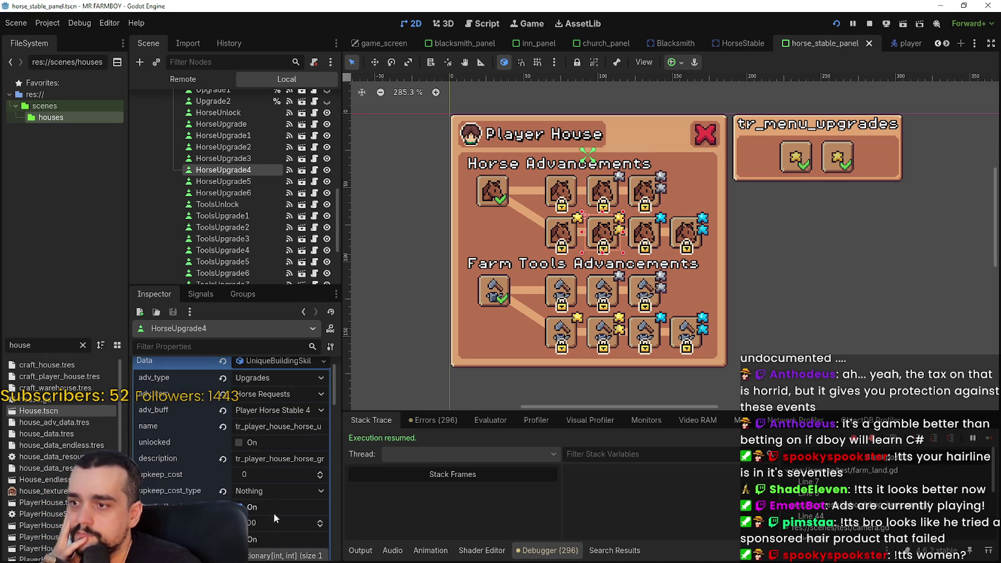
scroll(278, 532, down, 3)
click(274, 485)
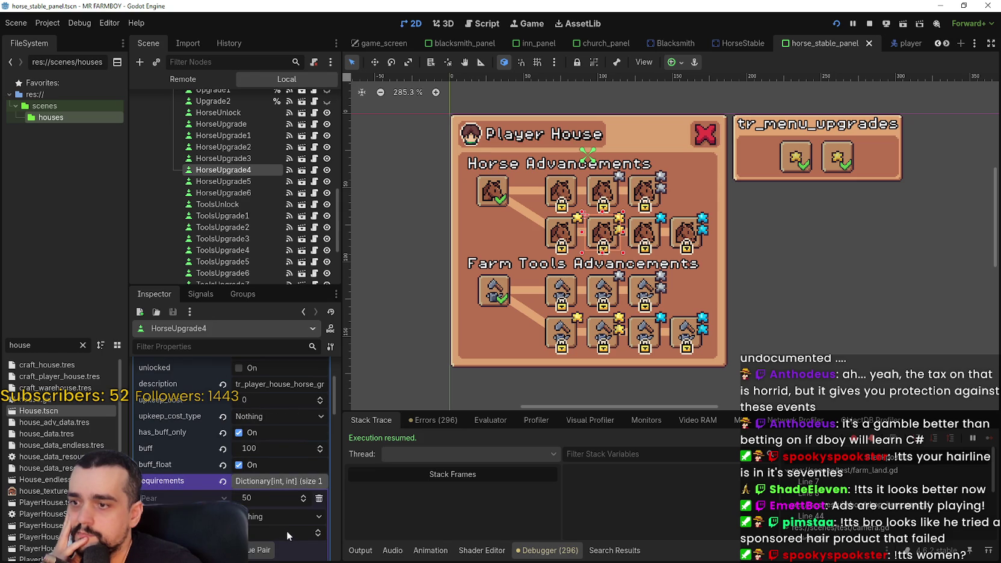
scroll(287, 531, down, 1)
click(564, 234)
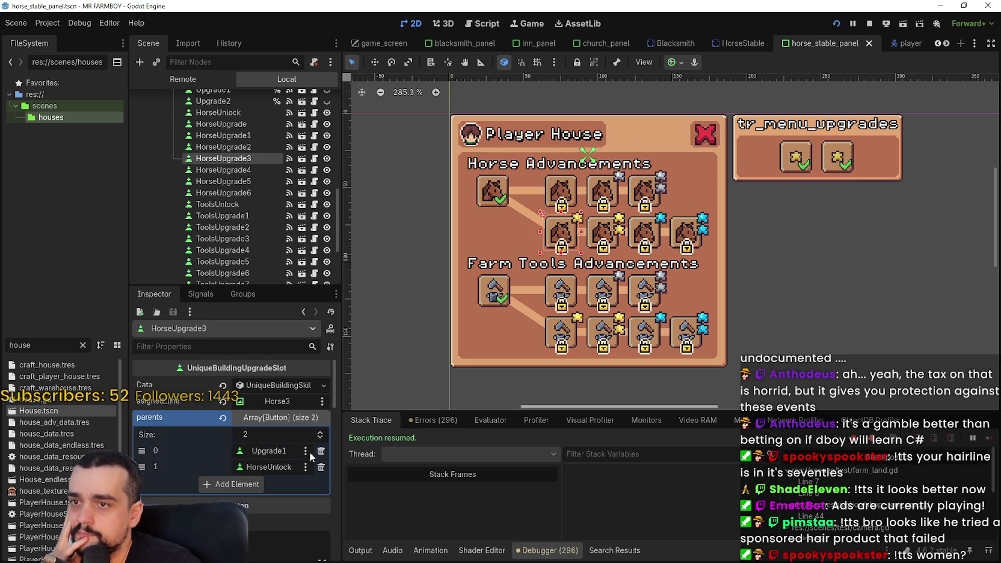
click(271, 384)
scroll(268, 533, down, 5)
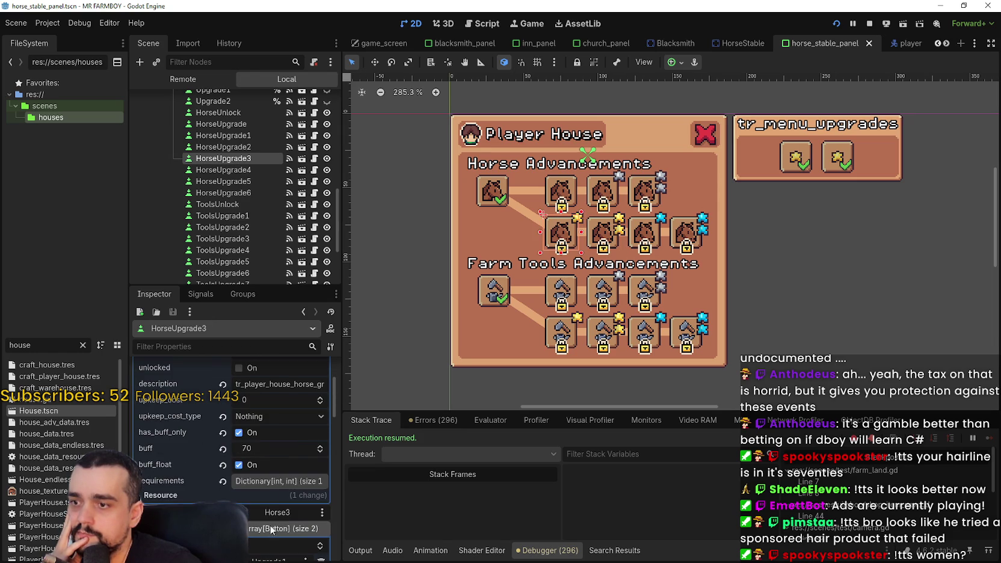
click(263, 481)
scroll(265, 535, down, 3)
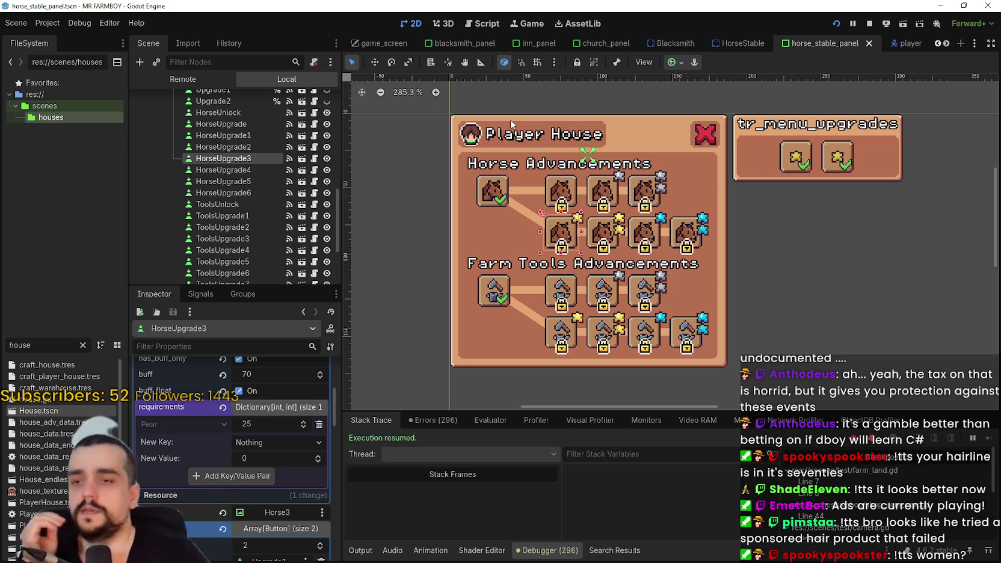
scroll(589, 240, up, 2)
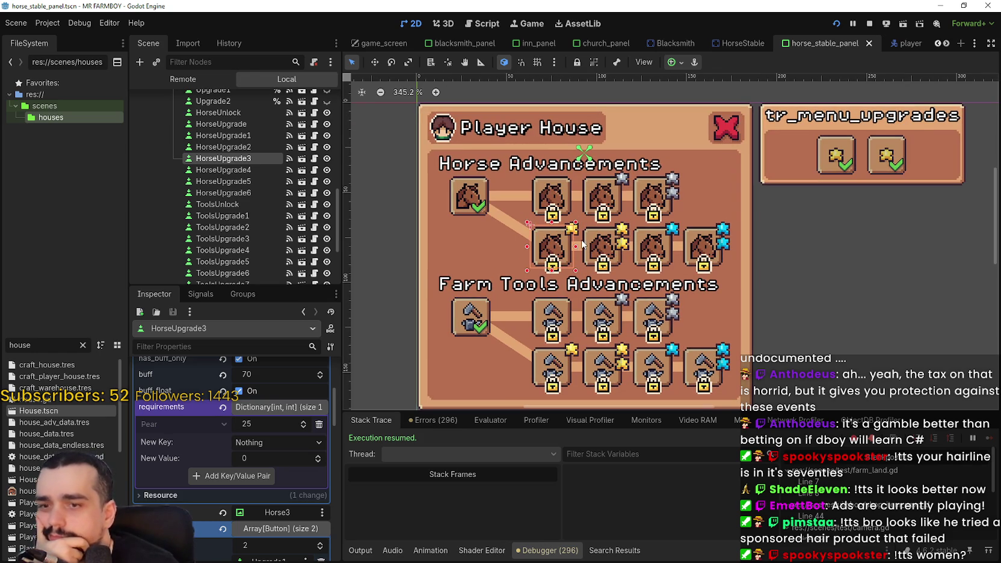
click(657, 205)
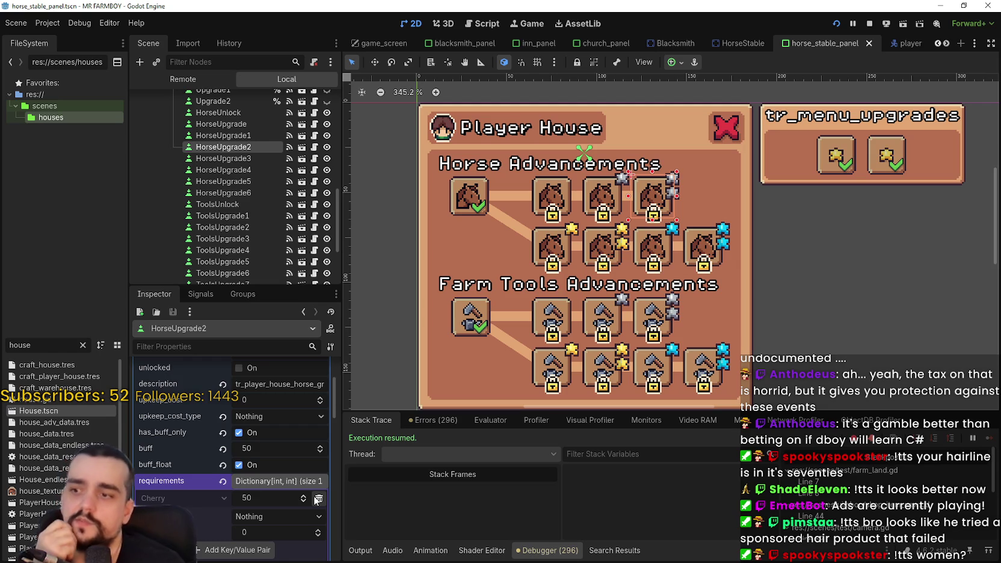
- Replace HorseUpgrade2's Cherry cost with 50 Apple
click(316, 500)
click(280, 516)
scroll(293, 474, down, 5)
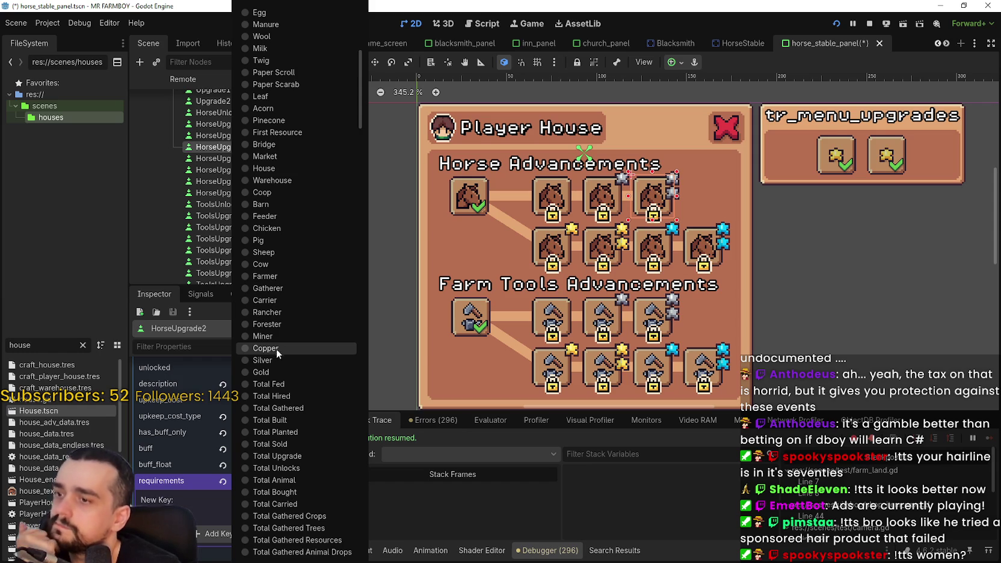
scroll(301, 373, up, 5)
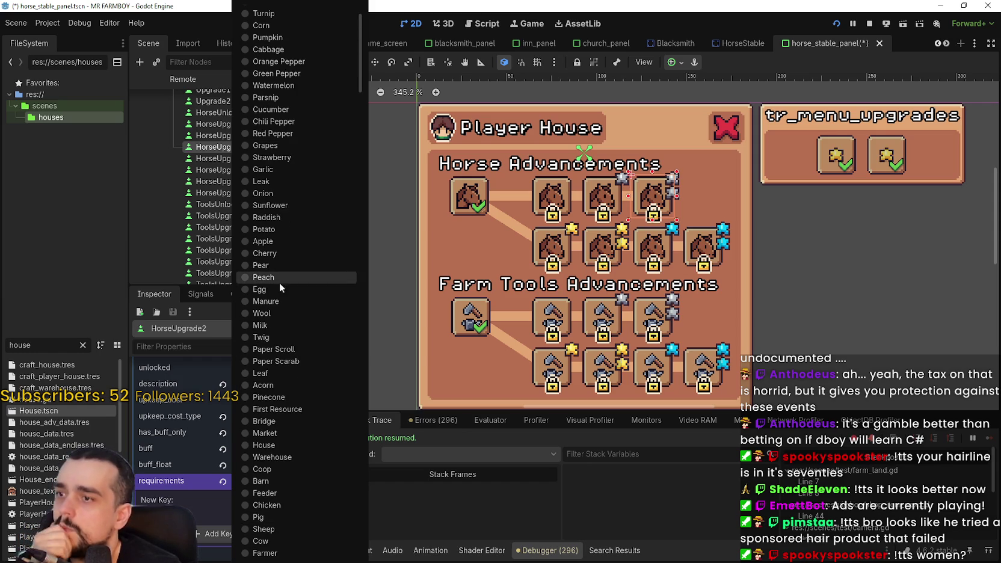
click(282, 240)
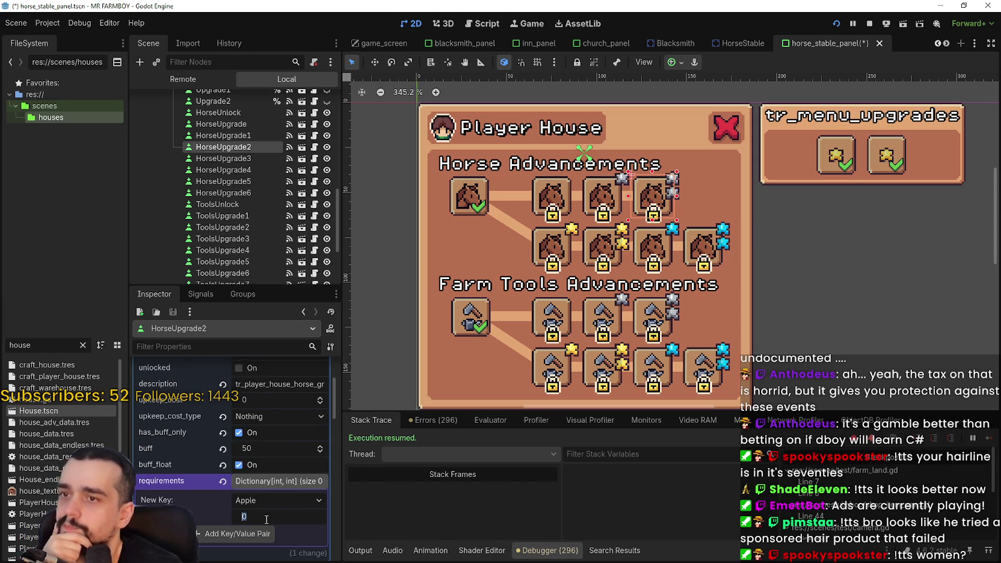
text(50)
key(Return)
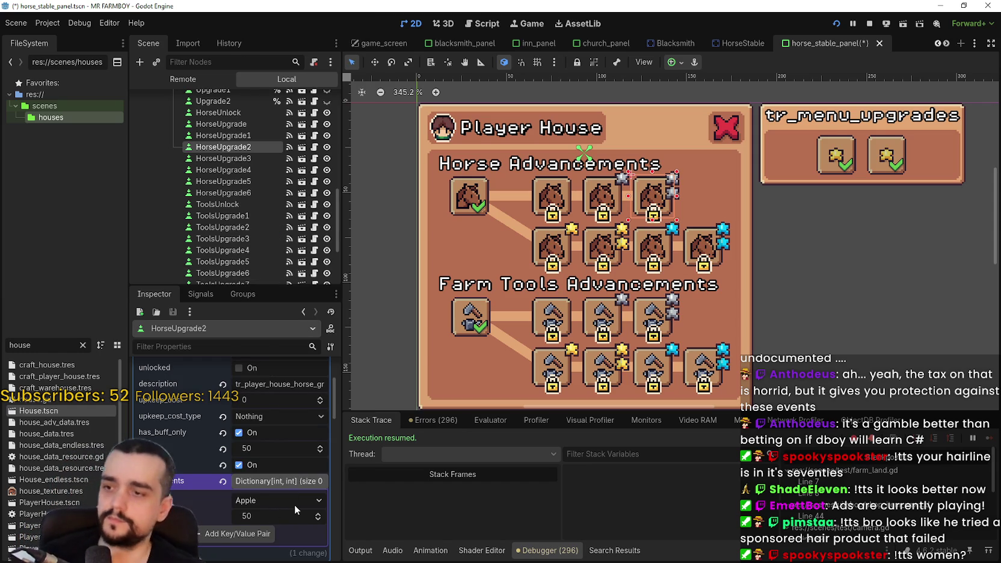
click(249, 532)
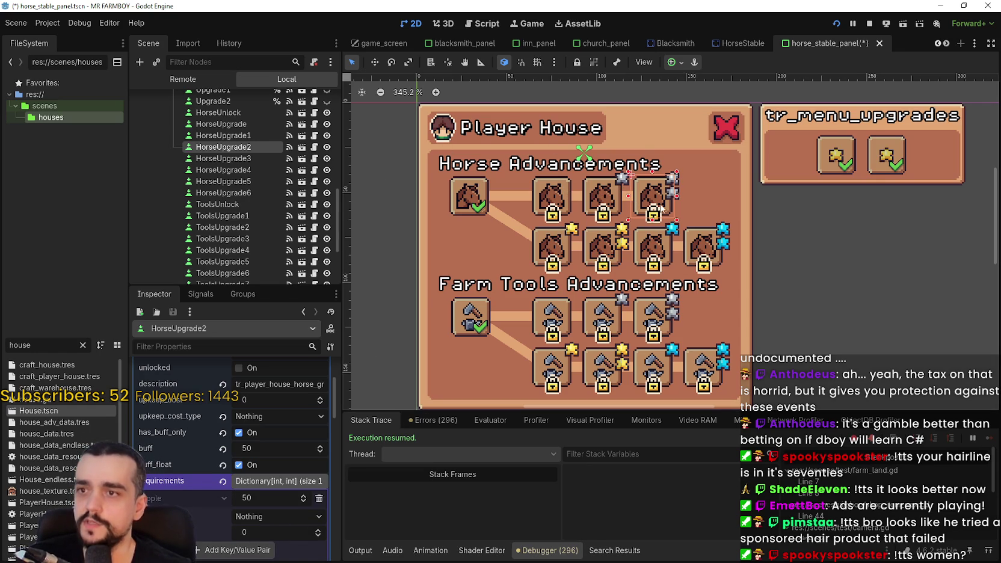
- Re-price HorseUpgrade1 from 25 Cherry to 20 Apple
click(588, 200)
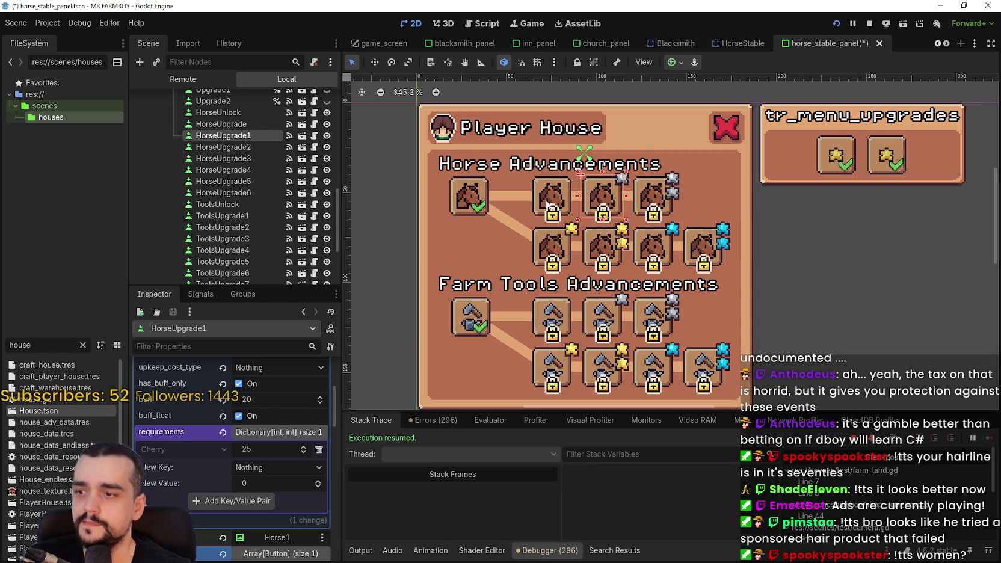
click(547, 207)
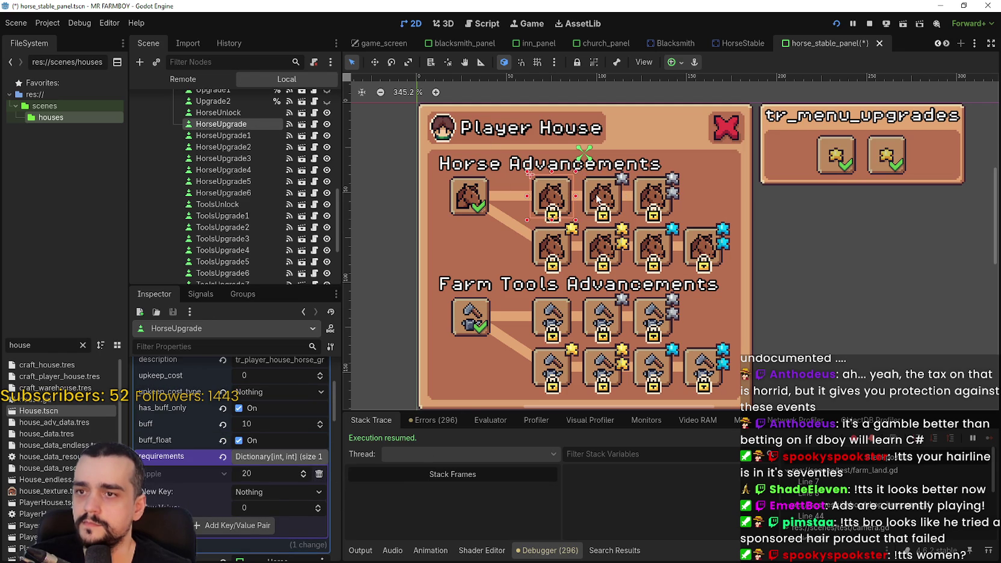
click(597, 199)
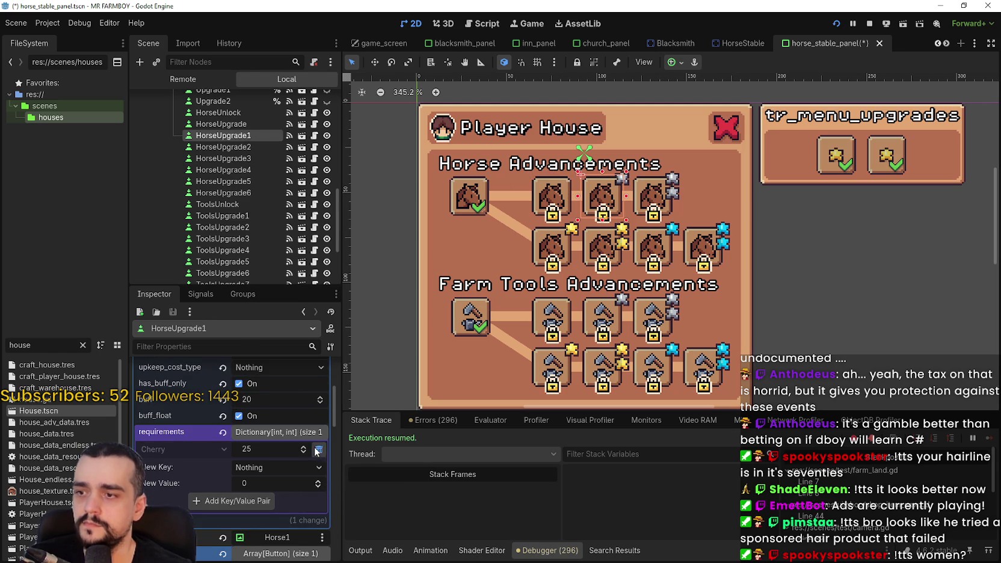
click(317, 452)
click(288, 451)
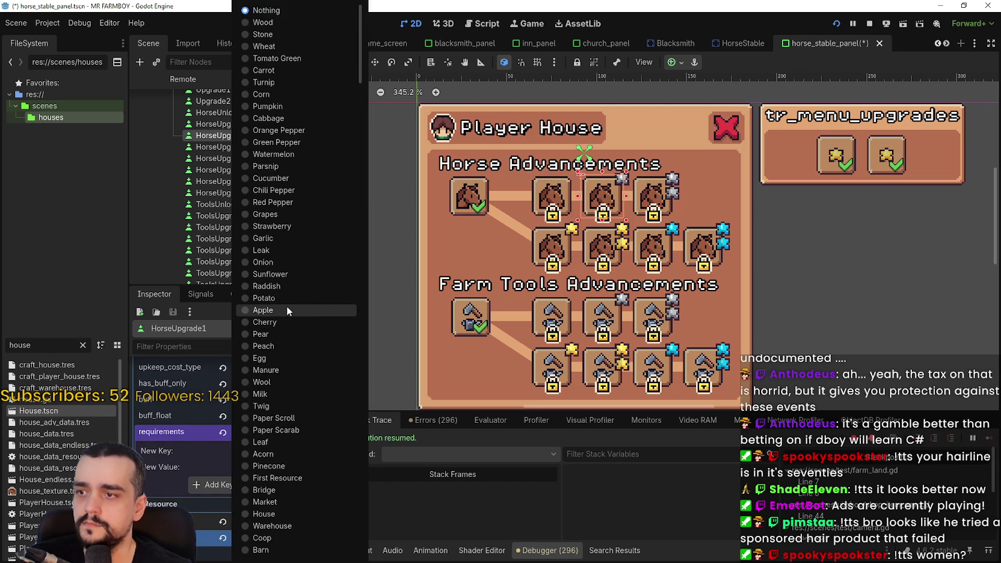
click(286, 309)
click(264, 467)
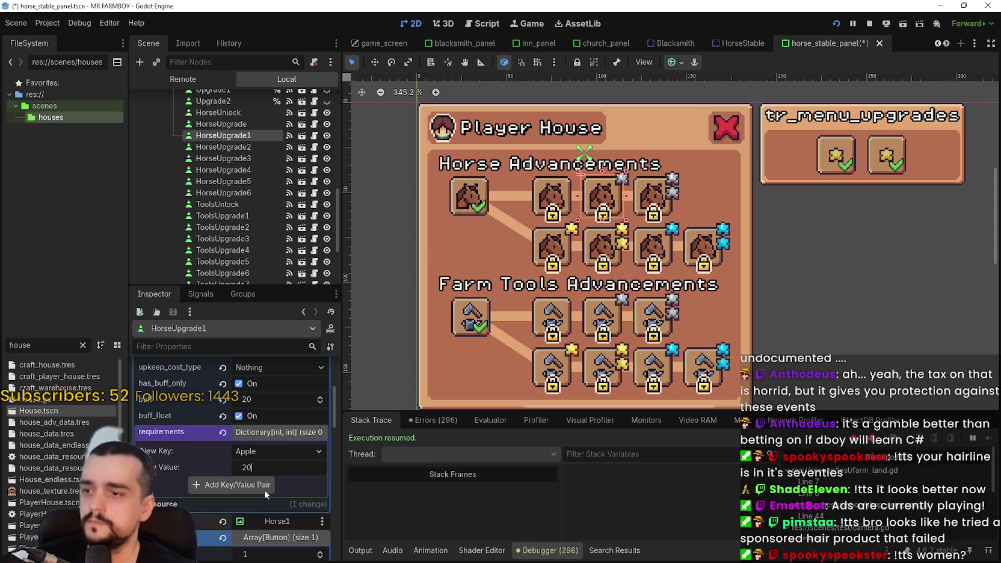
click(261, 485)
click(478, 191)
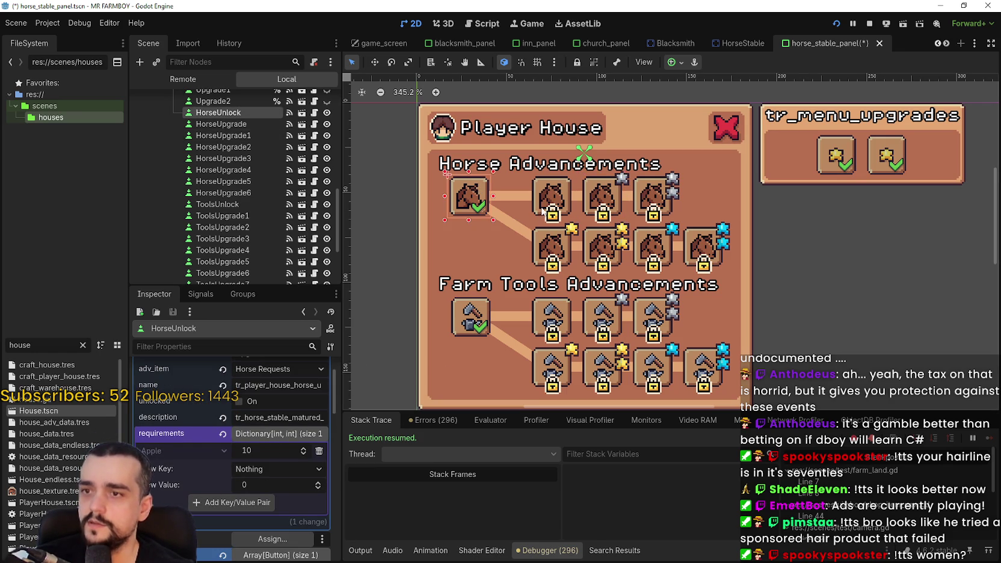
click(557, 198)
click(601, 198)
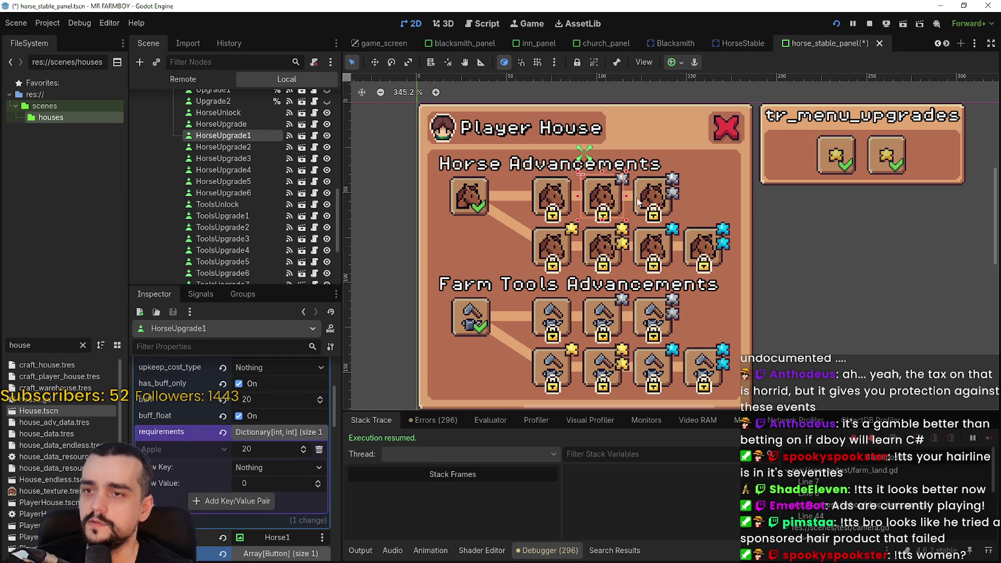
click(650, 198)
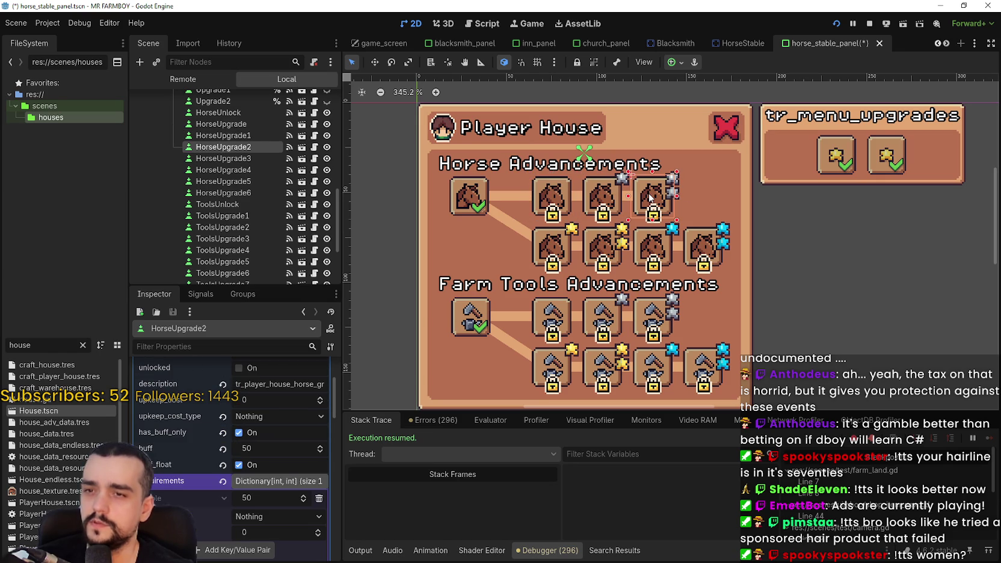
click(466, 200)
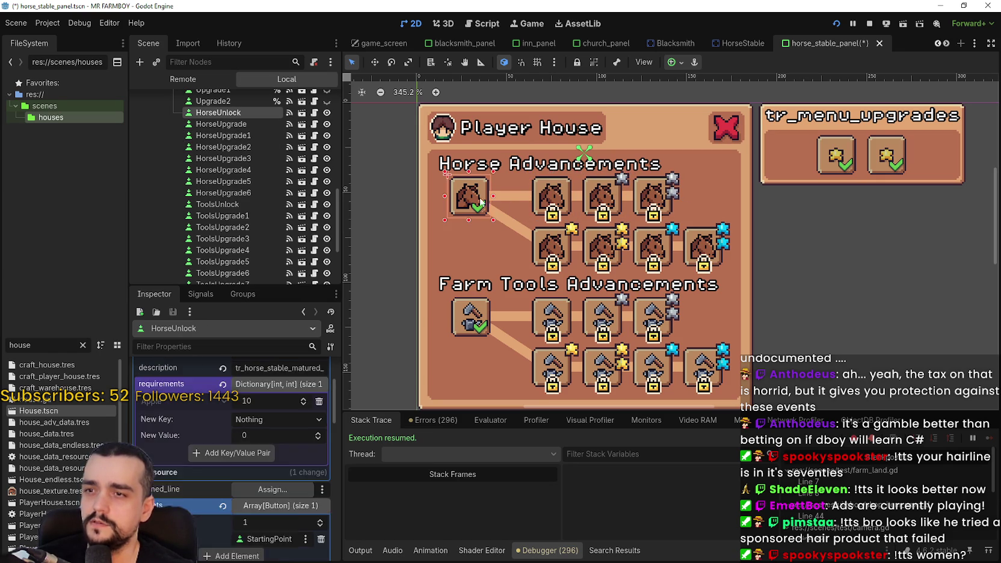
click(545, 199)
click(607, 204)
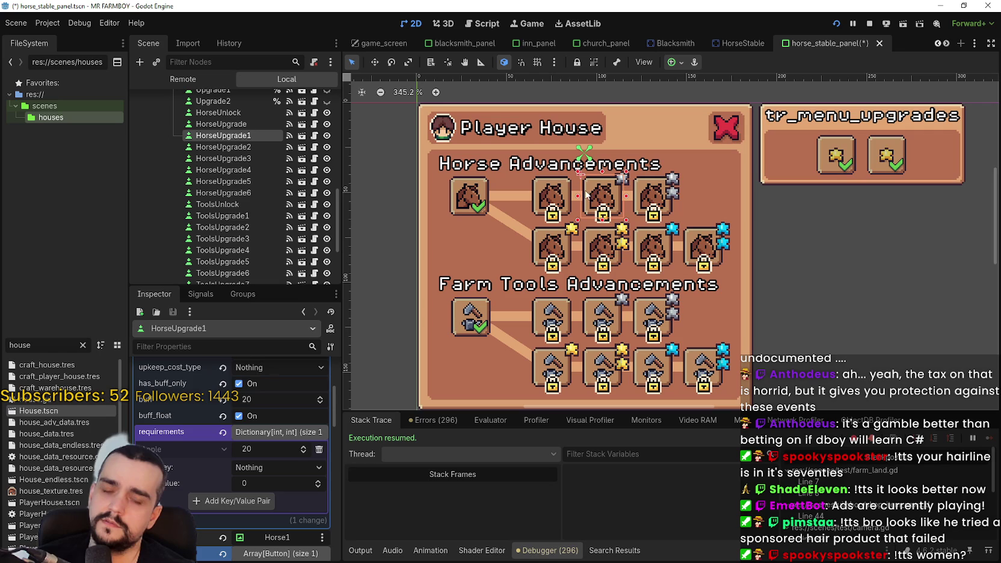
click(653, 206)
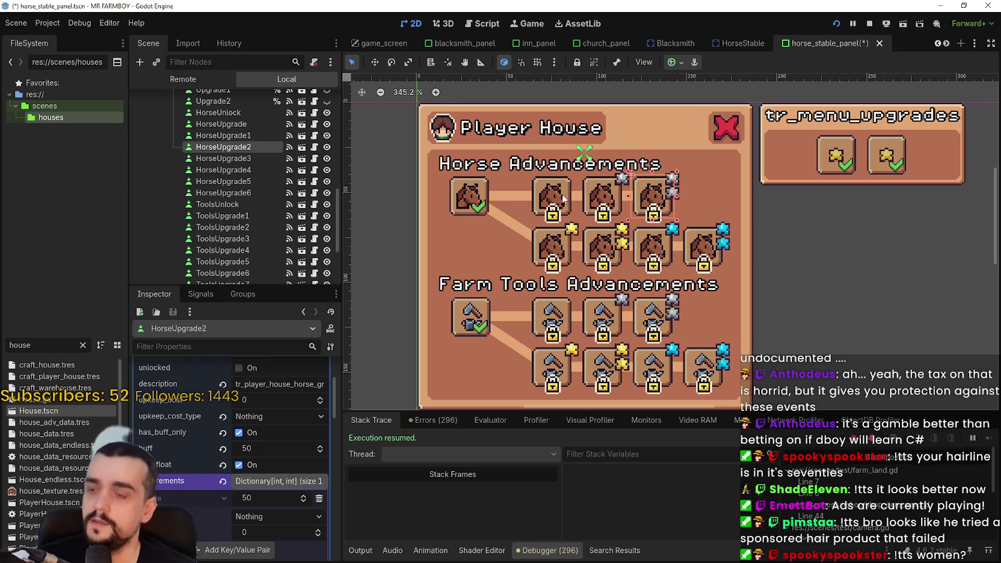
click(468, 195)
- Set HorseUnlock's requirement to 5 Apple
click(265, 451)
text(3)
key(Return)
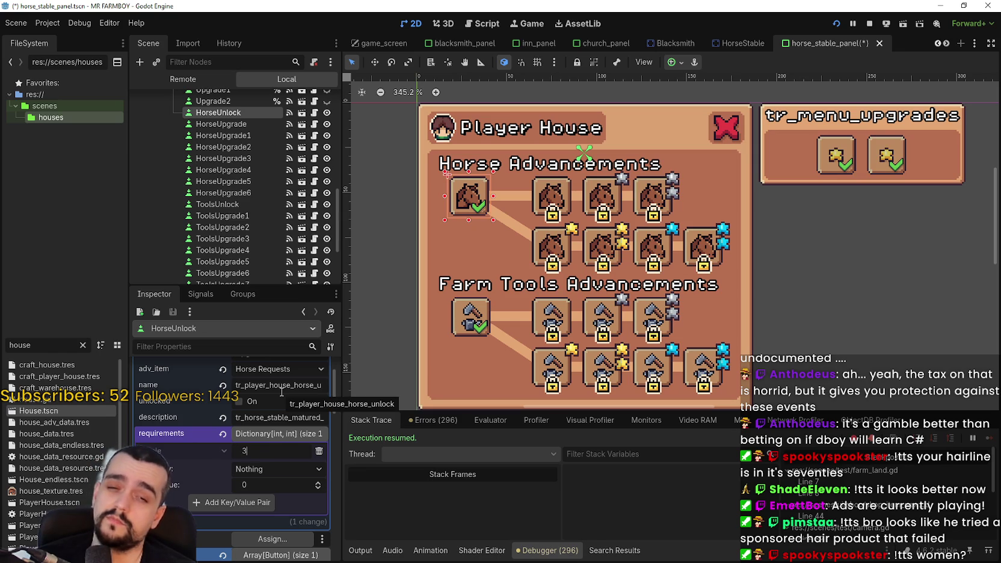
key(ctrl+s)
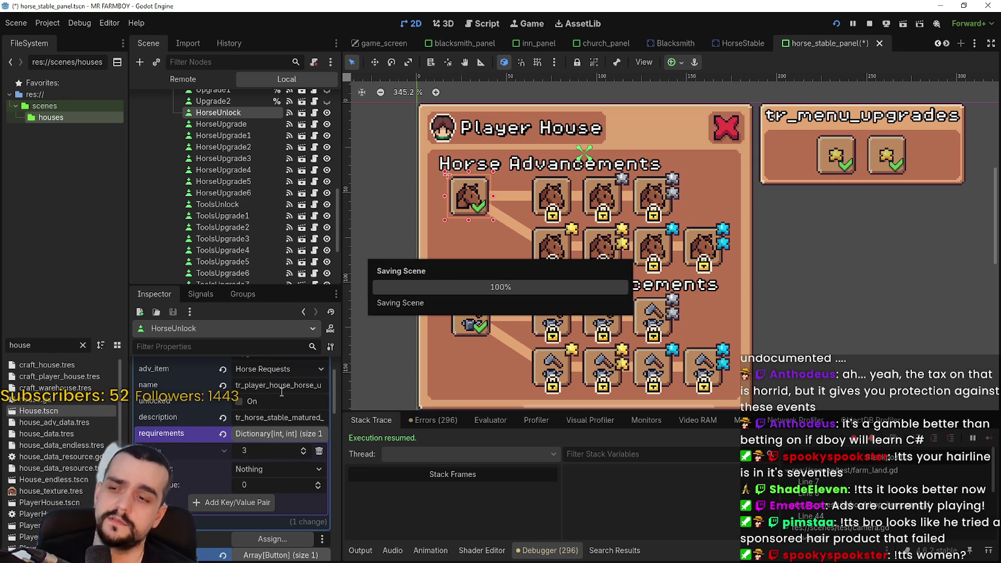
click(258, 449)
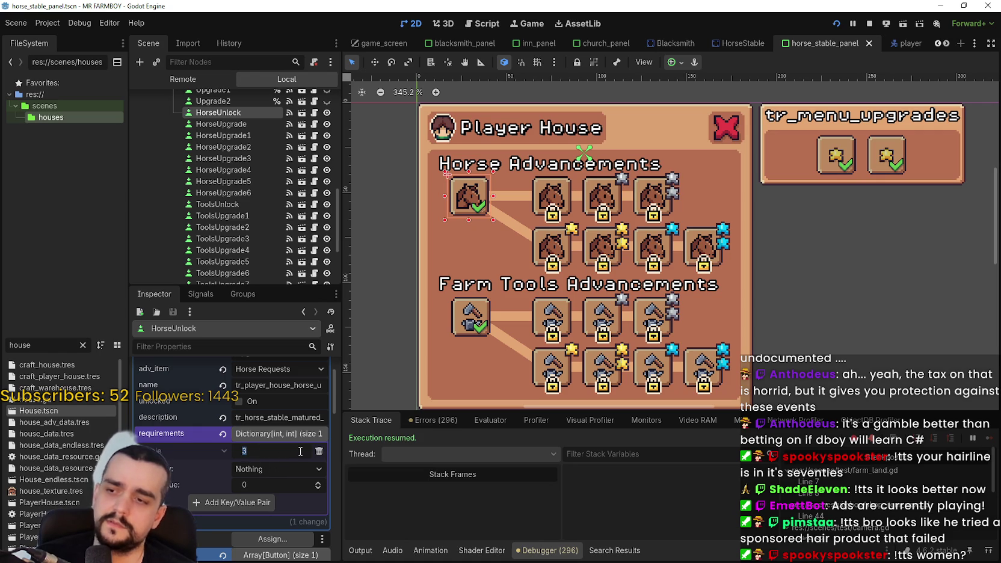
text(5)
key(Return)
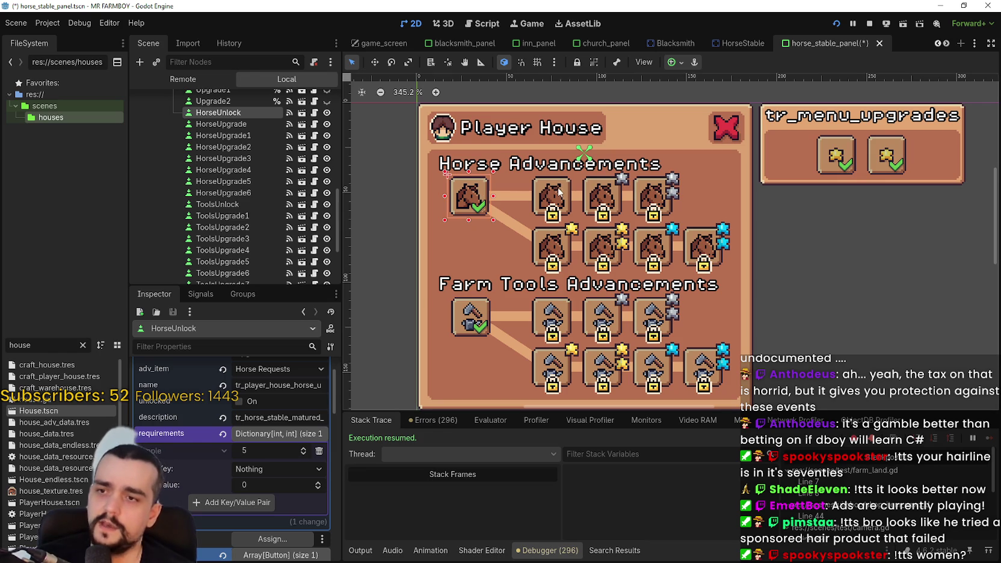
- Set HorseUpgrade to 10 Apple and HorseUpgrade1 to 15 Apple
click(556, 191)
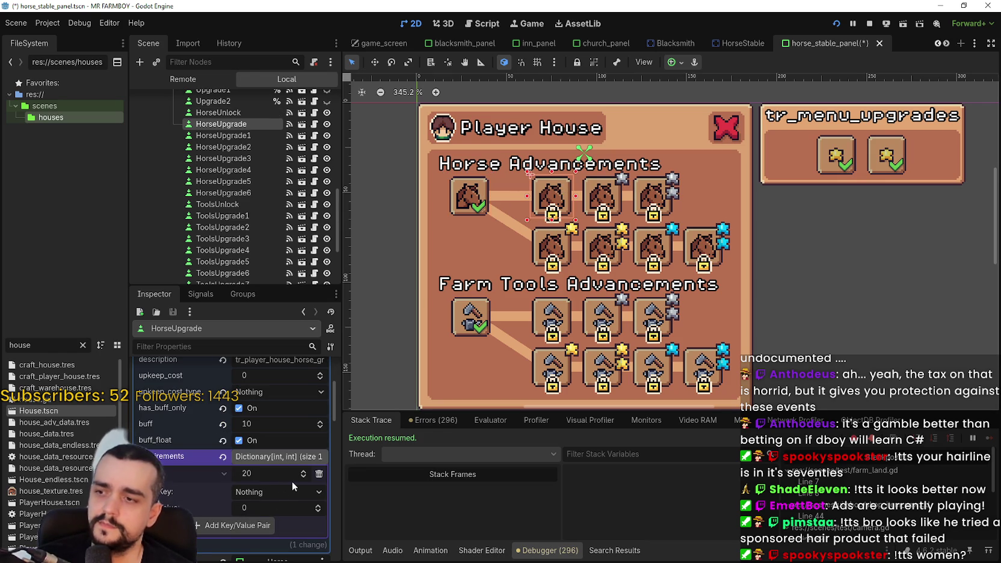
click(259, 472)
text(10)
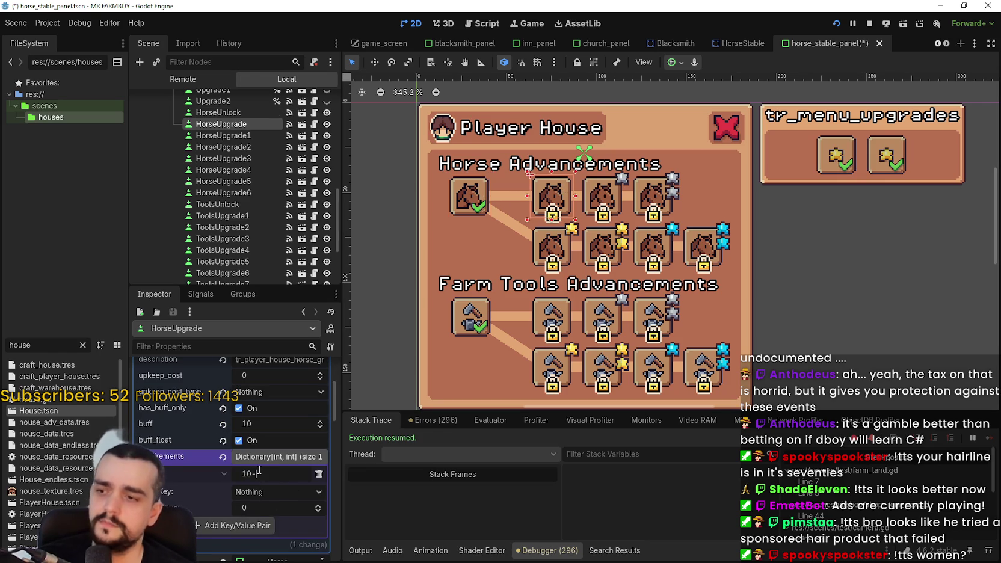
key(Return)
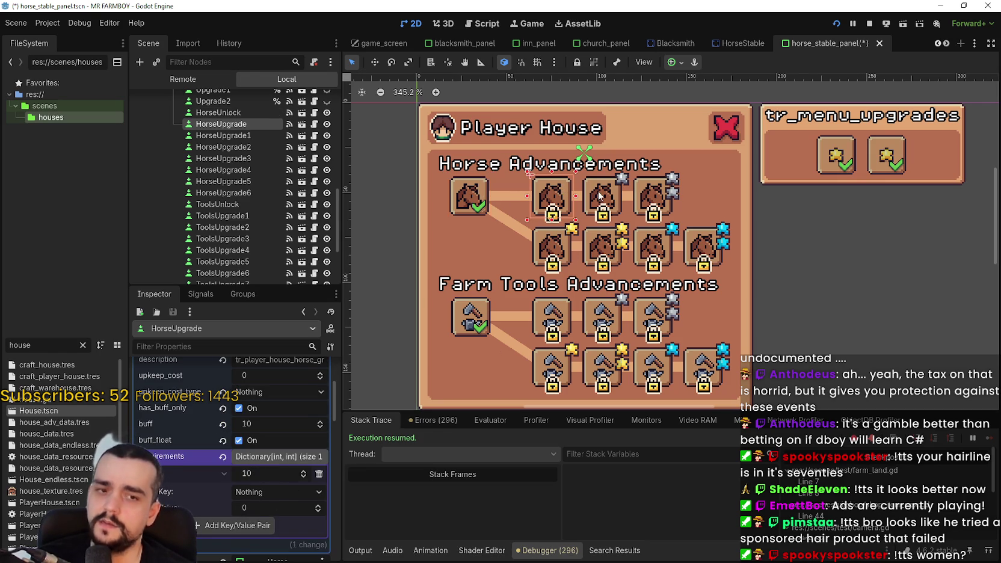
click(594, 199)
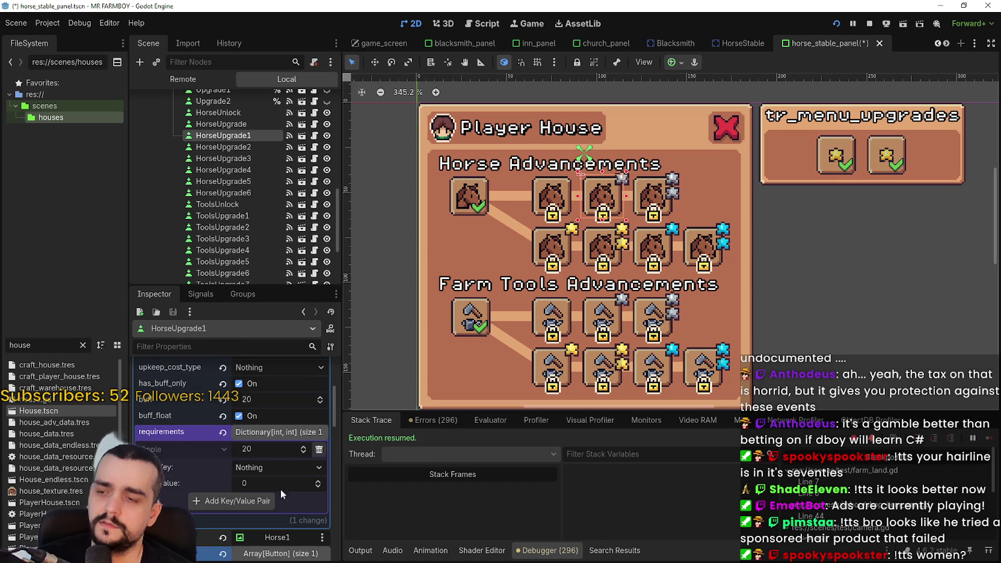
click(551, 200)
click(602, 200)
click(253, 469)
click(225, 456)
click(281, 448)
text(15)
key(Return)
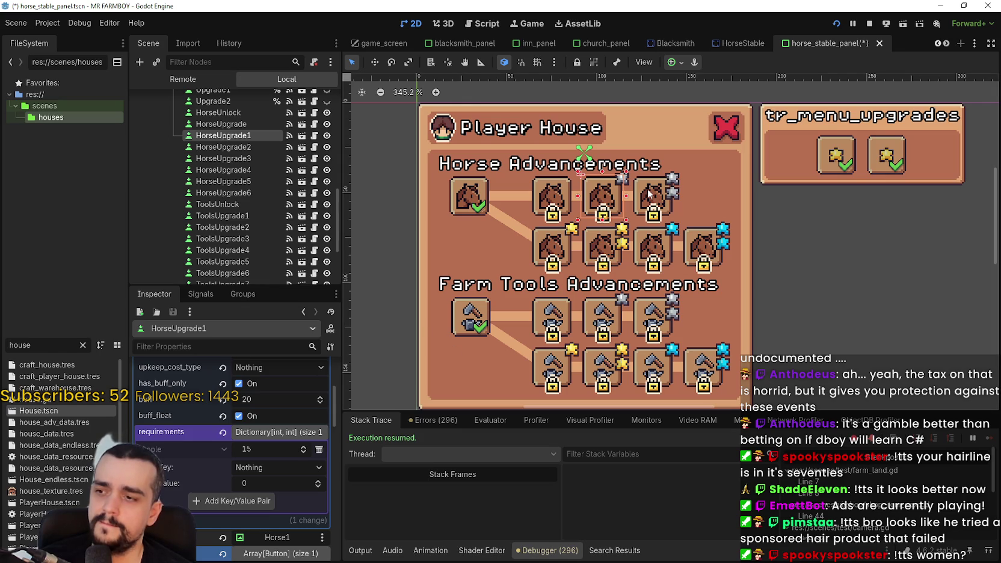
- Set HorseUpgrade2 to 20 Apple, save, and review all four upgrade costs
click(648, 193)
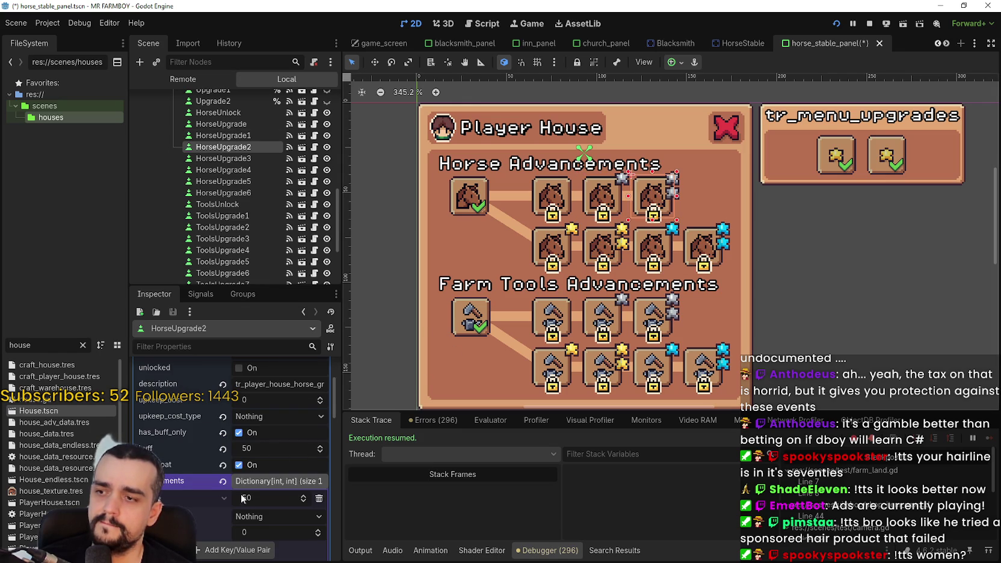
click(259, 499)
text(20)
key(ctrl+s)
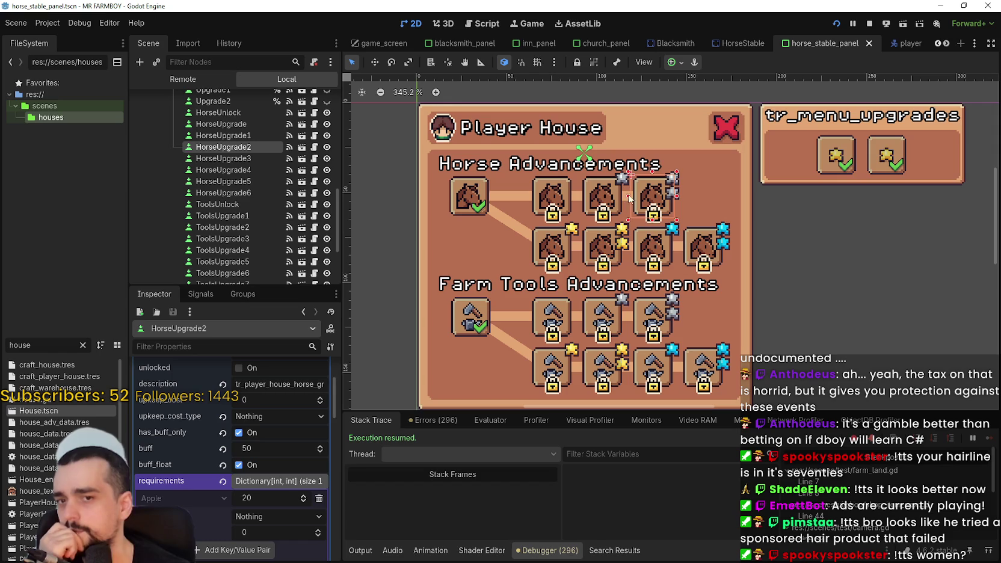
click(552, 204)
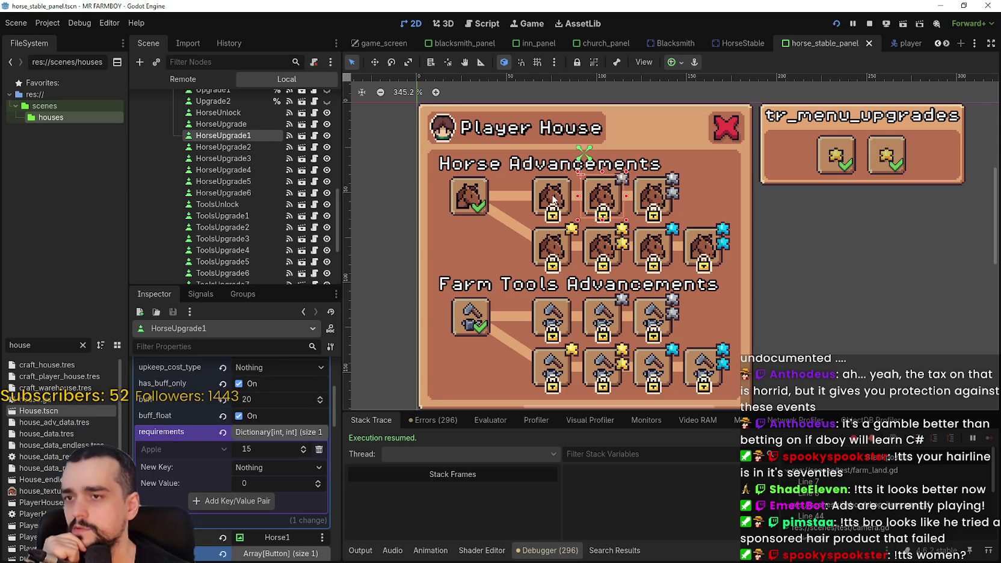
click(553, 201)
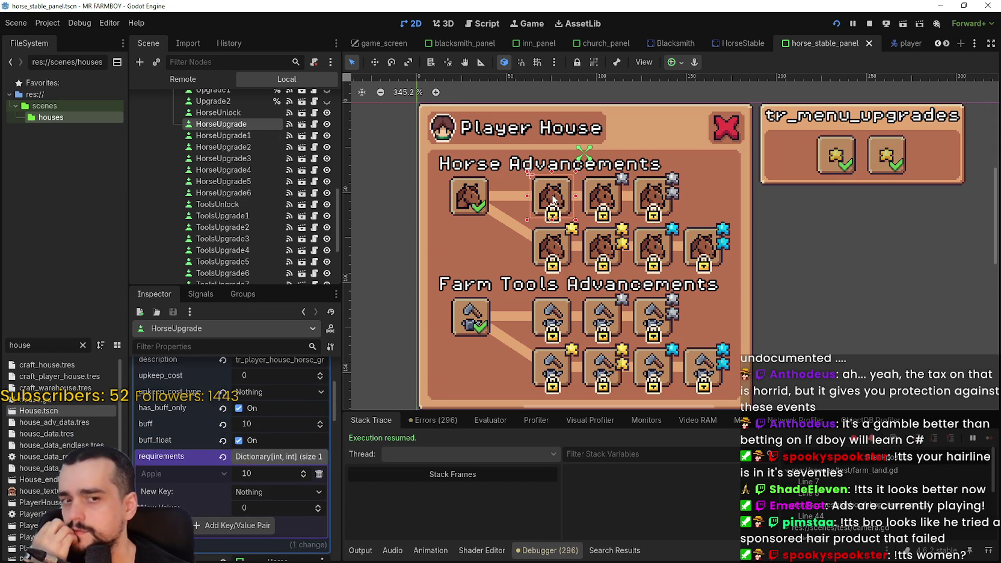
click(479, 200)
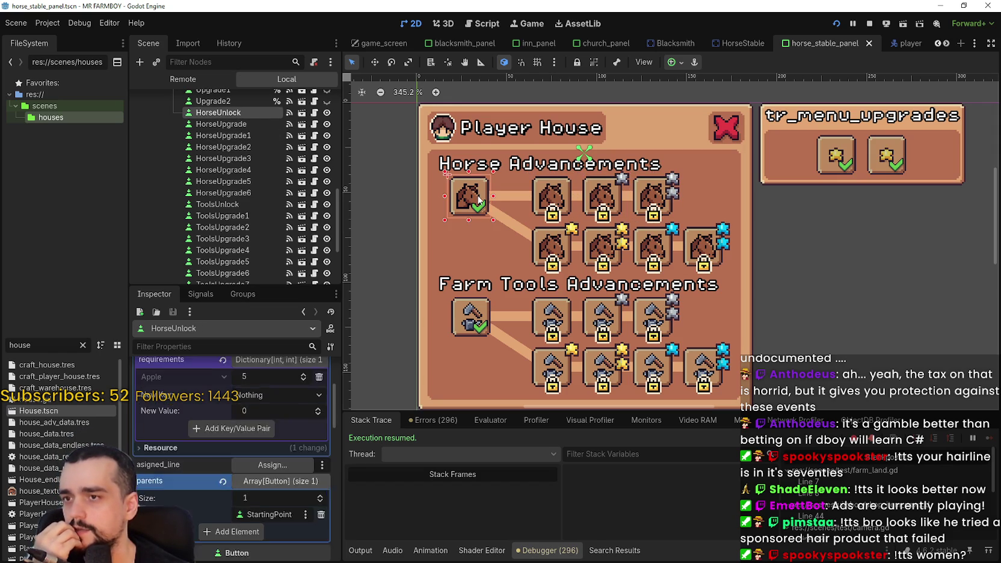
click(635, 204)
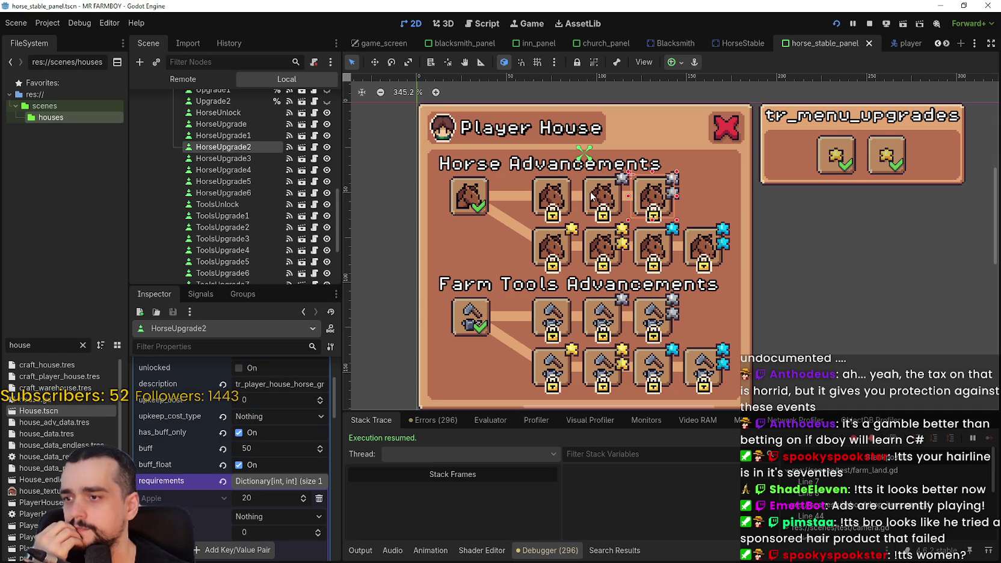
click(543, 197)
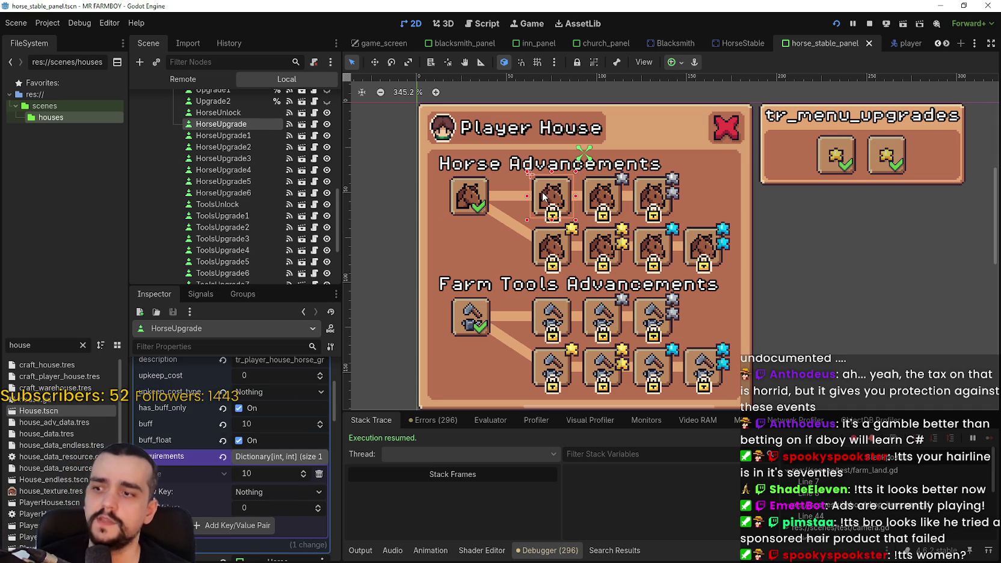
click(542, 252)
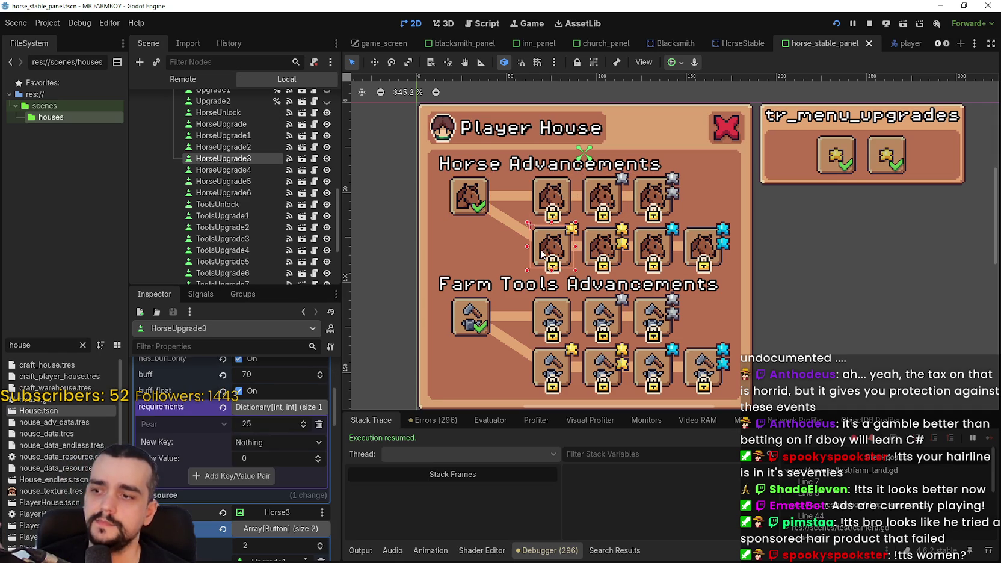
- Change HorseUpgrade3's requirement from 25 Pear to 25 Cherry
click(319, 424)
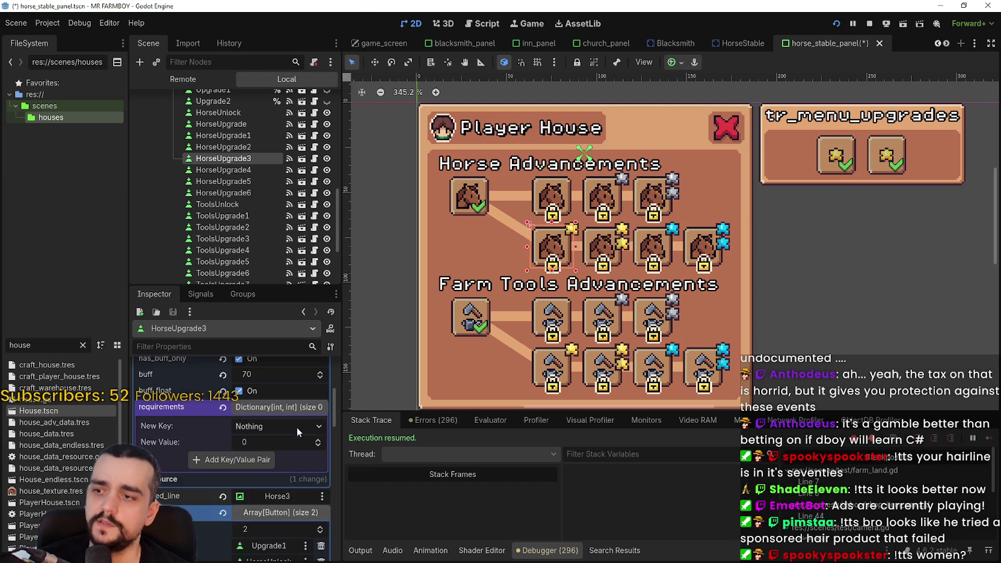
click(298, 425)
scroll(294, 423, down, 2)
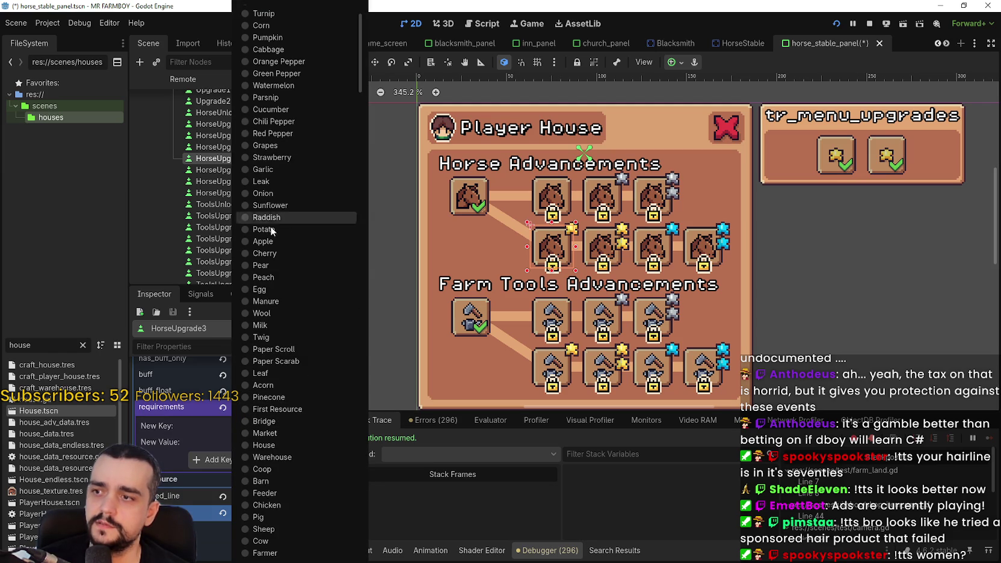
click(274, 253)
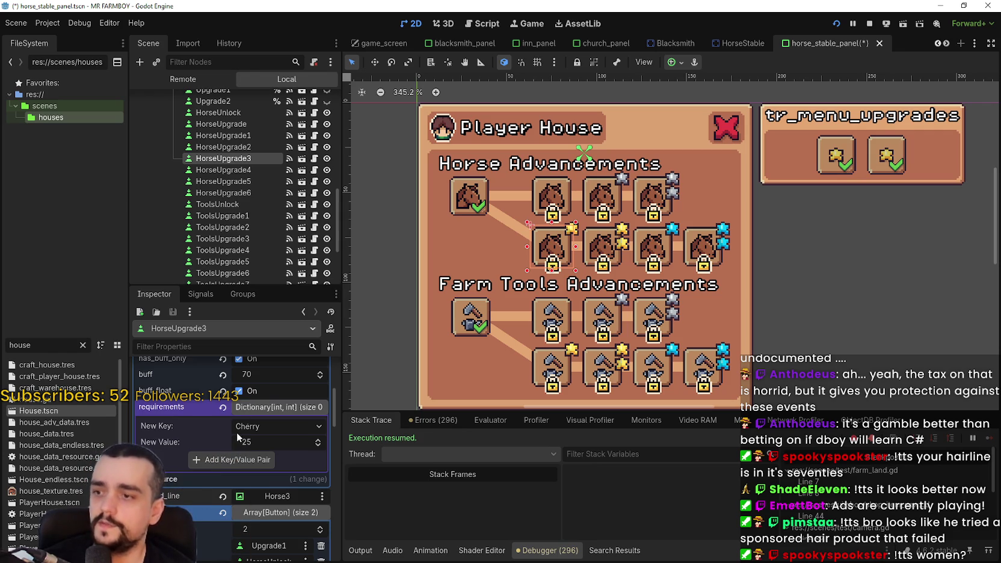
click(253, 459)
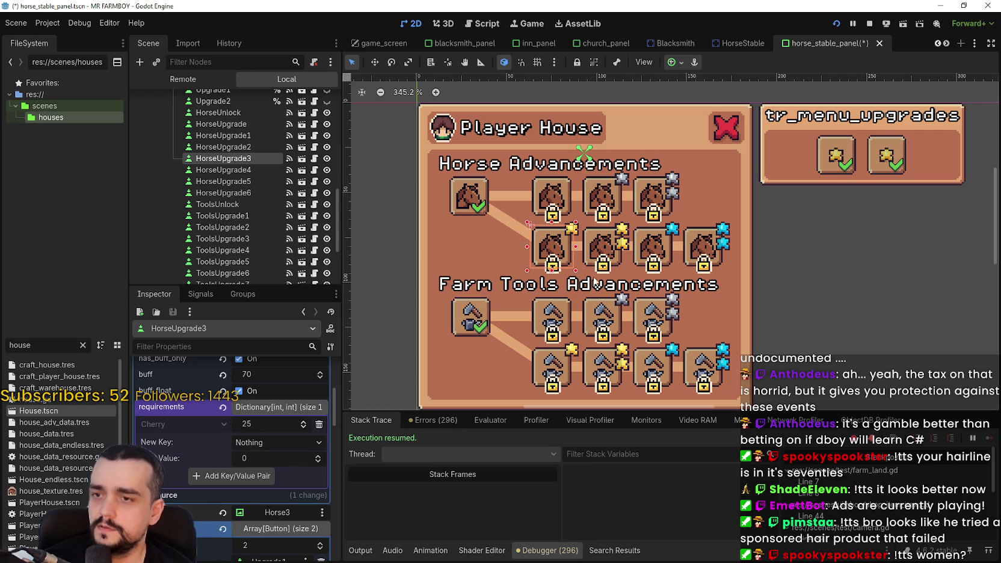
- Replace HorseUpgrade4's 50 requirement with 25 Cherry and save the scene
click(607, 257)
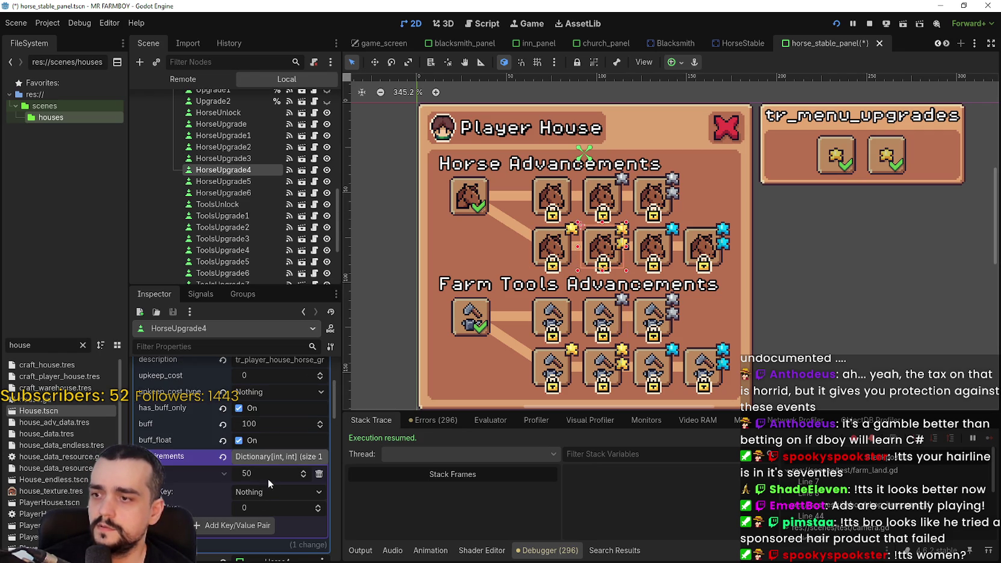
click(319, 474)
click(274, 477)
scroll(305, 487, down, 3)
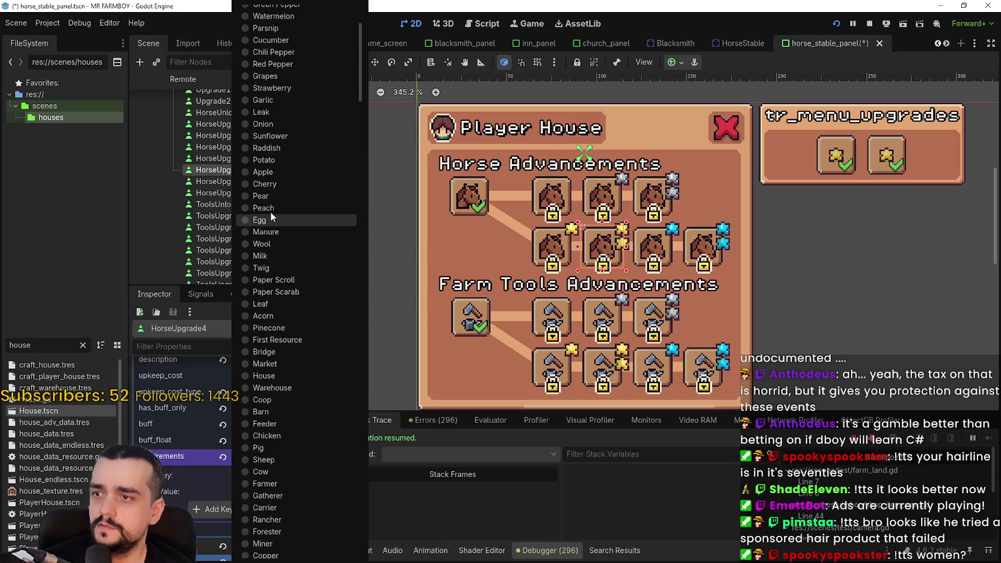
click(269, 186)
click(254, 487)
text(25)
click(250, 509)
key(ctrl+s)
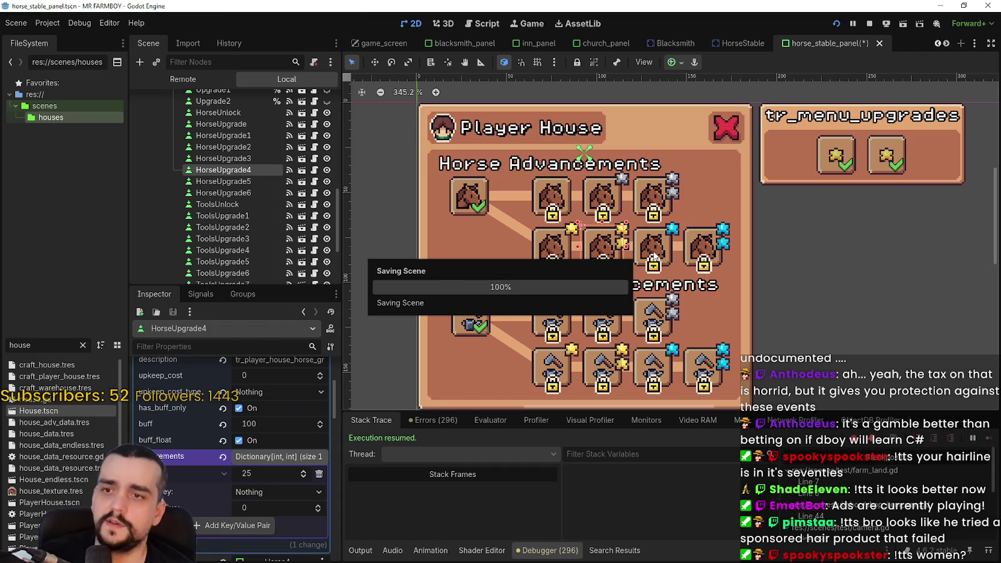
scroll(265, 451, up, 3)
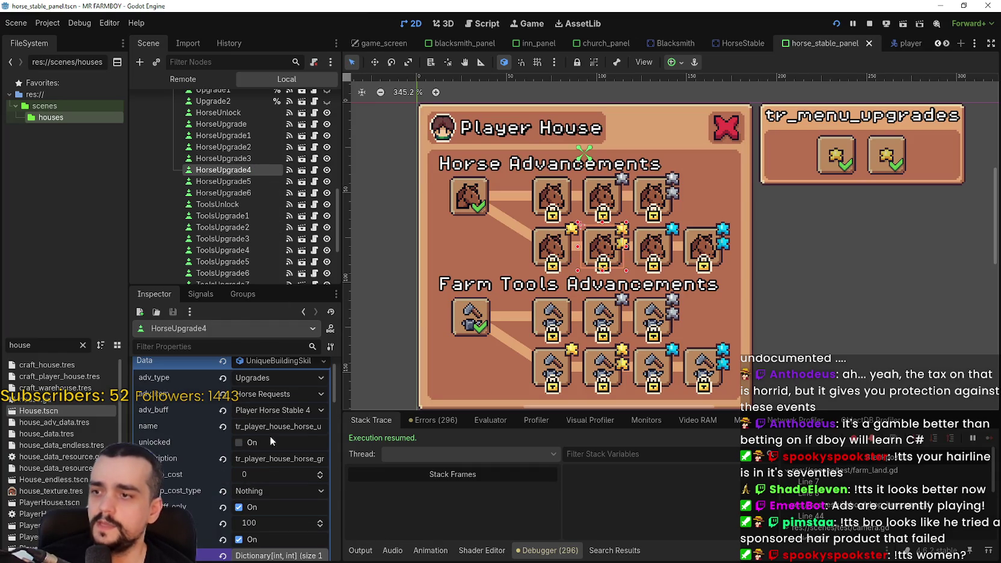
click(274, 360)
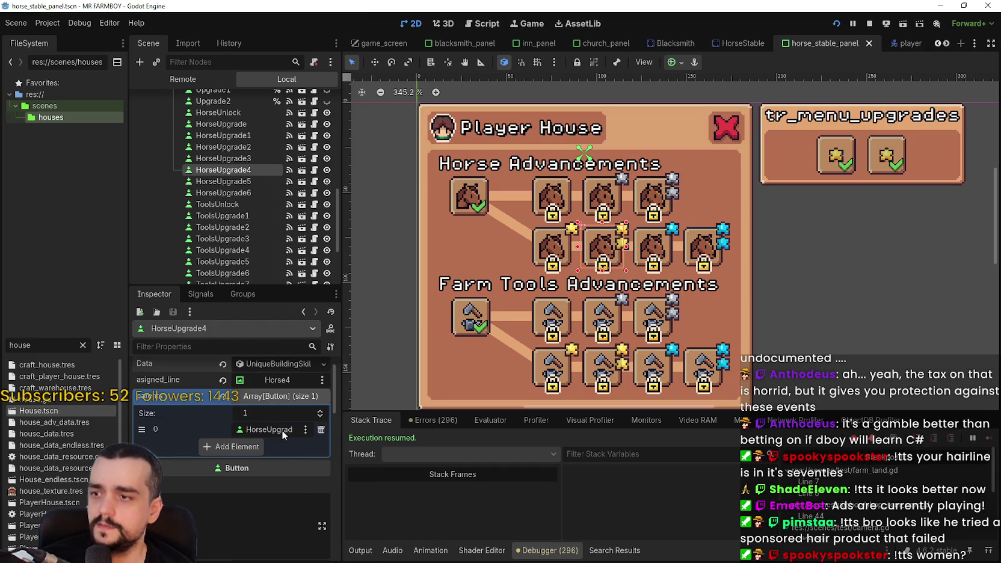
- Expand HorseUpgrade5's Data requirements dictionary in the Inspector
click(653, 250)
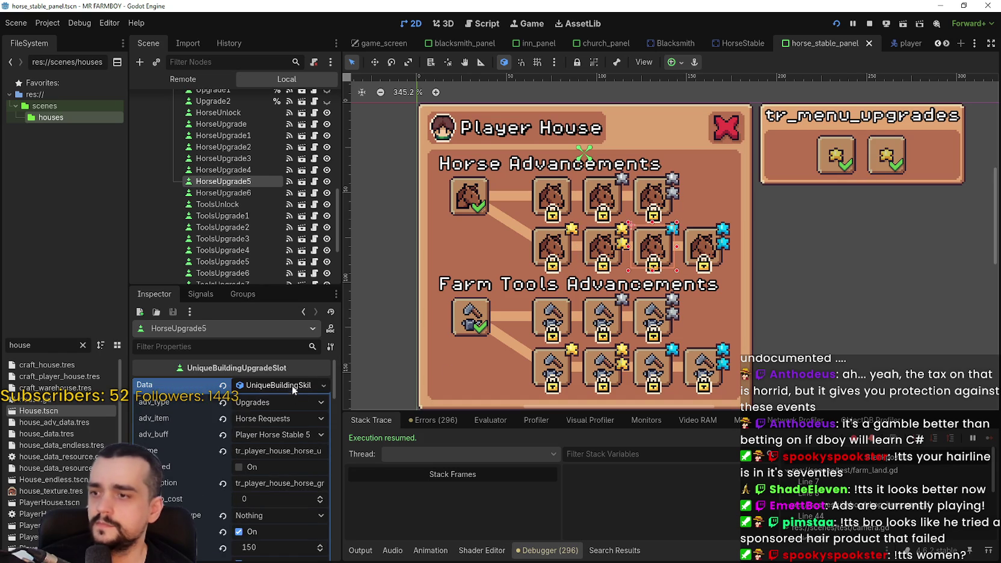
click(291, 384)
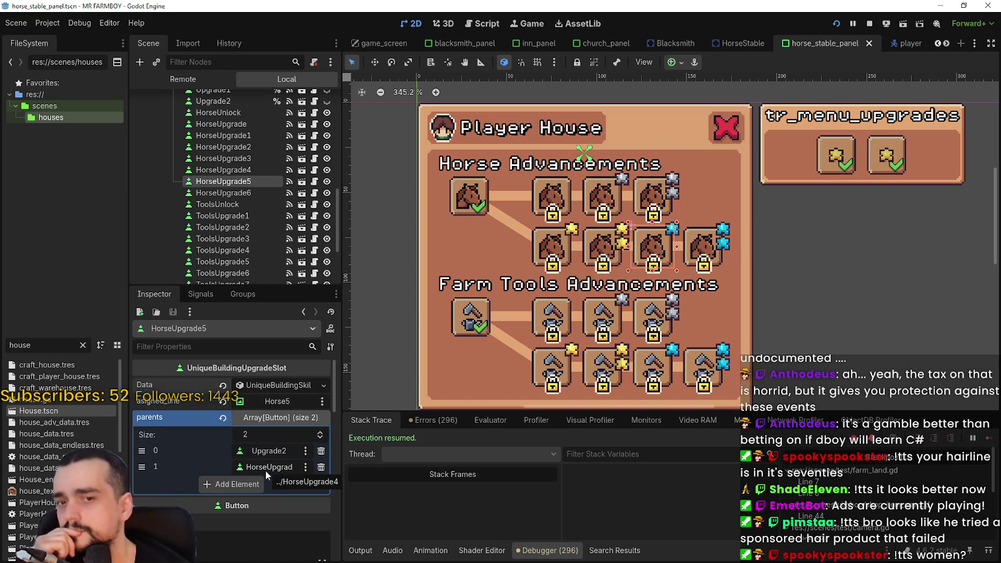
scroll(632, 234, up, 1)
scroll(632, 234, down, 1)
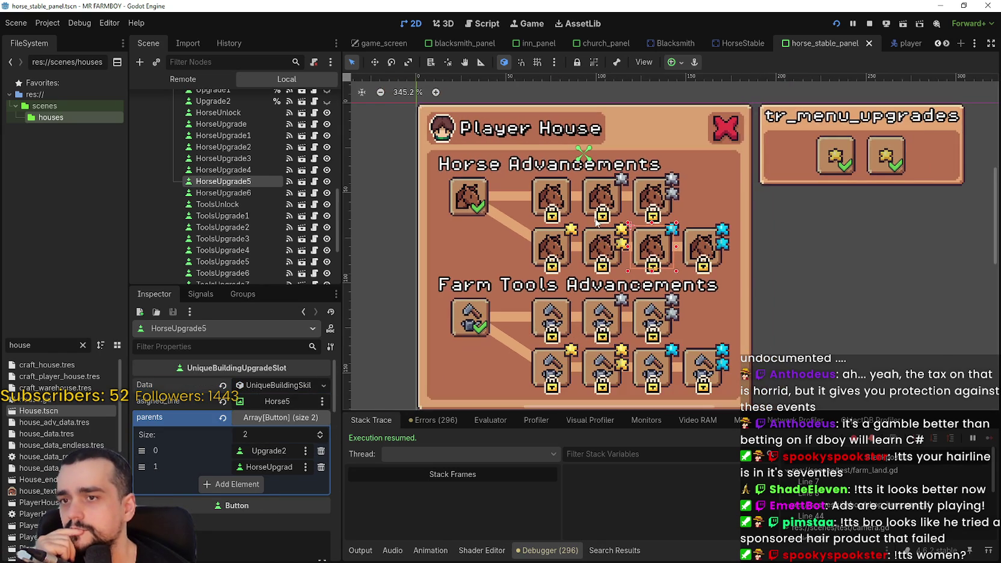
click(305, 384)
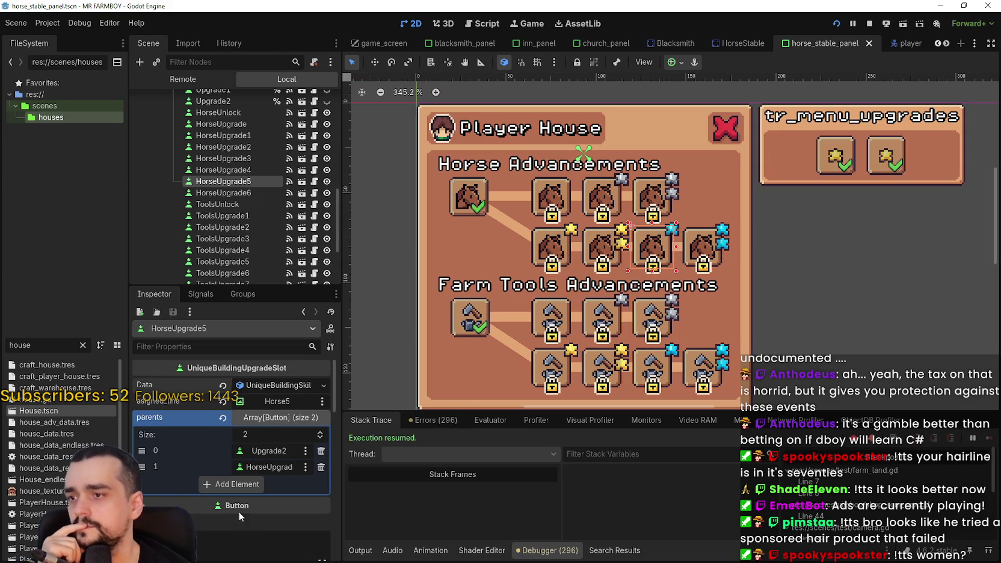
scroll(253, 507, down, 2)
click(269, 508)
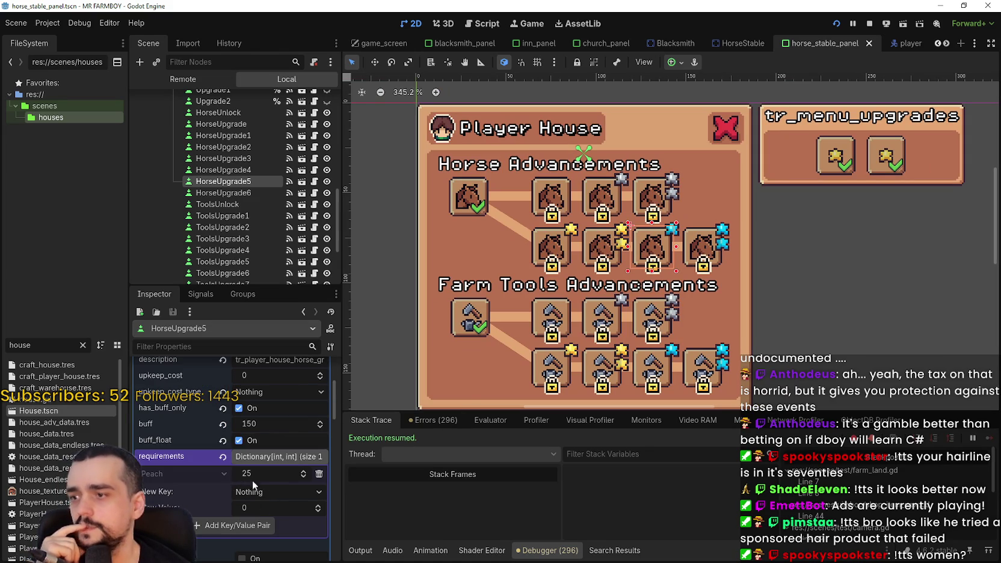
- Replace its old entry with Pear 25 and copy the requirements value
click(314, 474)
click(303, 475)
scroll(303, 435, down, 5)
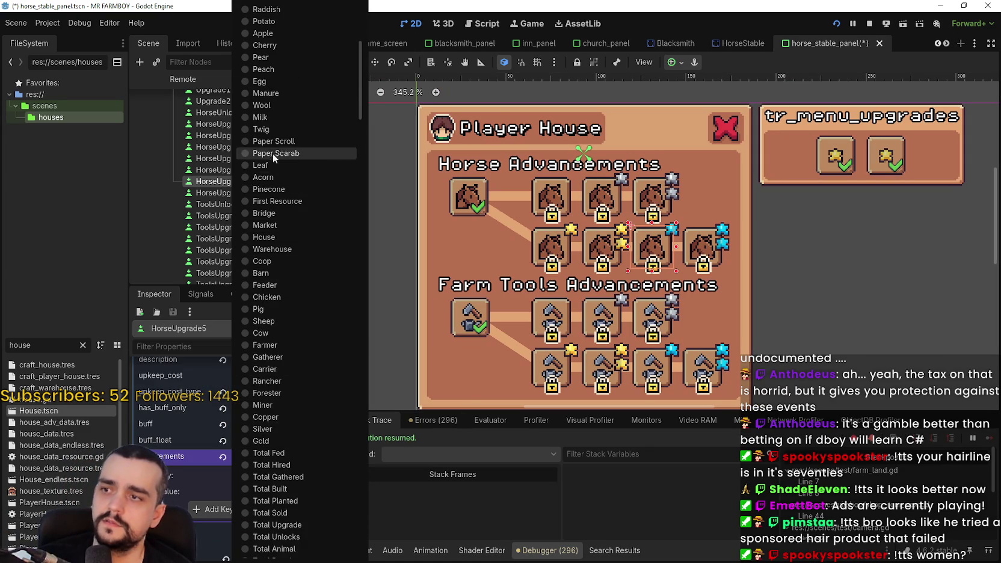
click(261, 57)
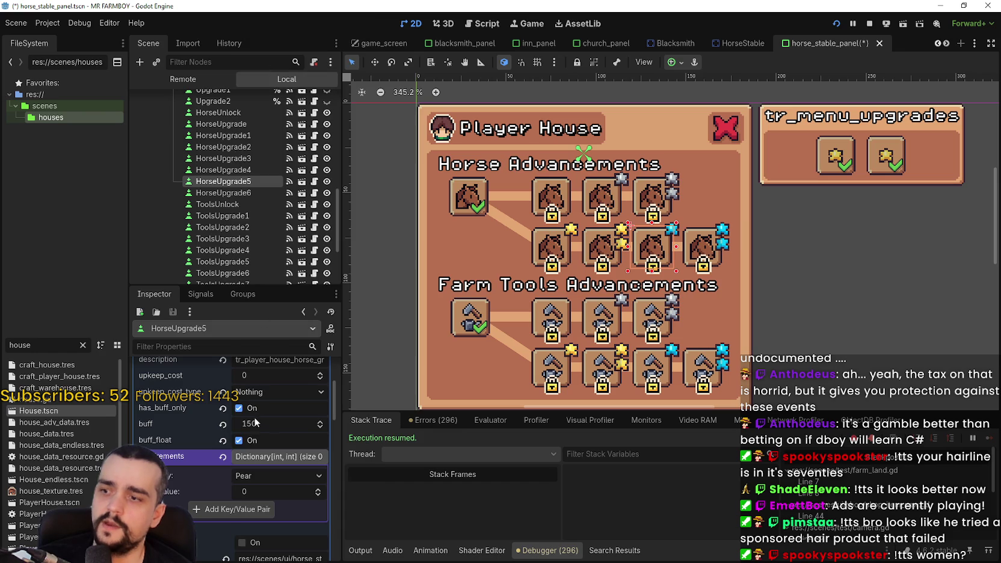
click(259, 513)
right_click(249, 455)
click(268, 459)
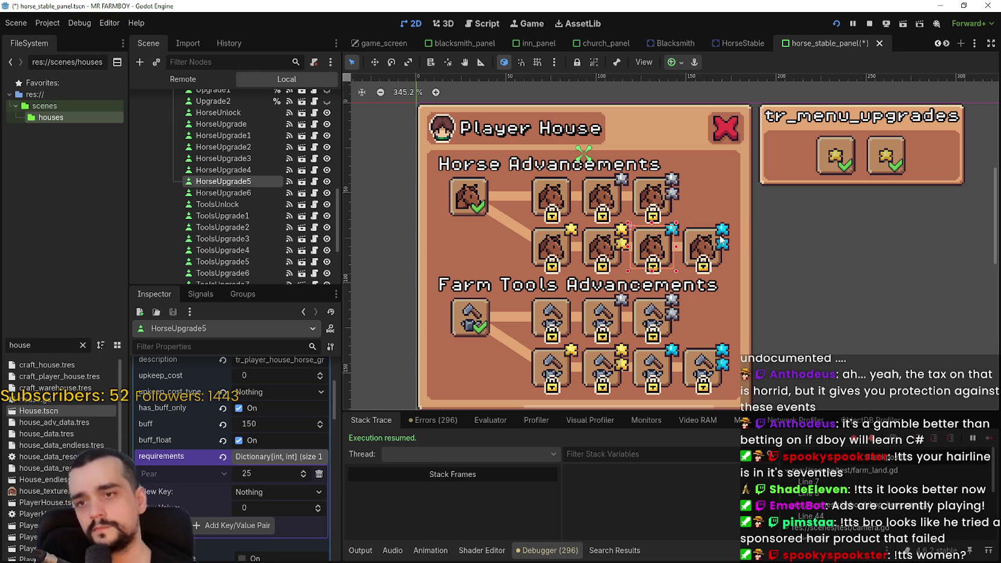
- Paste the Pear 25 requirements into HorseUpgrade6 and save the scene
click(691, 249)
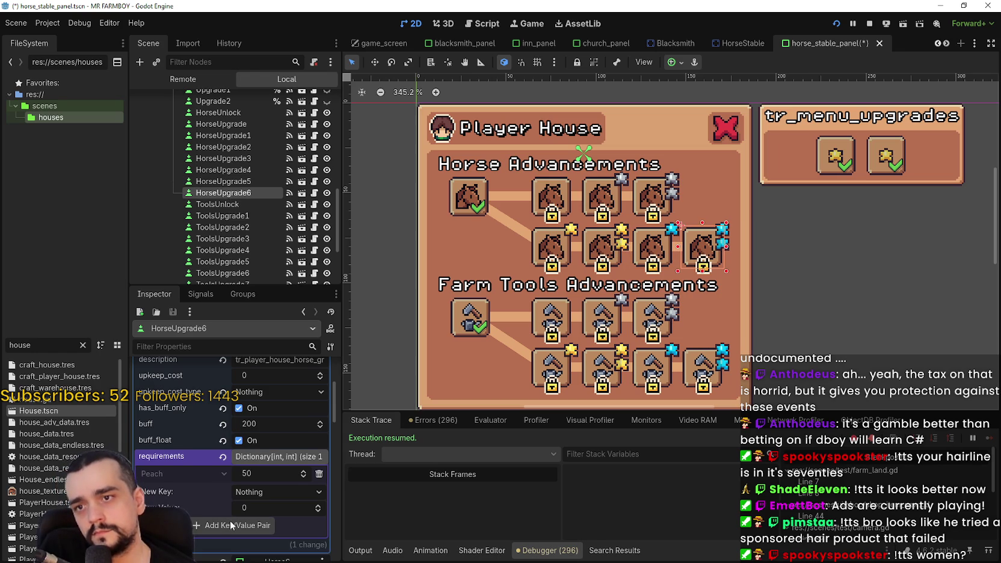
right_click(188, 457)
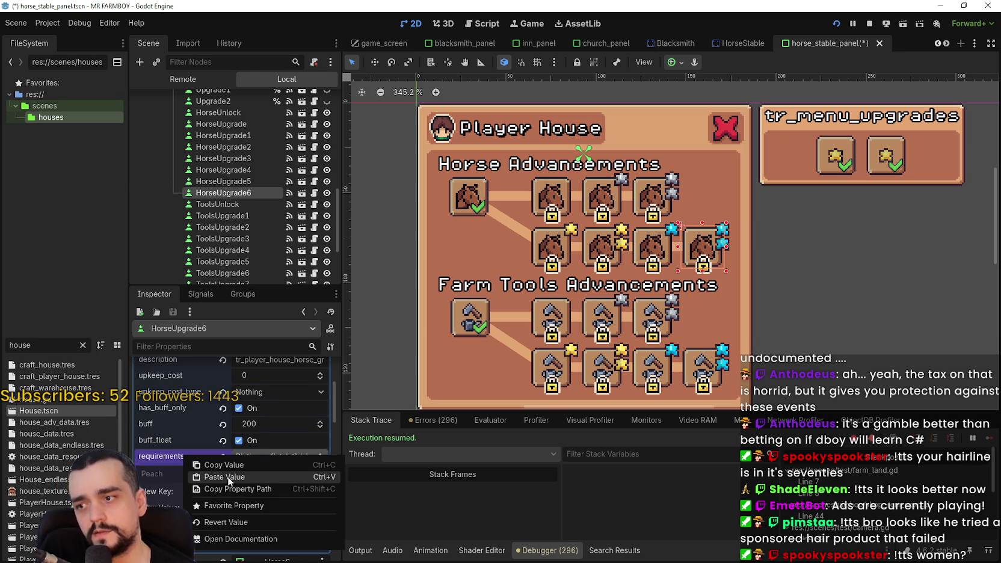
click(227, 476)
key(ctrl+s)
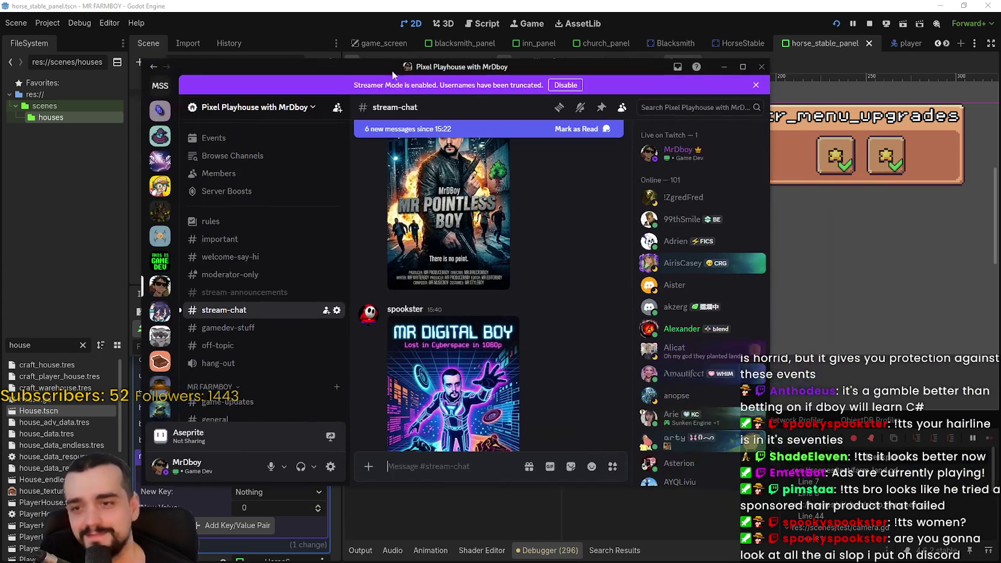
scroll(464, 249, up, 1)
- View the shared poster enlarged, zooming in on its lower half and credits
click(465, 248)
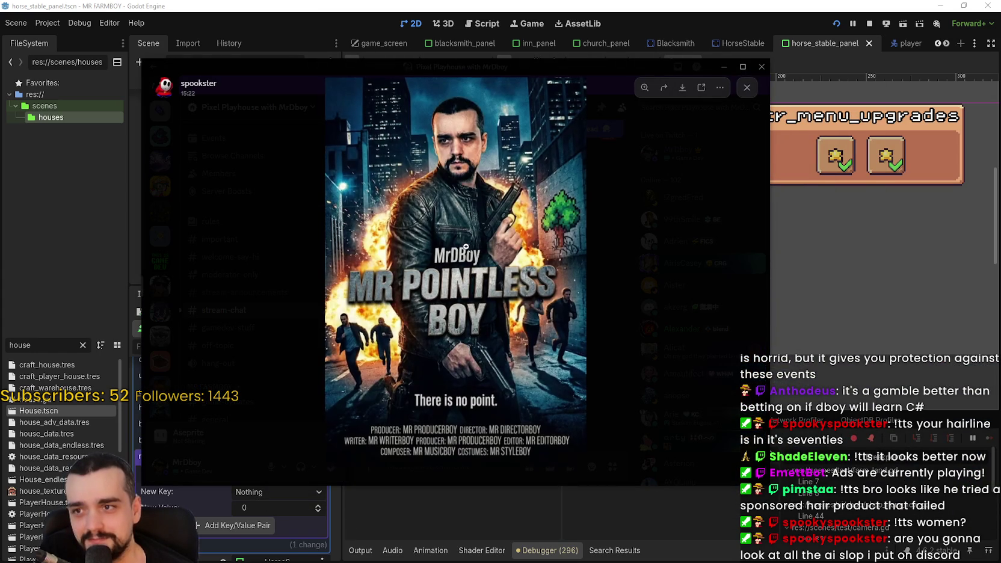
click(443, 170)
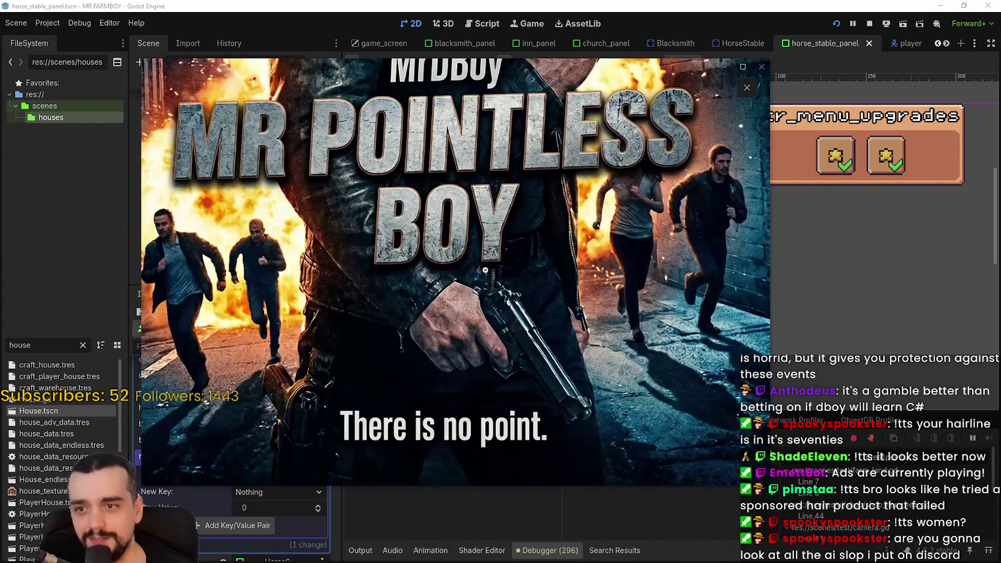
click(446, 274)
click(413, 400)
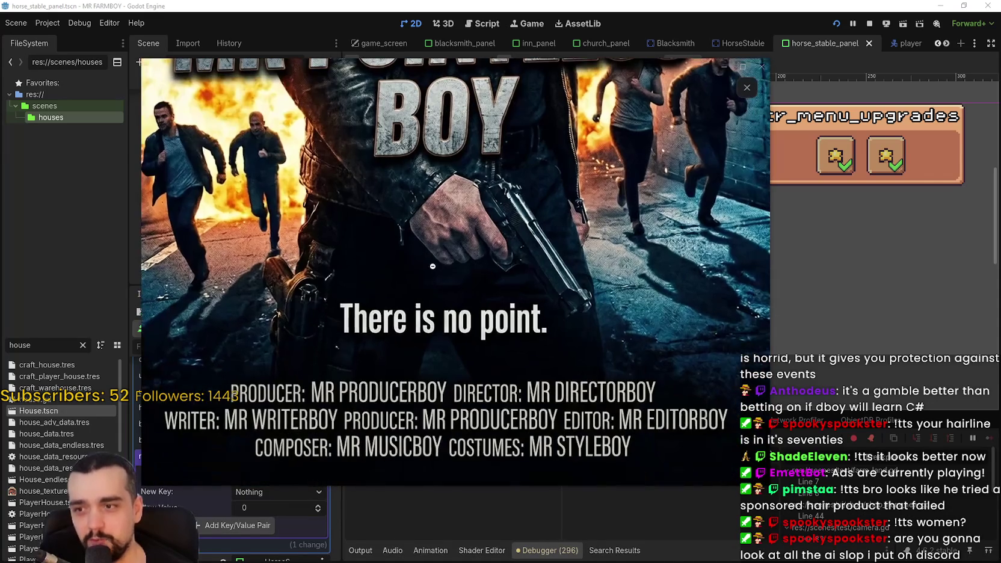
click(473, 243)
click(421, 385)
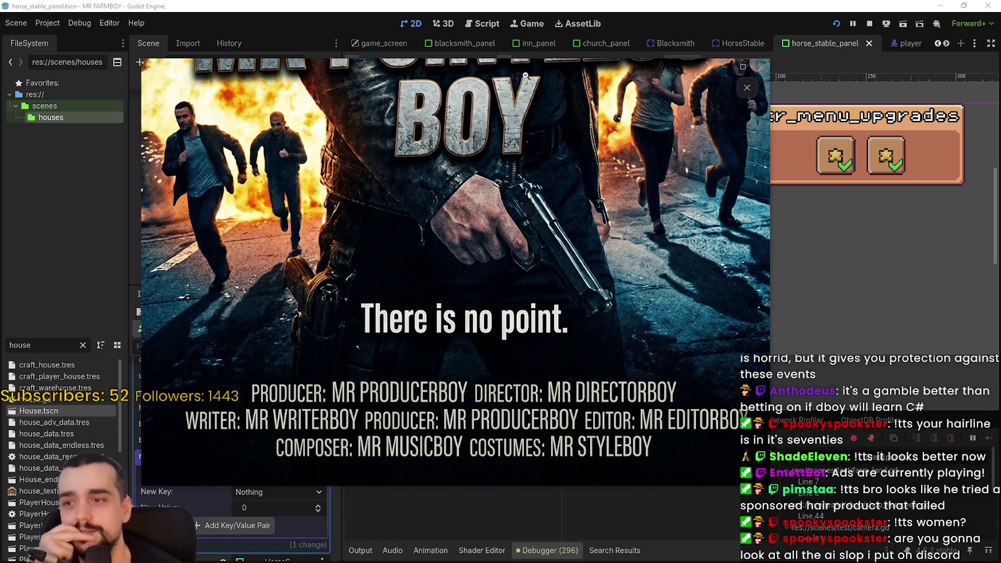
drag(530, 64, 738, 54)
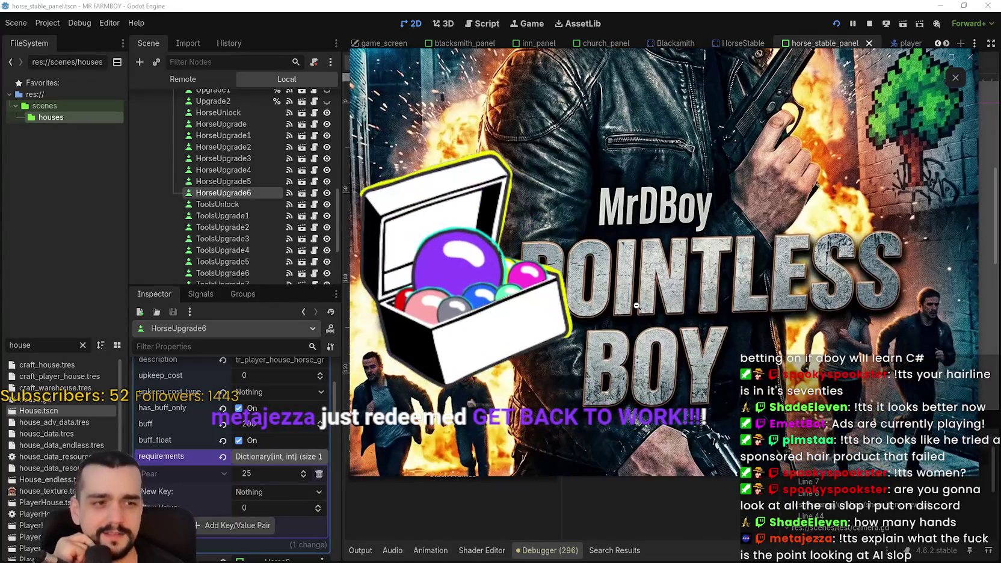
click(637, 306)
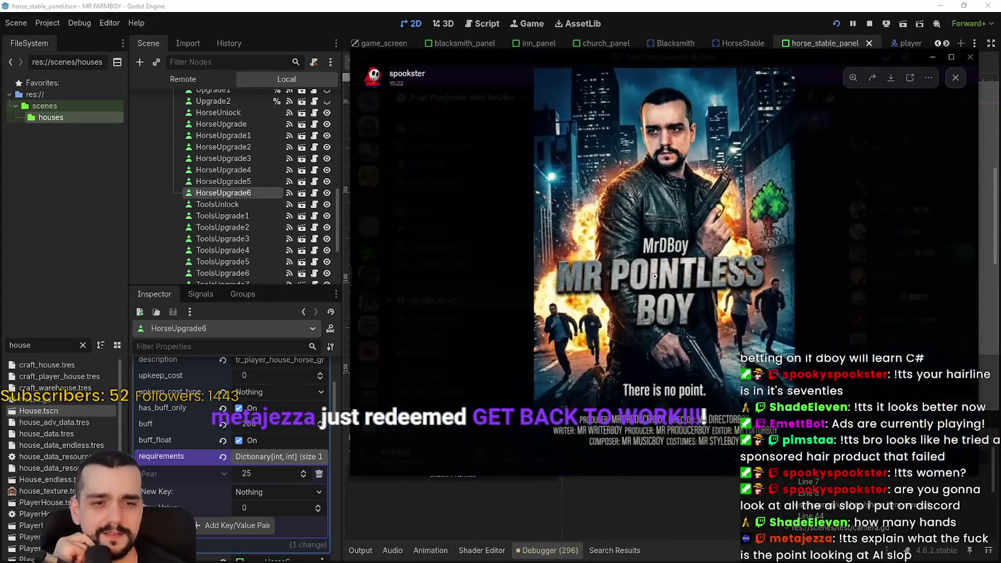
click(650, 382)
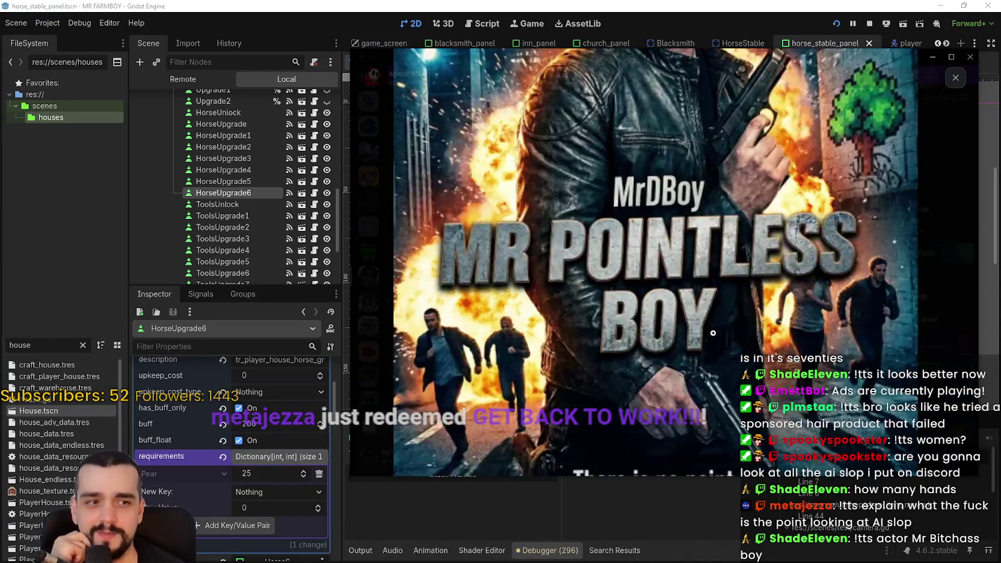
click(712, 333)
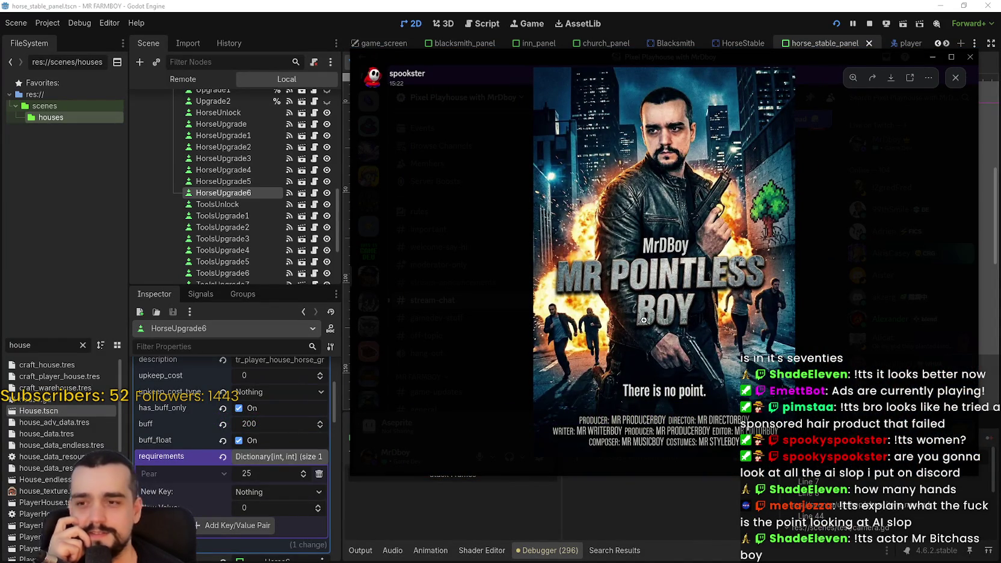
click(530, 357)
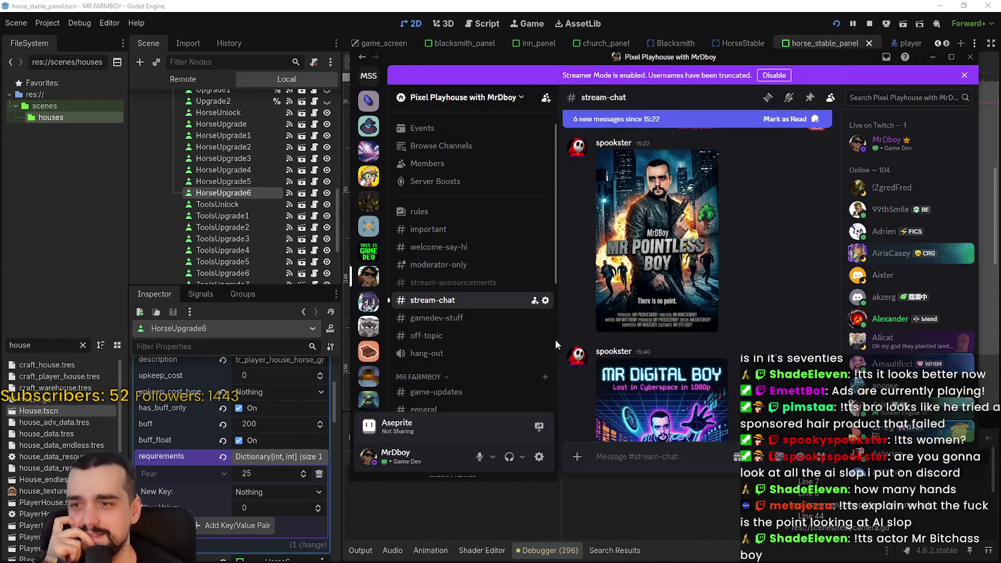
- Reopen the poster, zoom in on its title and pan across it
click(605, 337)
click(584, 358)
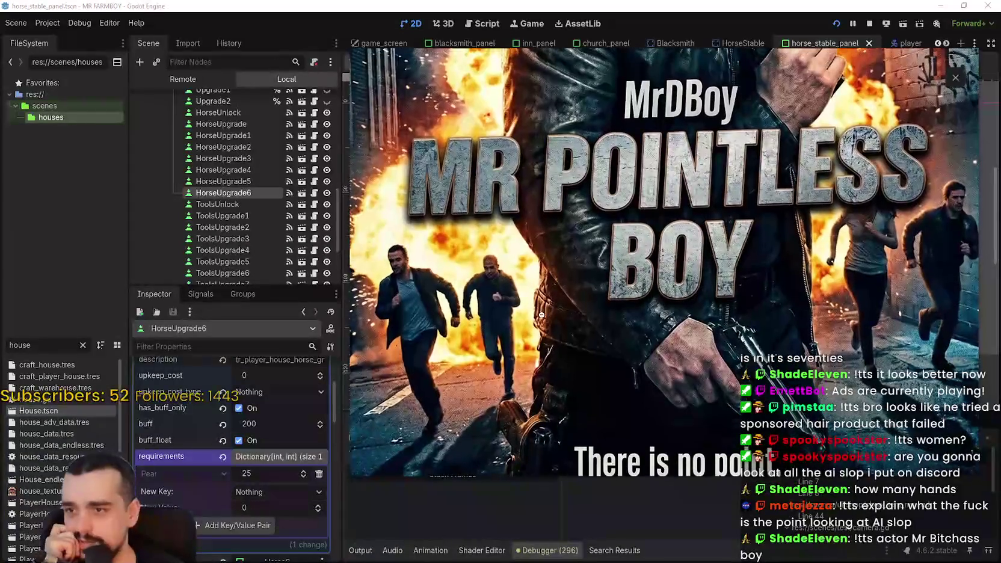
drag(622, 280, 427, 323)
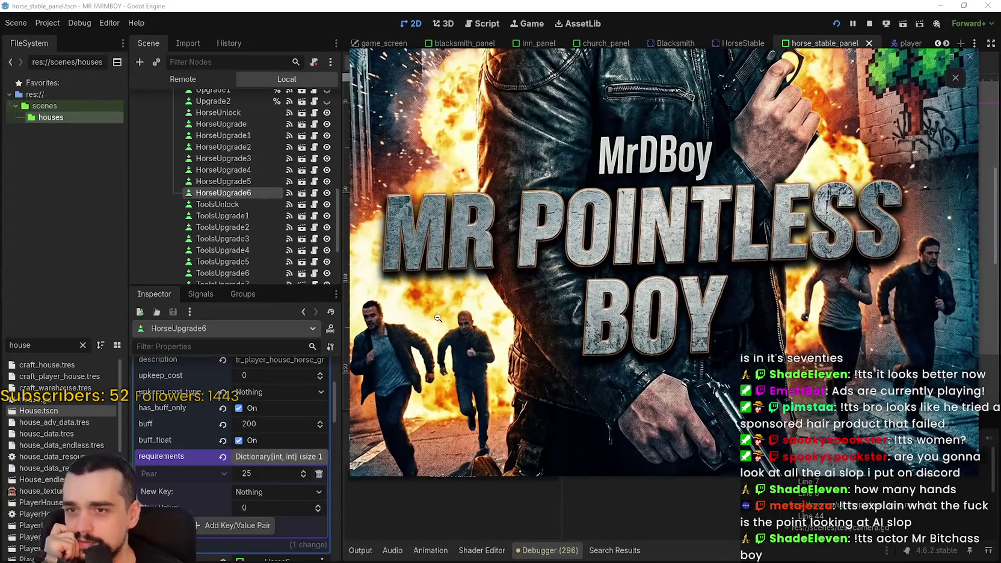
click(840, 296)
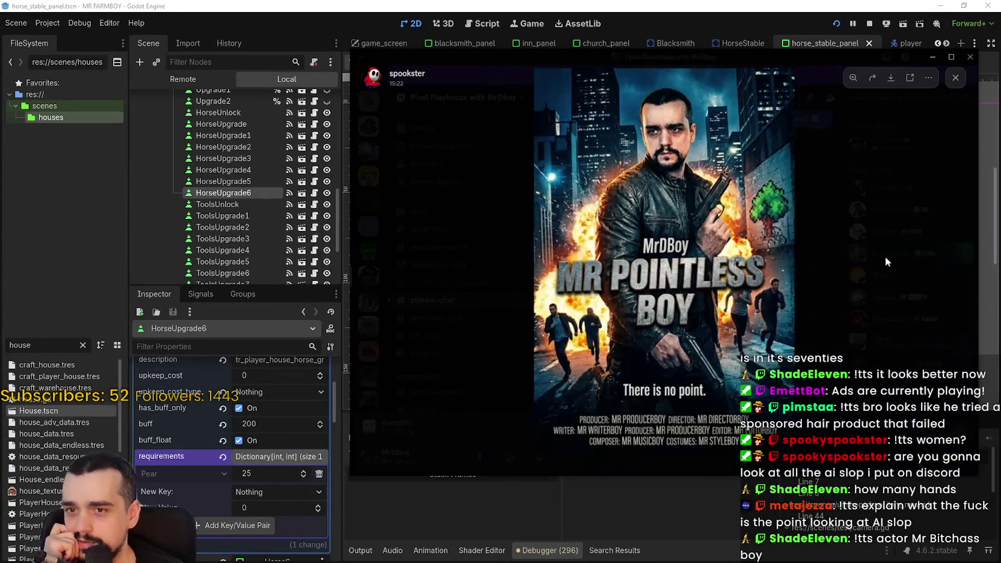
click(960, 79)
- Enlarge the MR DIGITAL BOY poster, zoom in and pan around it, then close the viewer
scroll(606, 385, down, 3)
click(608, 337)
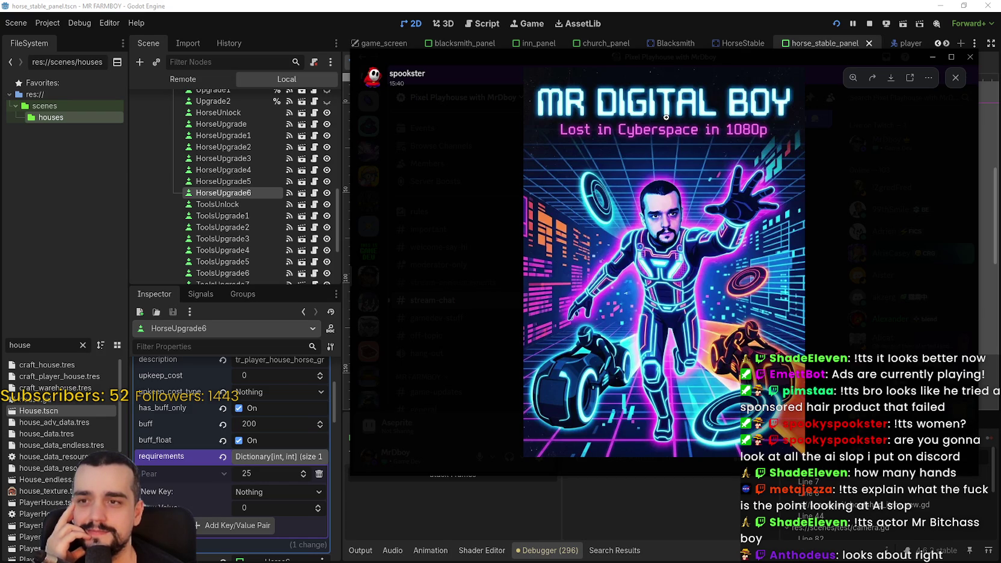
click(590, 143)
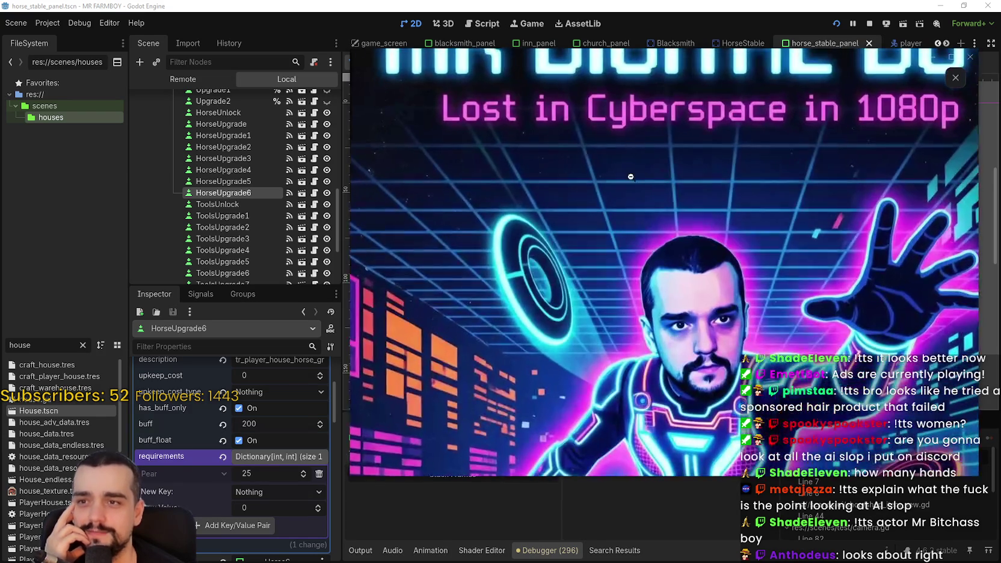
drag(805, 181, 630, 191)
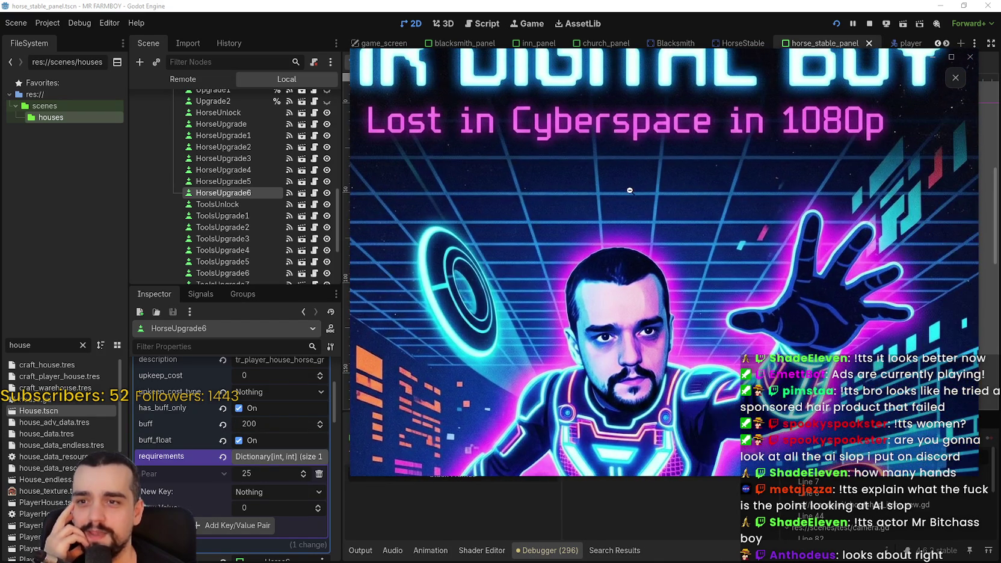
mouse_move(610, 321)
mouse_down()
mouse_move(435, 92)
mouse_move(645, 379)
mouse_up()
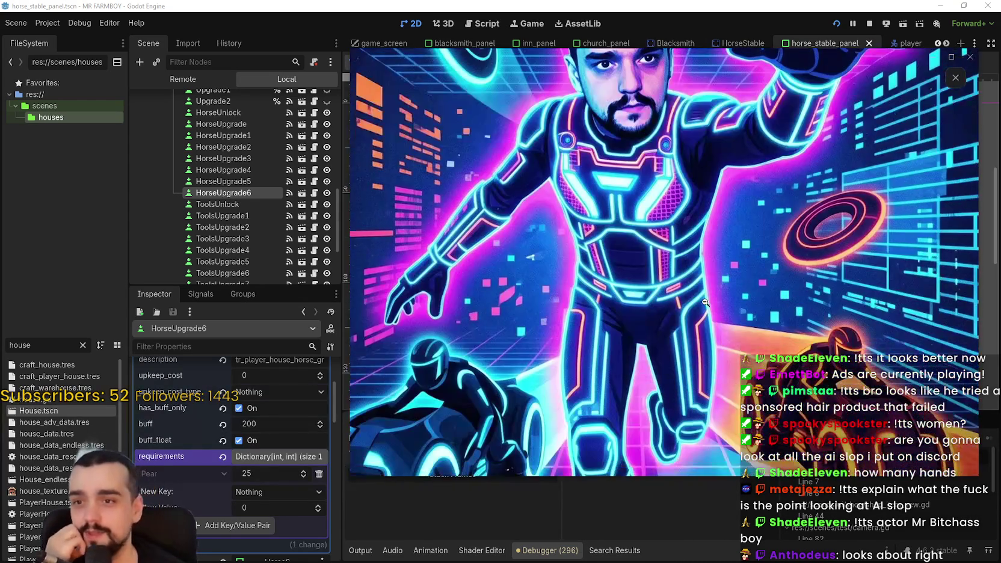
click(698, 342)
key(Escape)
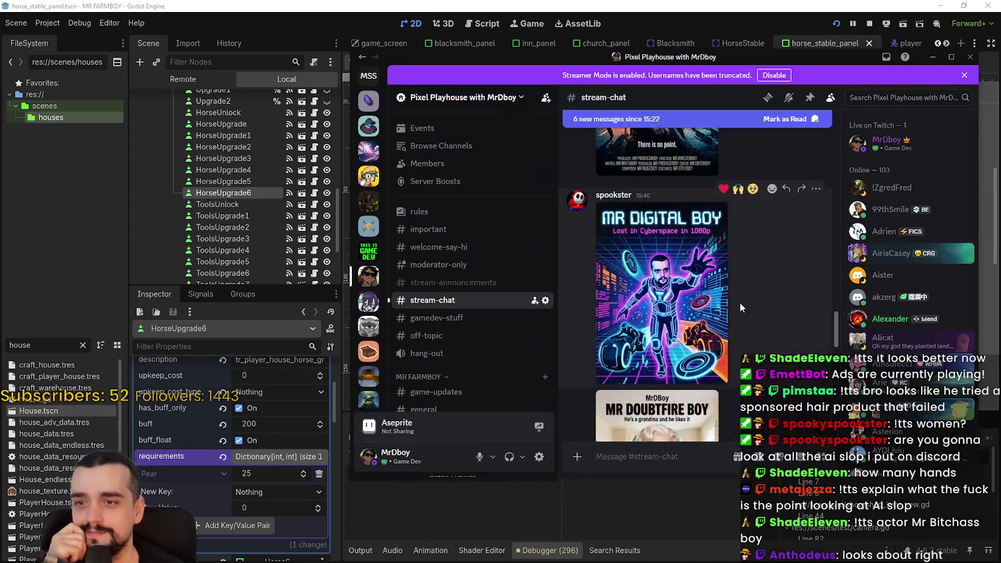
- Enlarge the next shared poster, zoom in on its dress and credits, then close it
scroll(680, 323, down, 1)
click(680, 323)
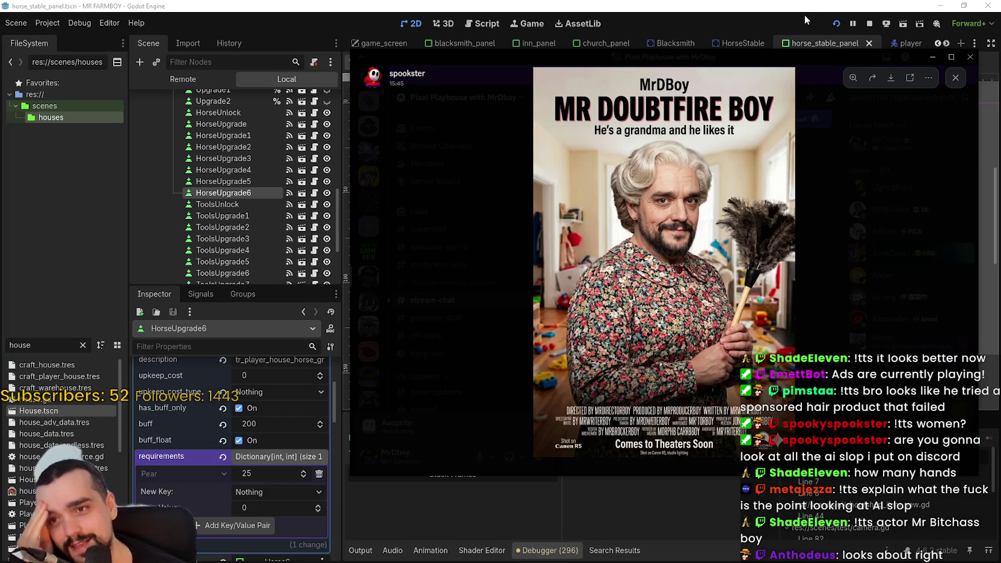
drag(772, 63, 726, 62)
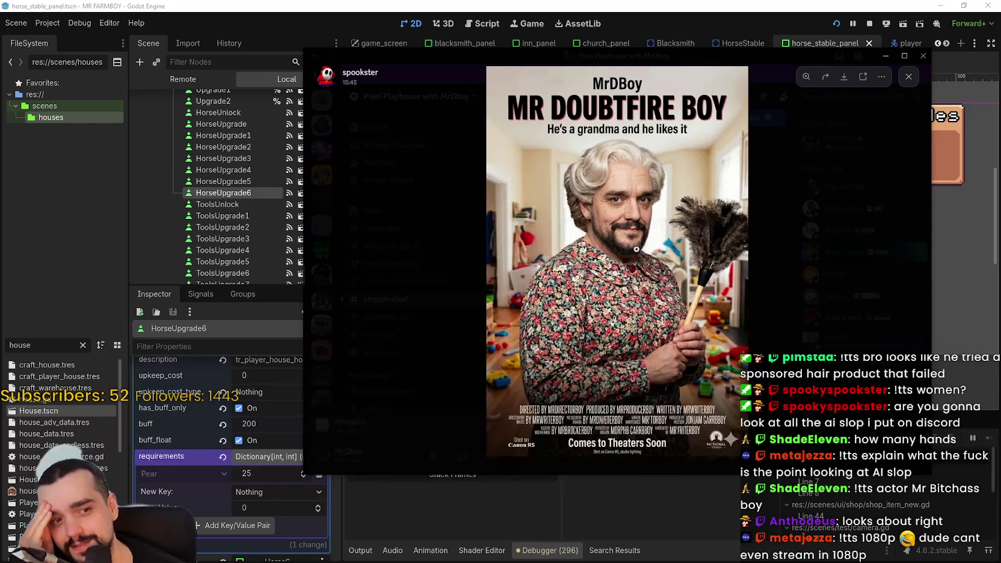
click(637, 238)
click(657, 397)
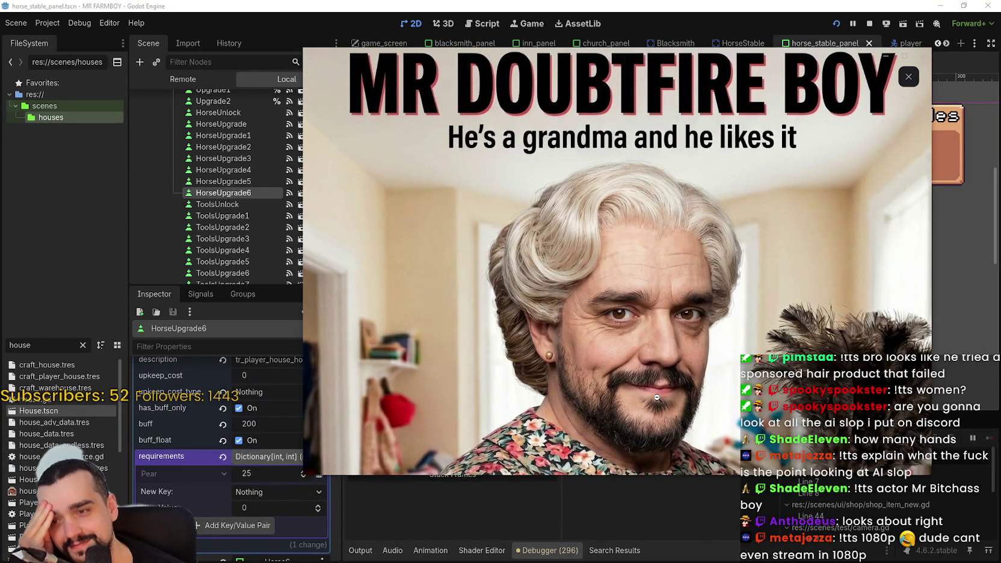
scroll(638, 360, up, 3)
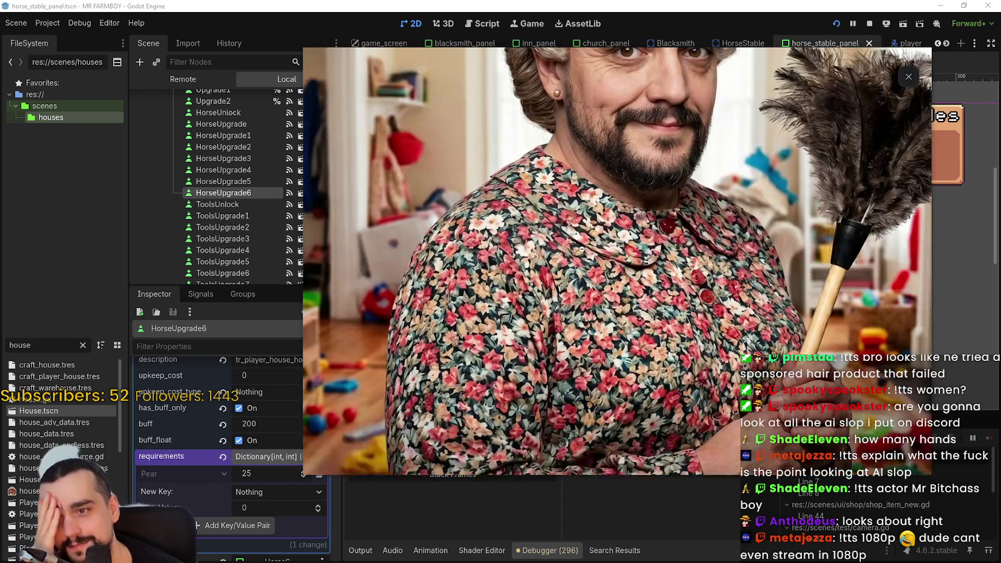
click(590, 292)
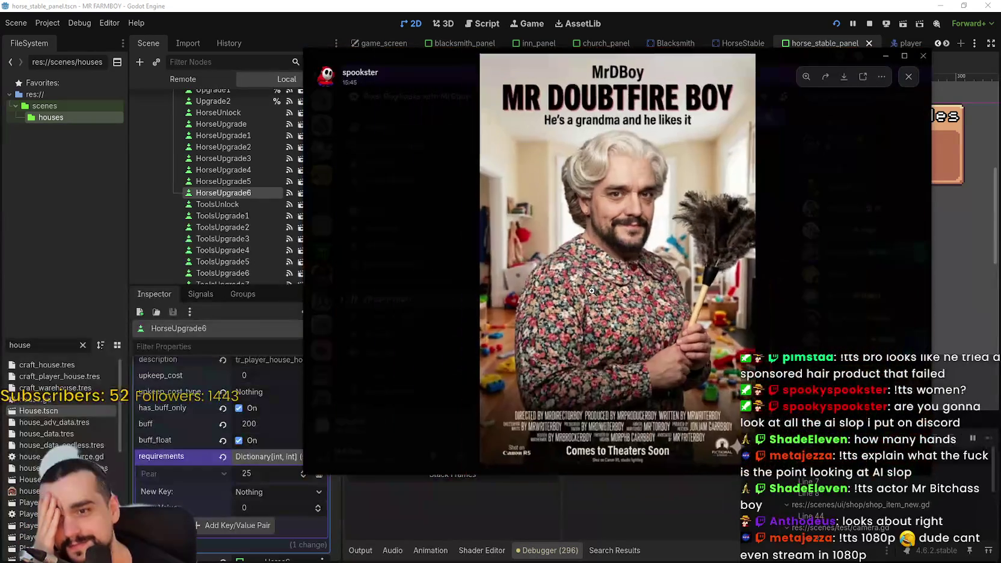
click(591, 398)
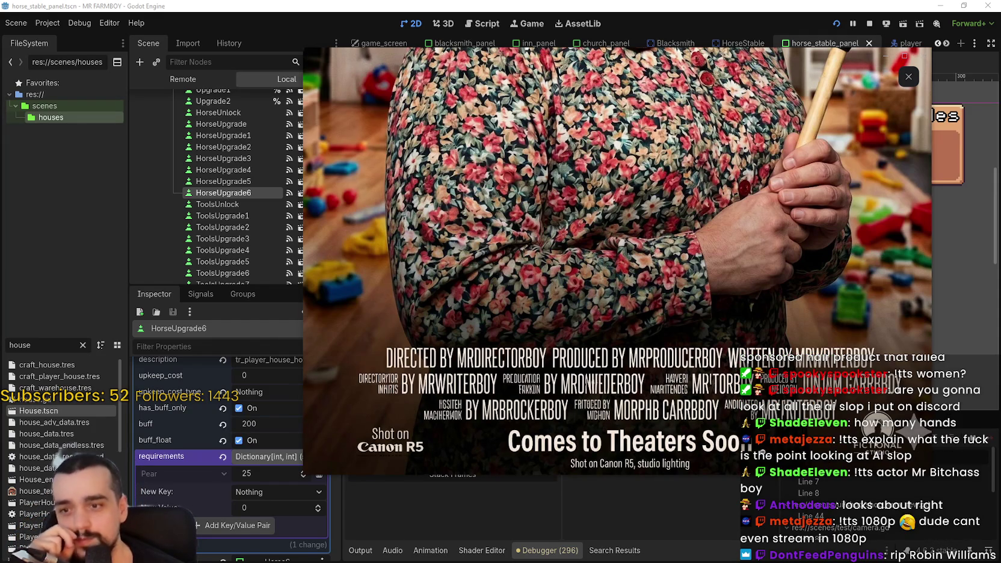
click(560, 202)
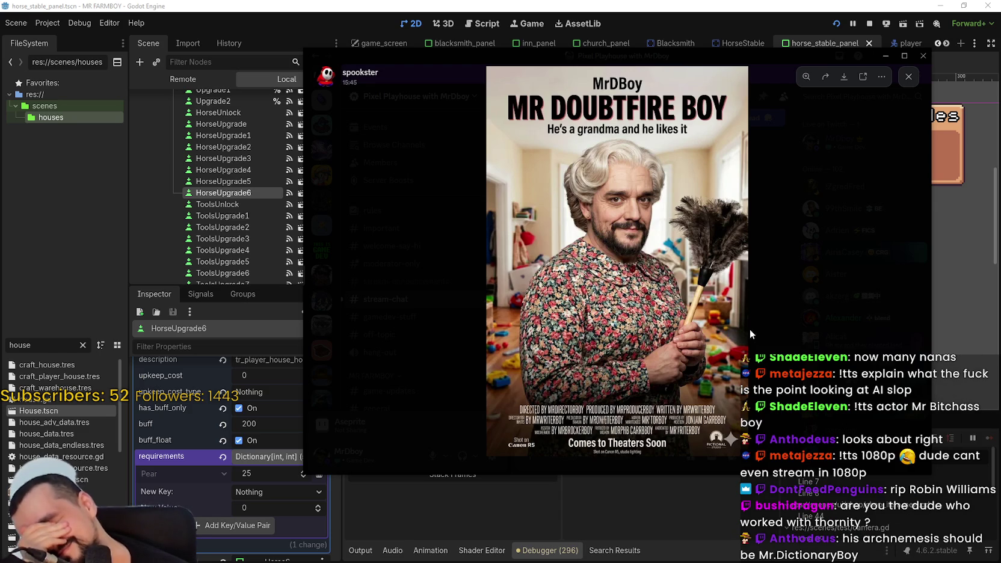
click(791, 342)
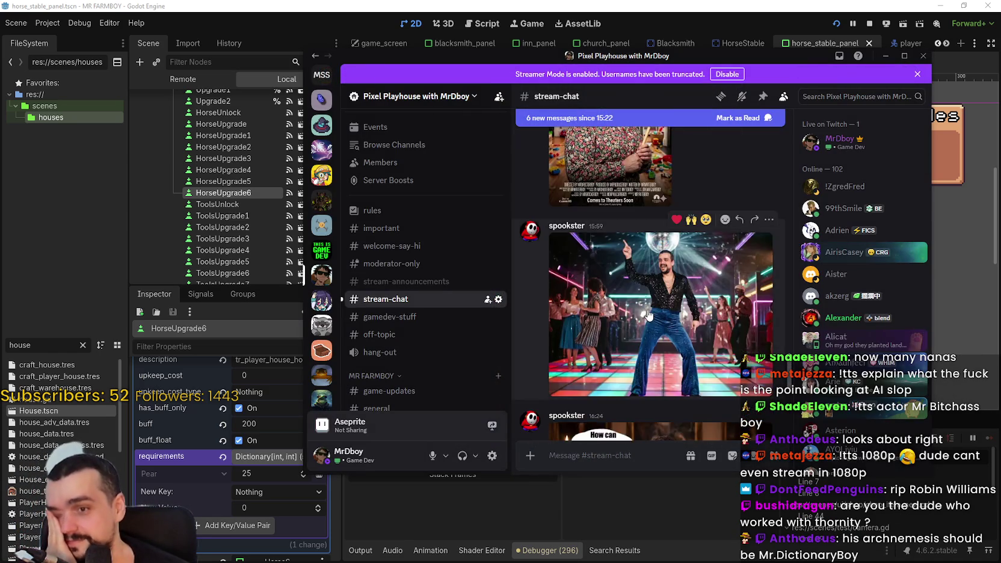
- Enlarge the disco image, zoom in on the dancing man's torso, then close it
click(636, 340)
click(569, 191)
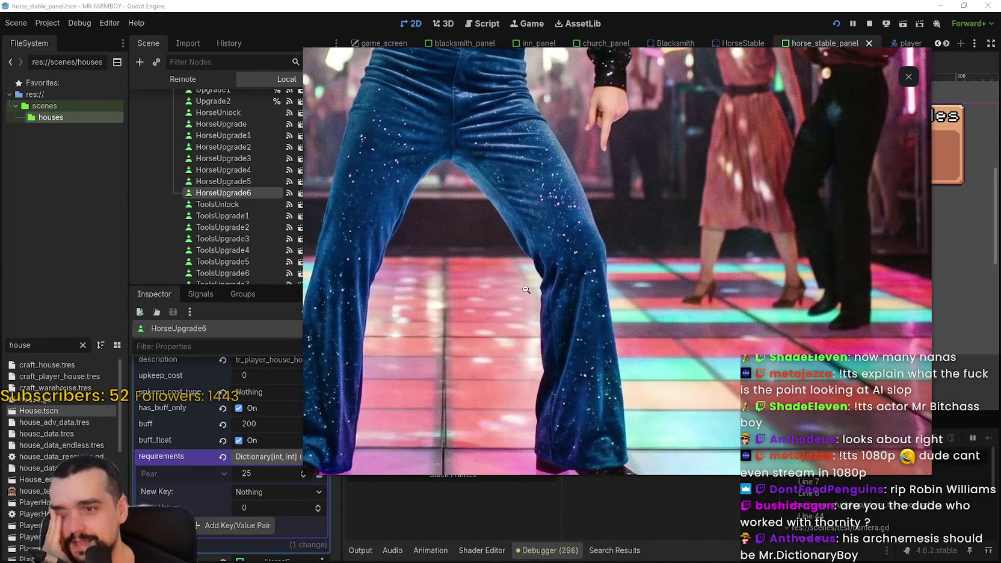
click(526, 290)
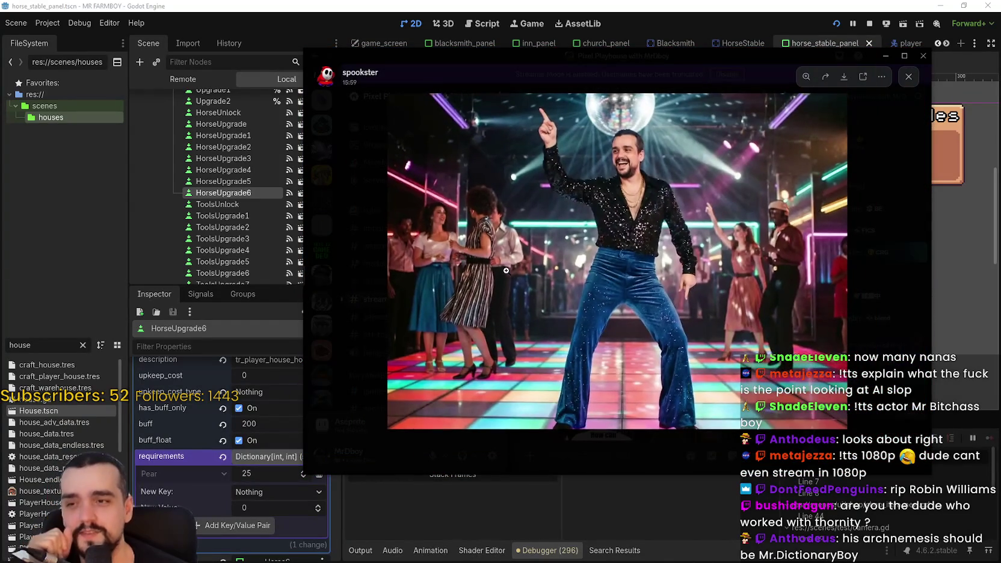
click(656, 304)
click(661, 307)
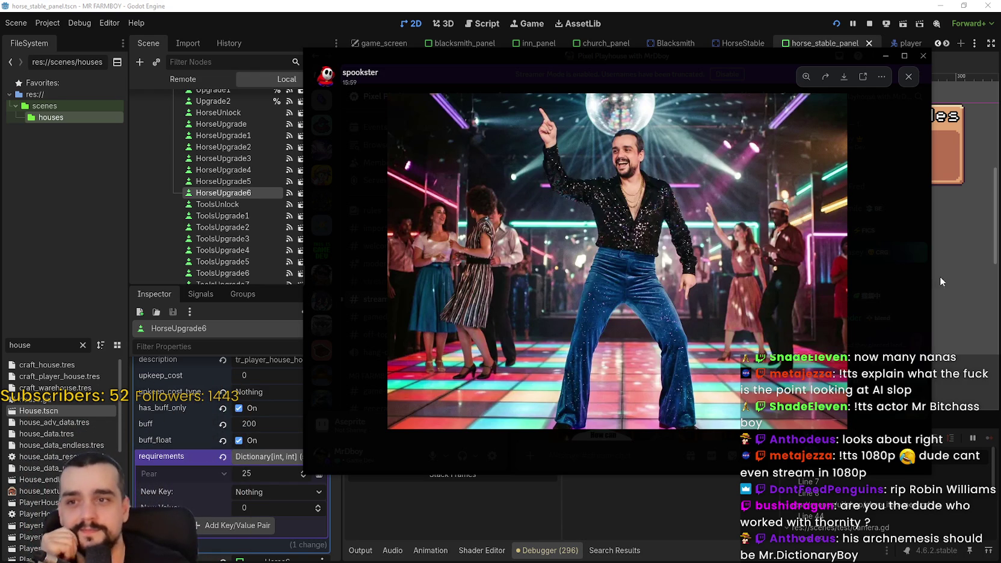
click(911, 307)
- Enlarge the lobster dinner image, zoom into the plates and decanters, then close it
scroll(648, 283, down, 2)
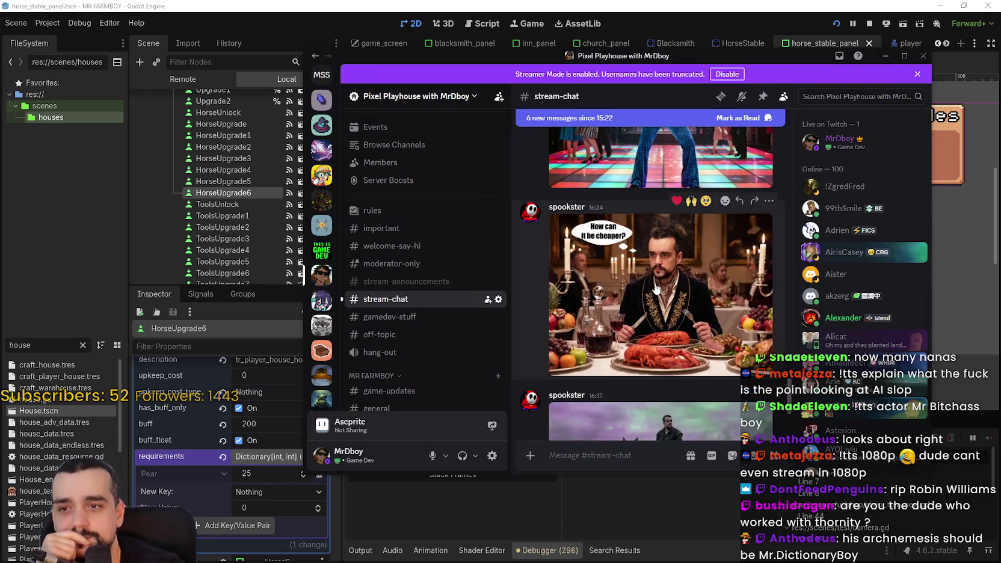
click(692, 337)
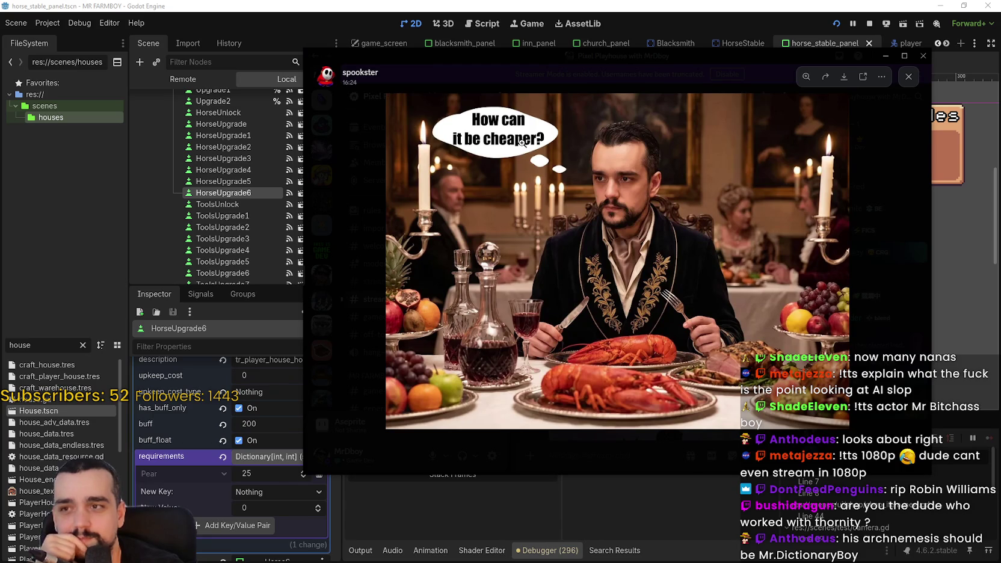
click(647, 246)
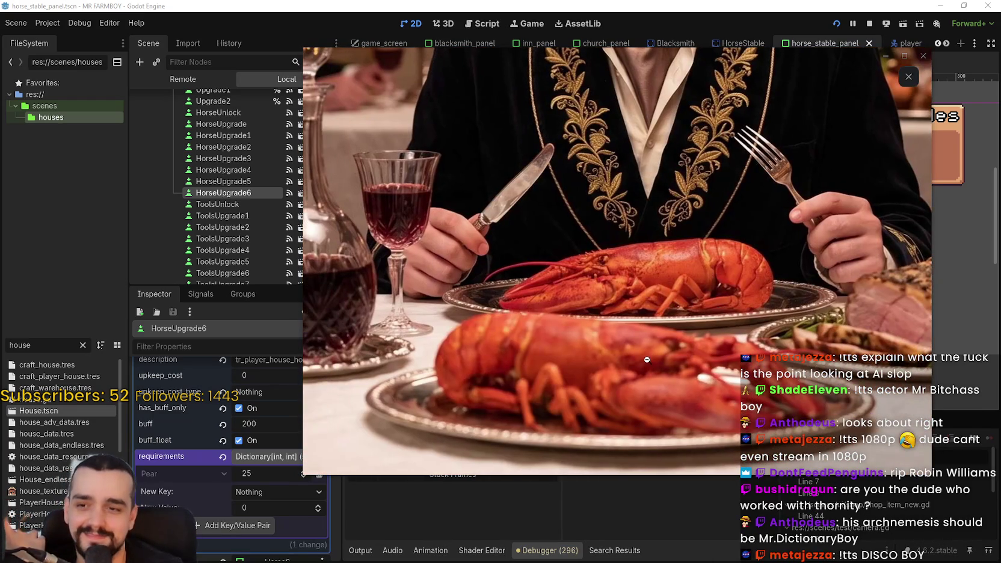
click(647, 359)
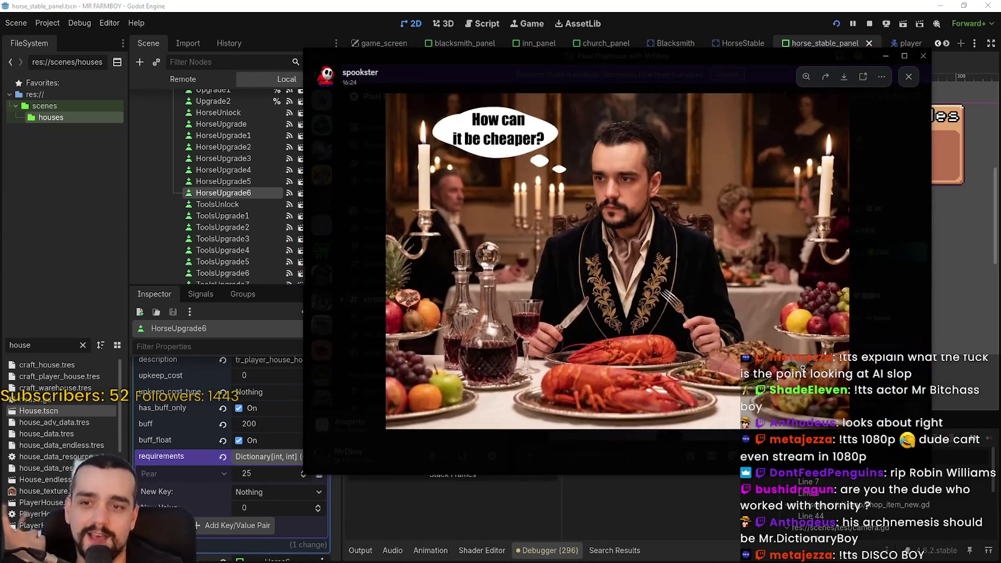
click(649, 307)
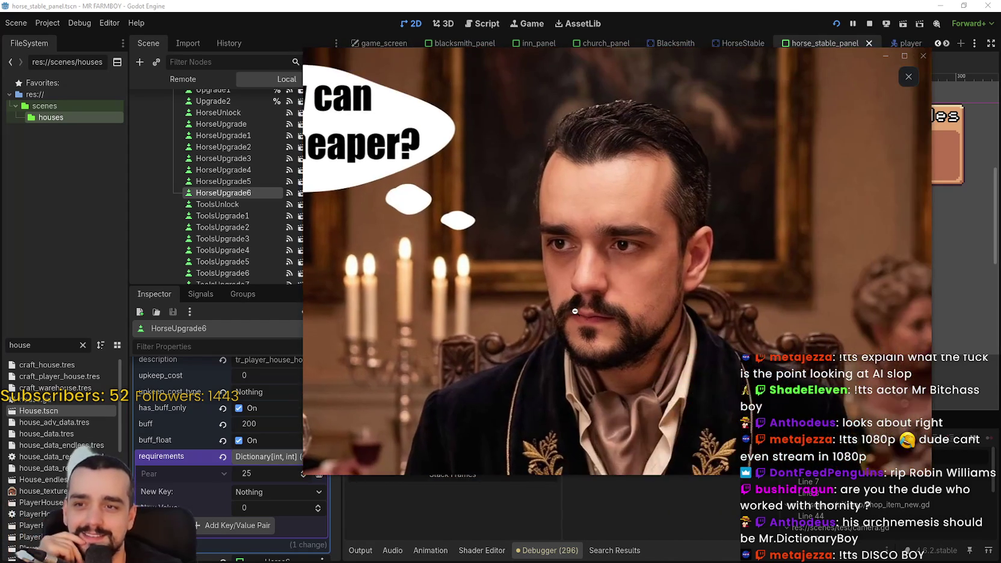
click(574, 311)
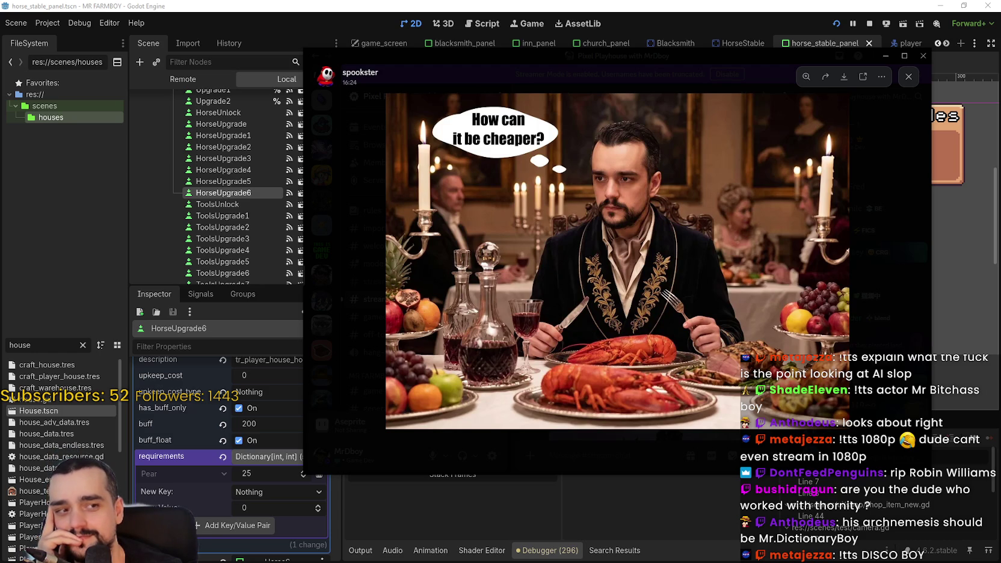
click(688, 228)
click(870, 273)
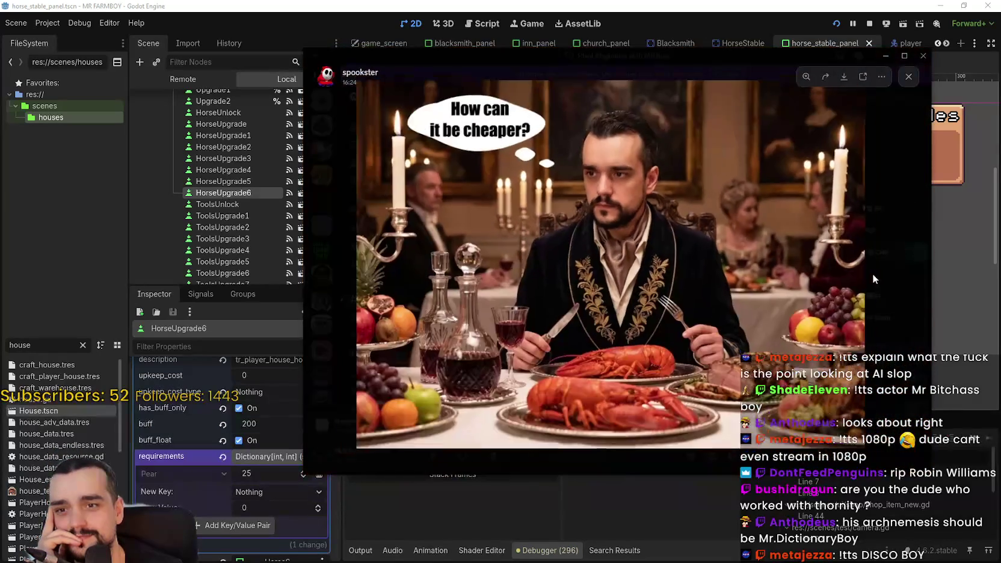
key(Escape)
scroll(658, 274, down, 3)
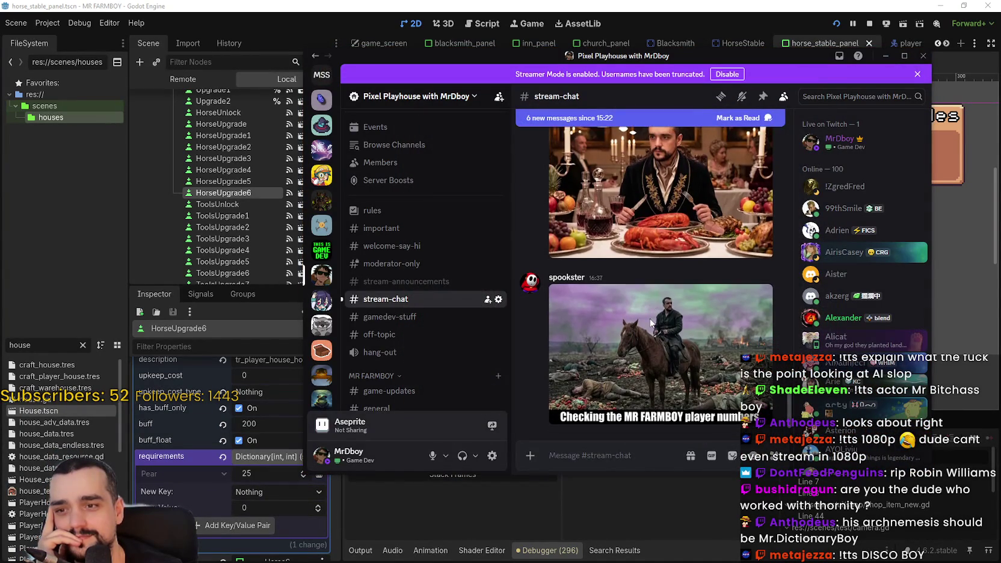
click(699, 367)
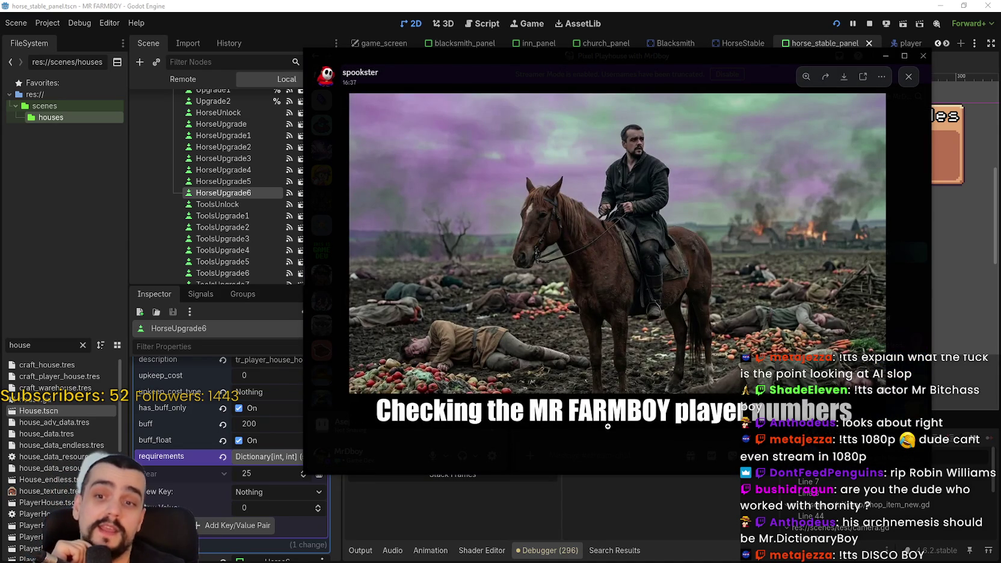
click(723, 351)
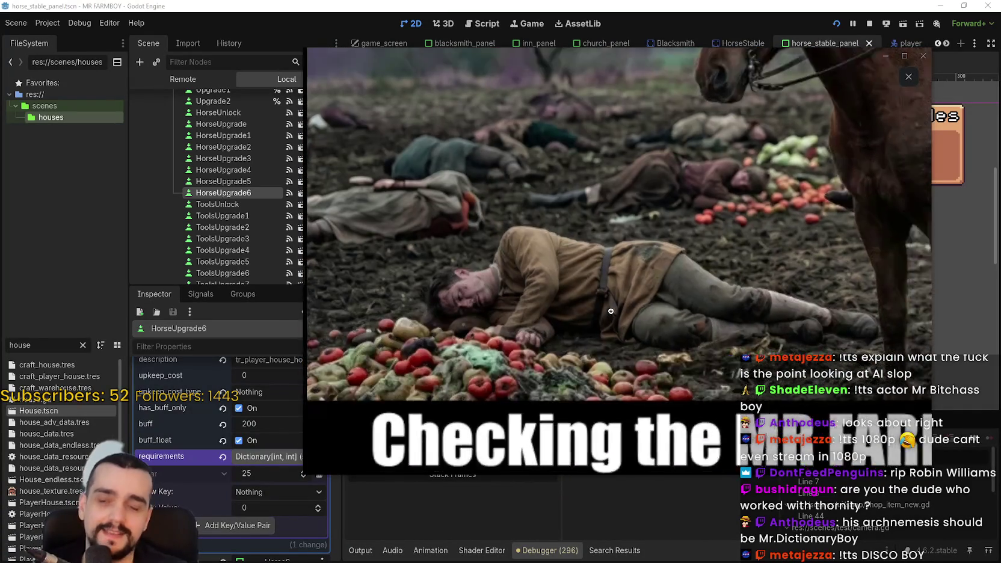
click(610, 311)
click(502, 214)
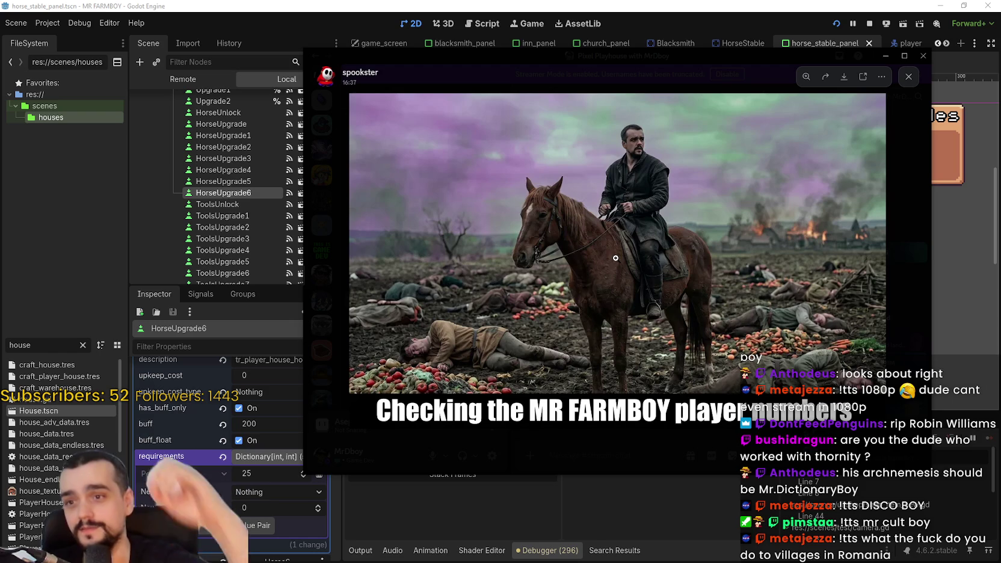
click(636, 340)
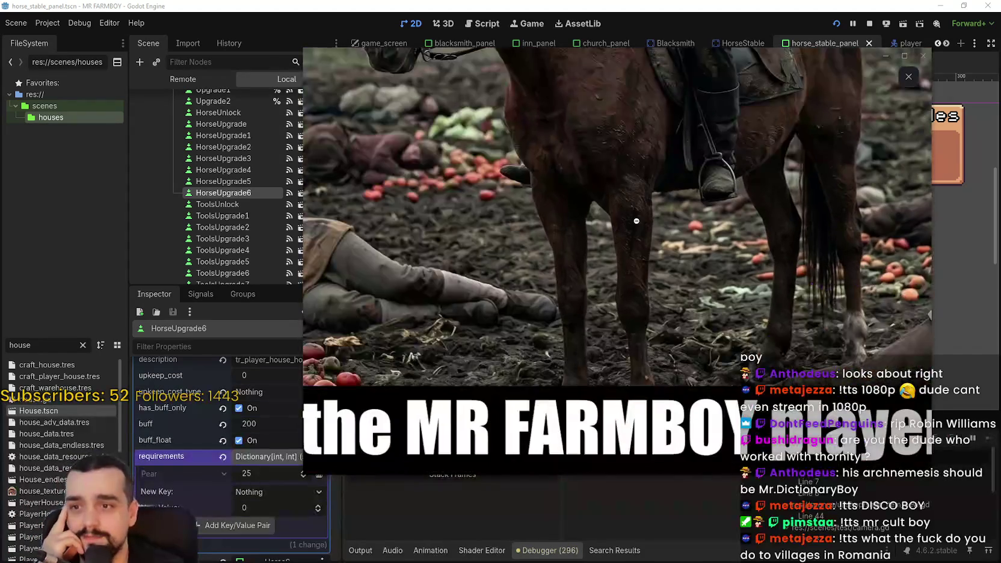
click(637, 235)
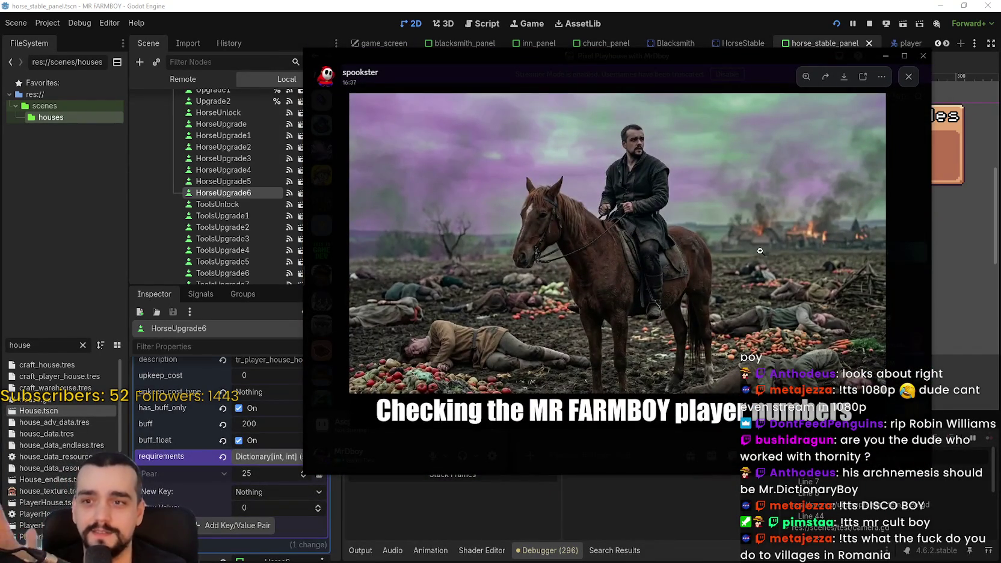
click(760, 250)
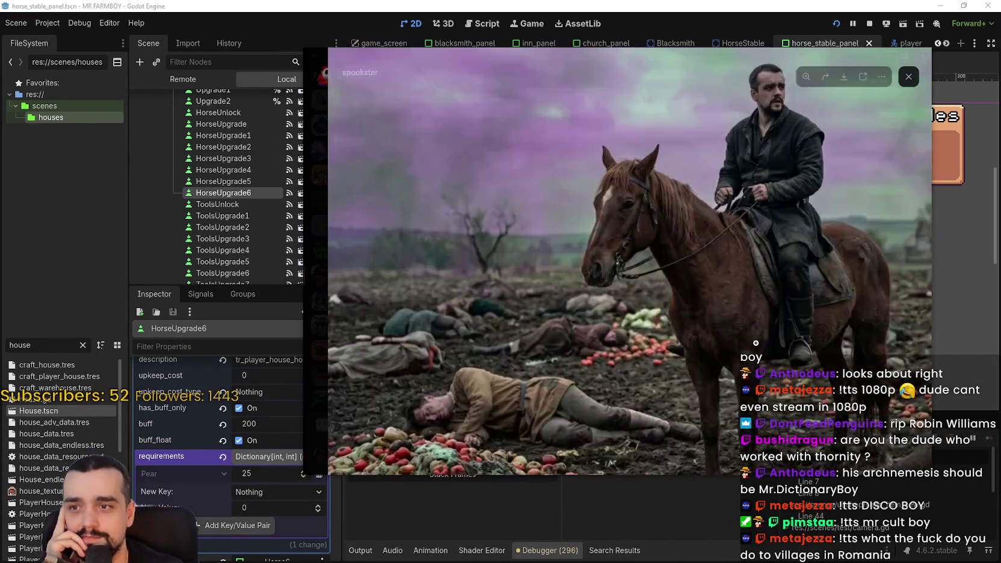
click(755, 343)
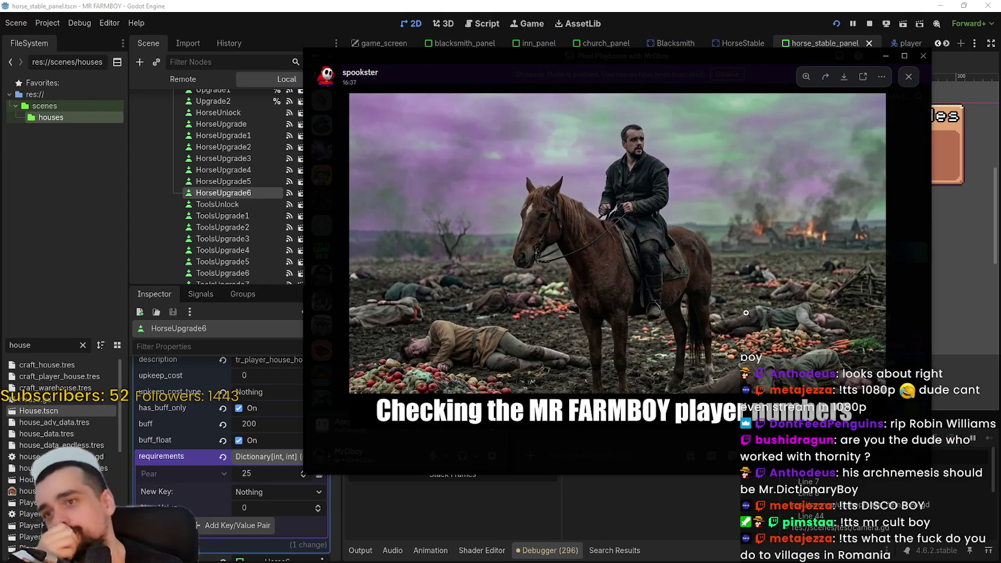
click(585, 173)
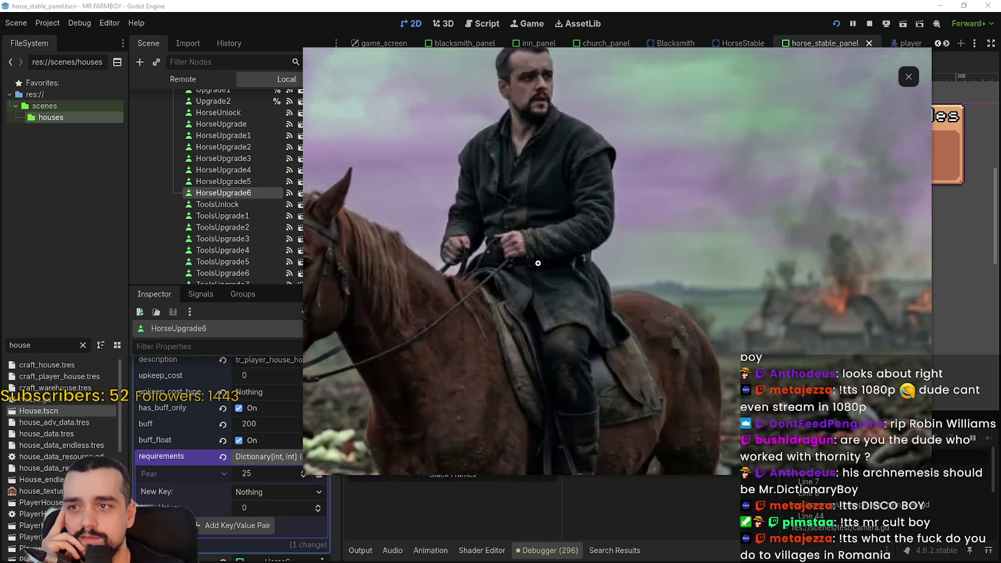
click(646, 332)
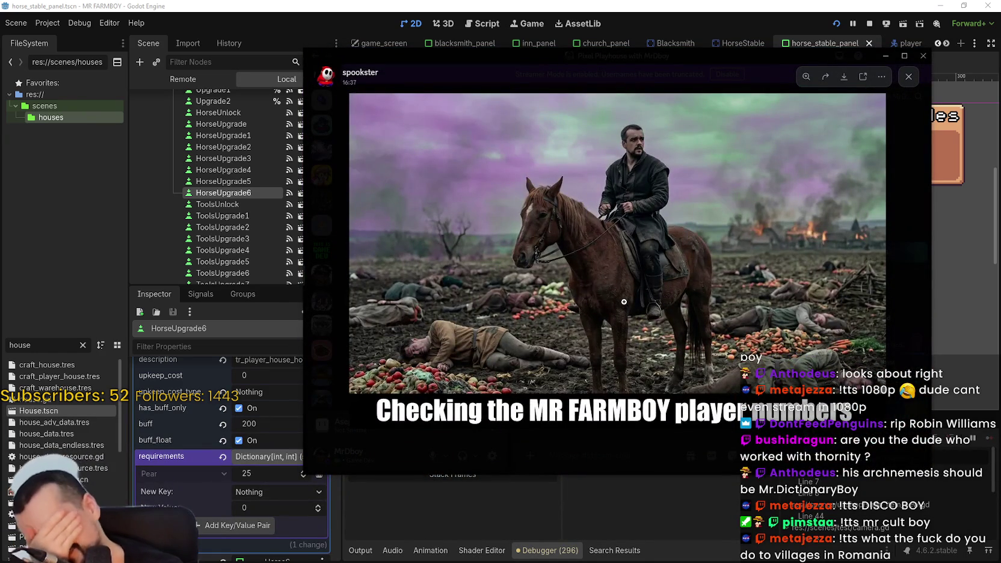
click(563, 446)
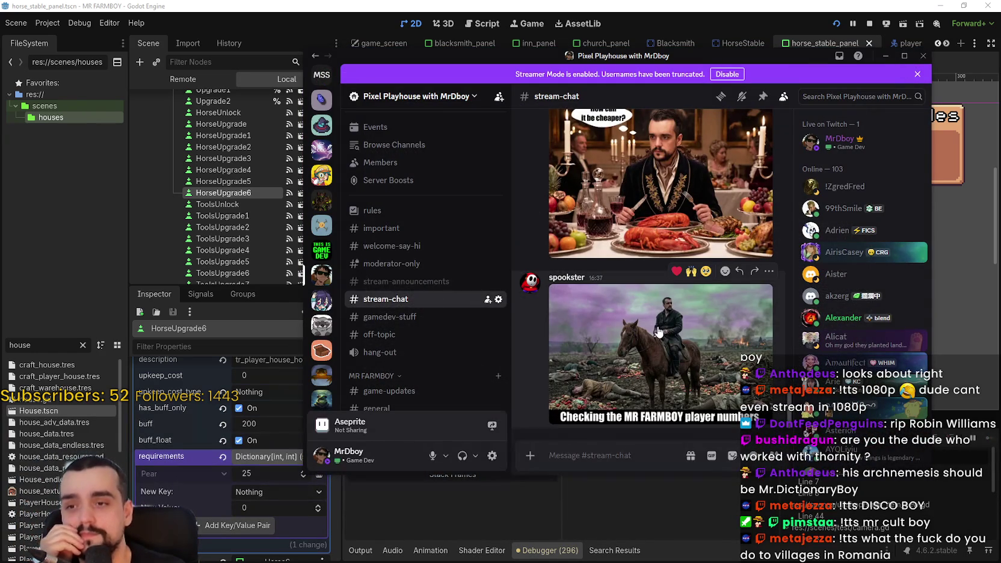
- Bring the editor forward, review the fifth and last horse upgrades' costs, and save horse_stable_panel
drag(522, 60, 999, 66)
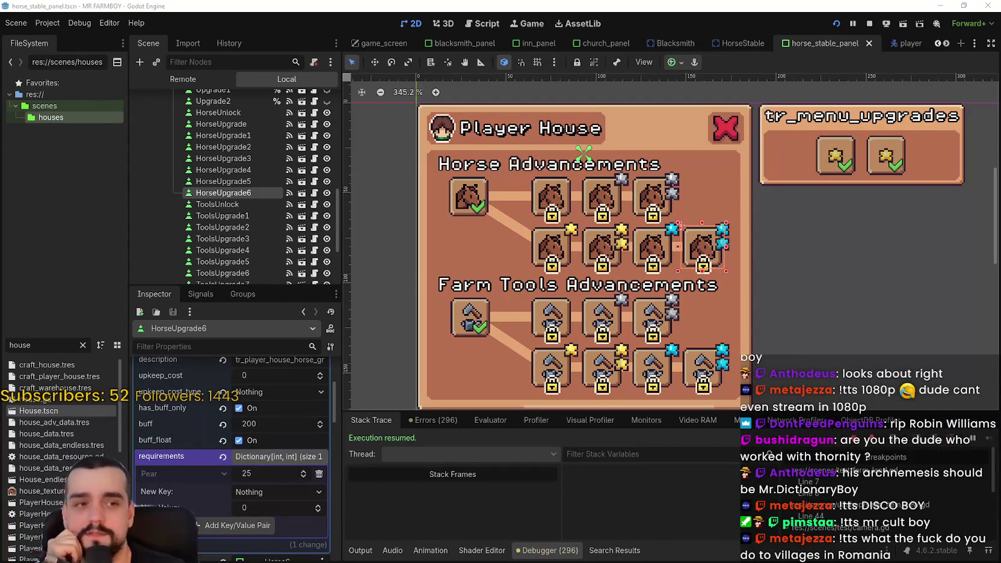
scroll(758, 283, down, 1)
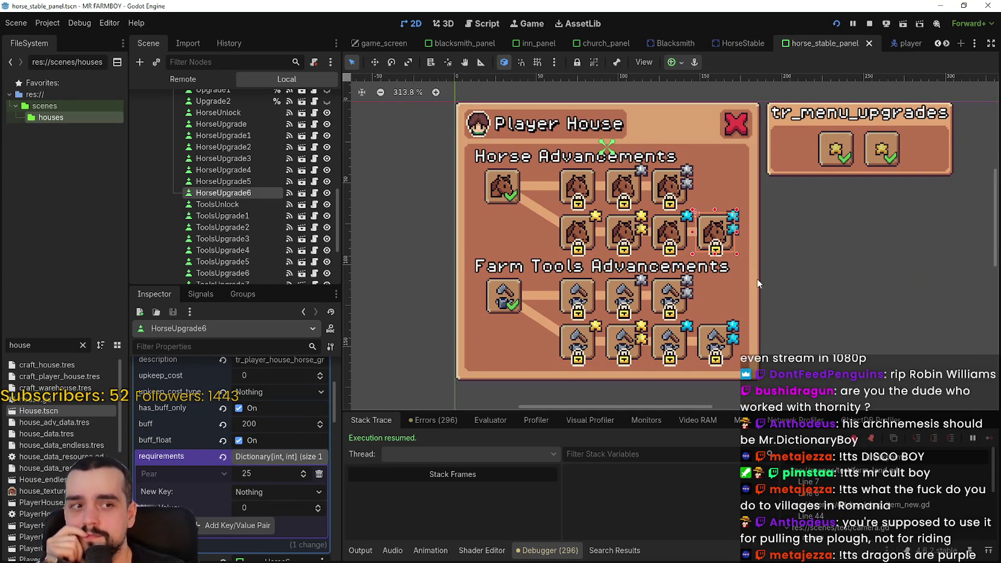
scroll(726, 268, up, 4)
scroll(711, 255, down, 4)
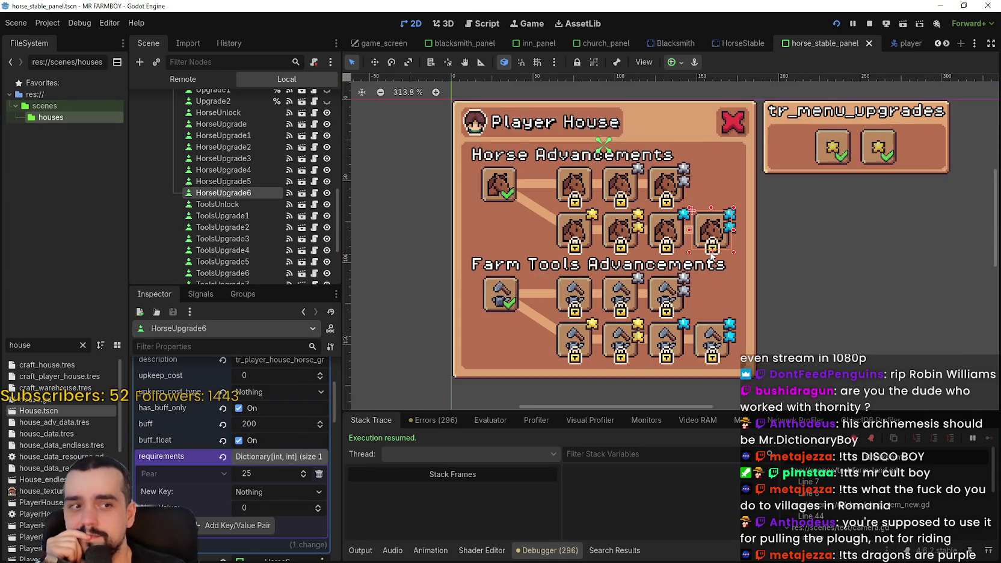
scroll(706, 251, down, 2)
scroll(702, 248, up, 1)
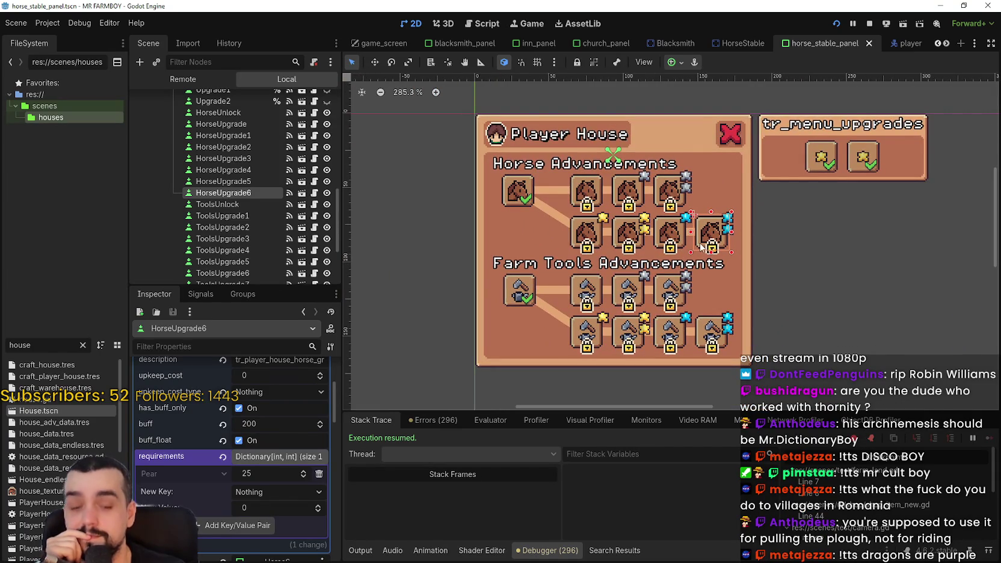
scroll(700, 246, up, 2)
scroll(701, 247, down, 2)
scroll(700, 247, up, 1)
scroll(700, 247, up, 3)
scroll(701, 247, down, 5)
scroll(700, 246, down, 2)
scroll(701, 246, up, 5)
scroll(700, 247, down, 3)
scroll(701, 246, up, 4)
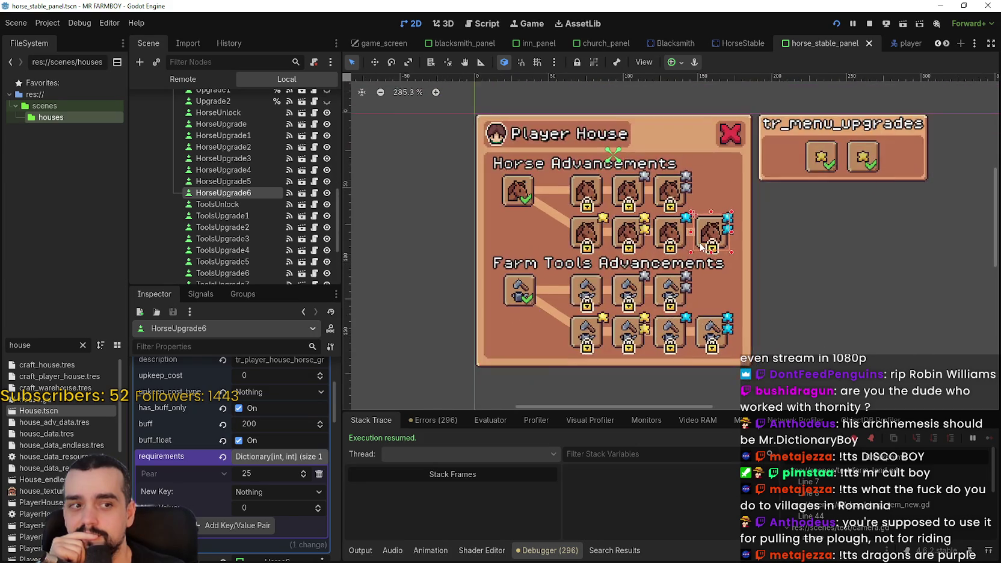
scroll(701, 246, down, 3)
scroll(700, 246, up, 7)
scroll(673, 234, down, 4)
scroll(652, 224, up, 2)
scroll(652, 223, down, 2)
scroll(673, 241, down, 1)
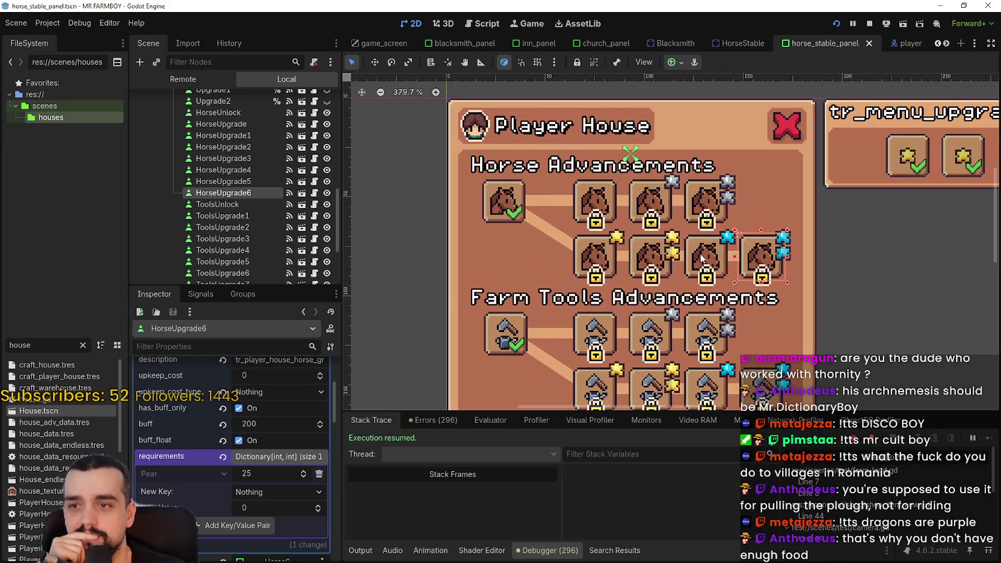
click(699, 257)
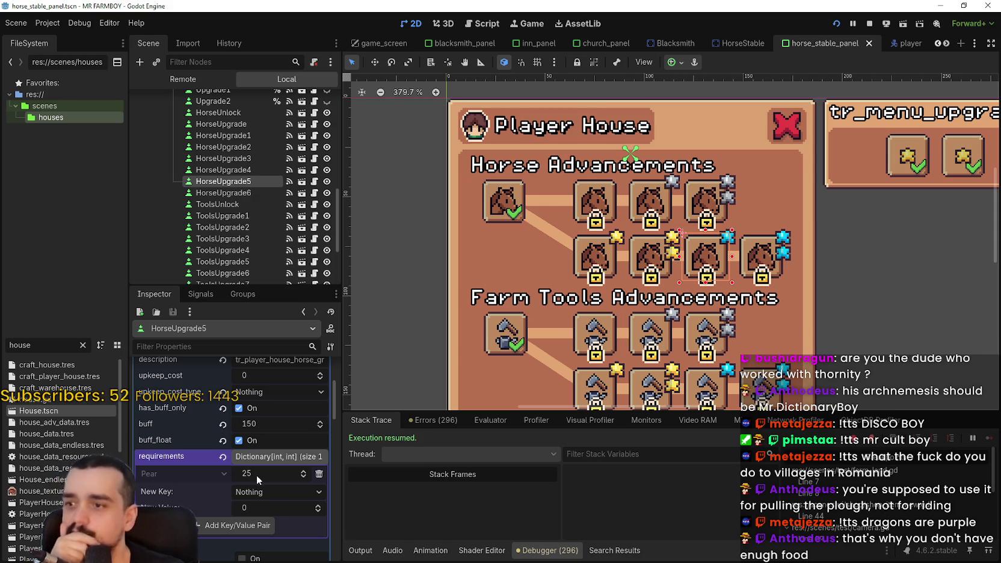
click(746, 263)
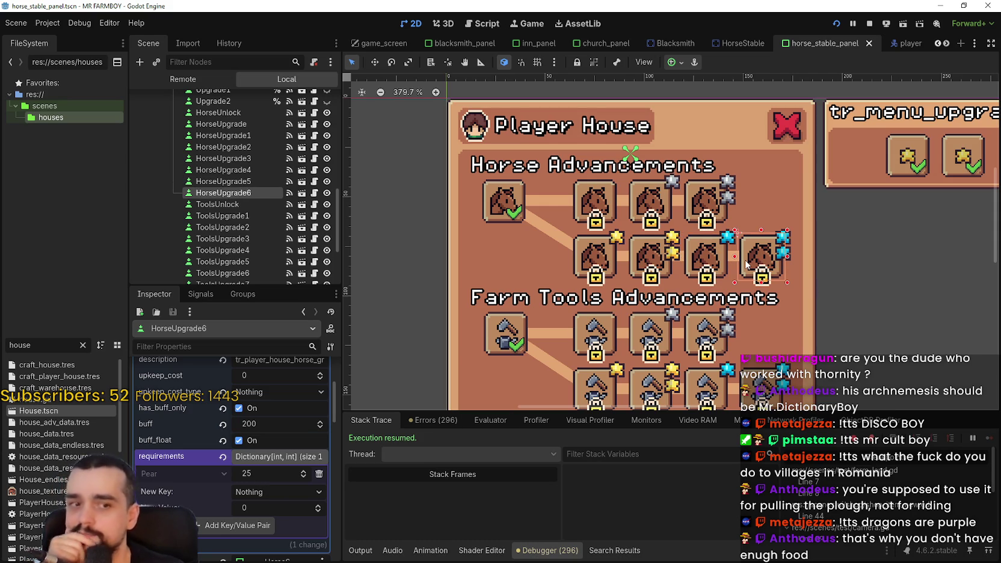
key(ctrl+s)
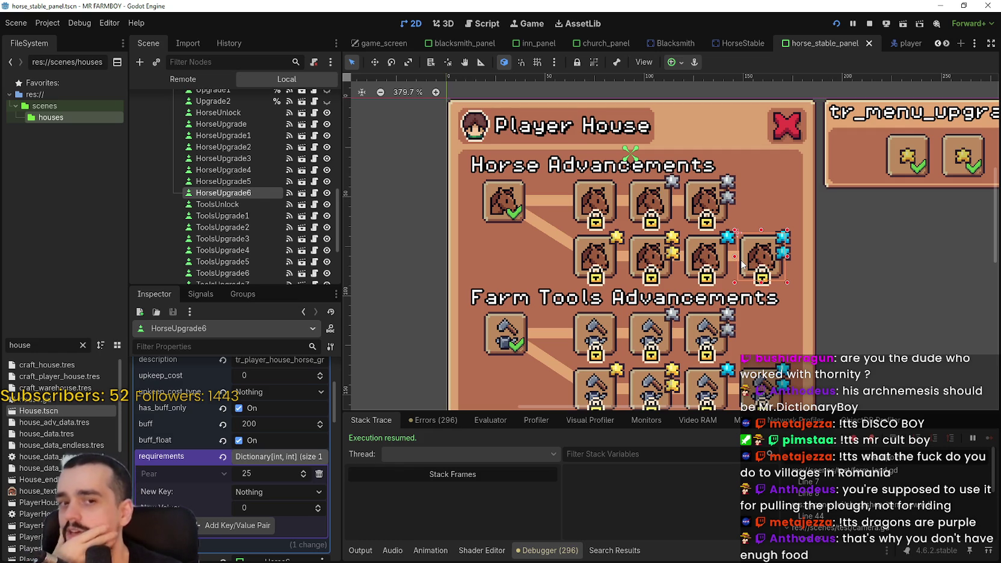
- Re-check the fourth, fifth and last horse upgrades, confirming 25 Pear and buff 200, then save
scroll(742, 264, down, 3)
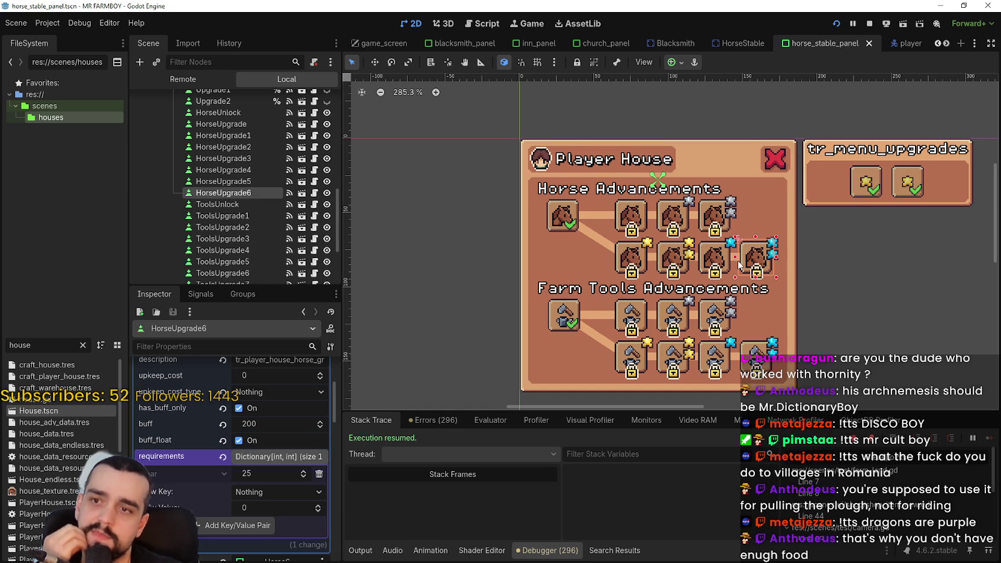
scroll(739, 265, up, 3)
scroll(736, 265, down, 2)
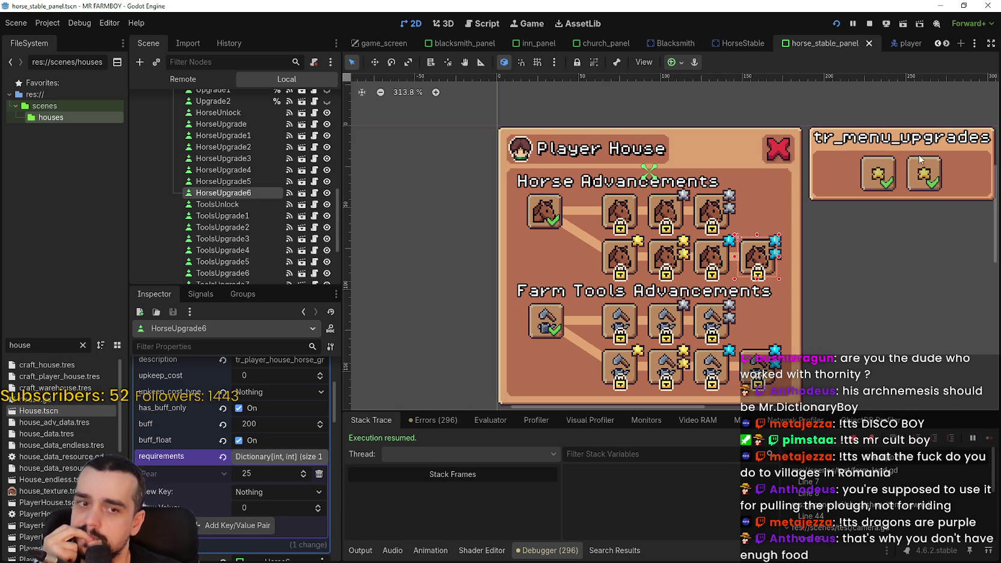
scroll(680, 312, up, 4)
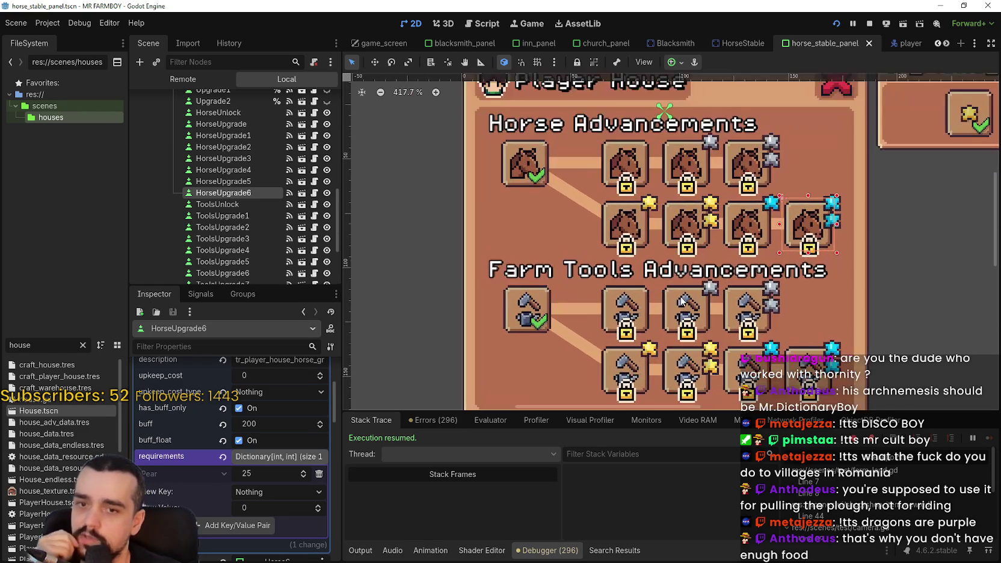
scroll(680, 300, down, 2)
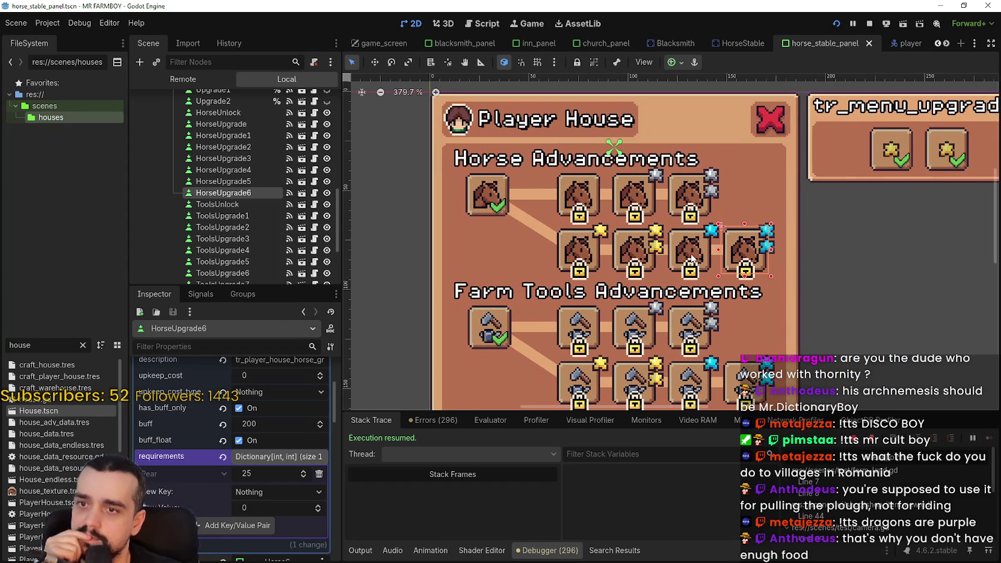
click(691, 258)
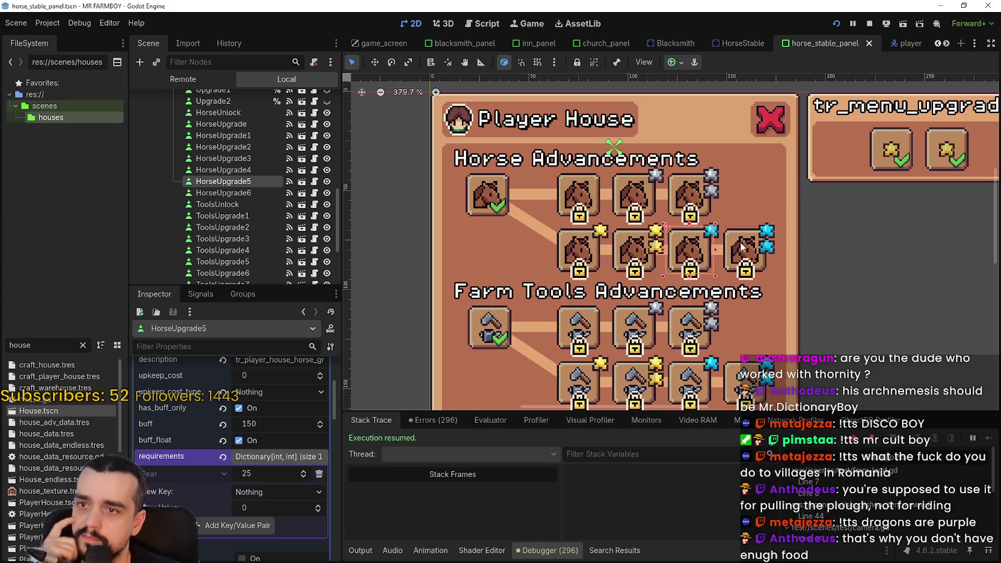
click(632, 257)
scroll(231, 472, up, 1)
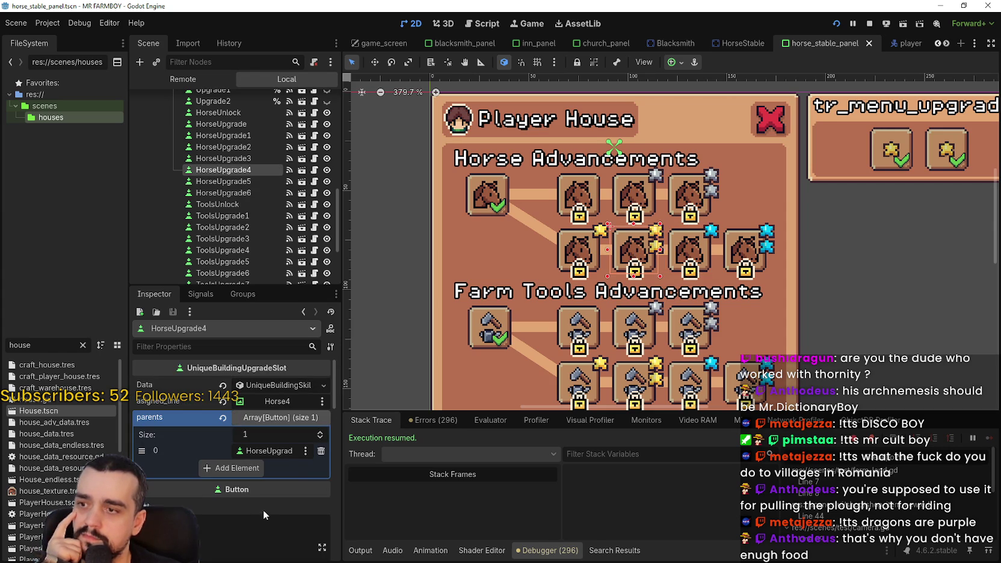
click(291, 386)
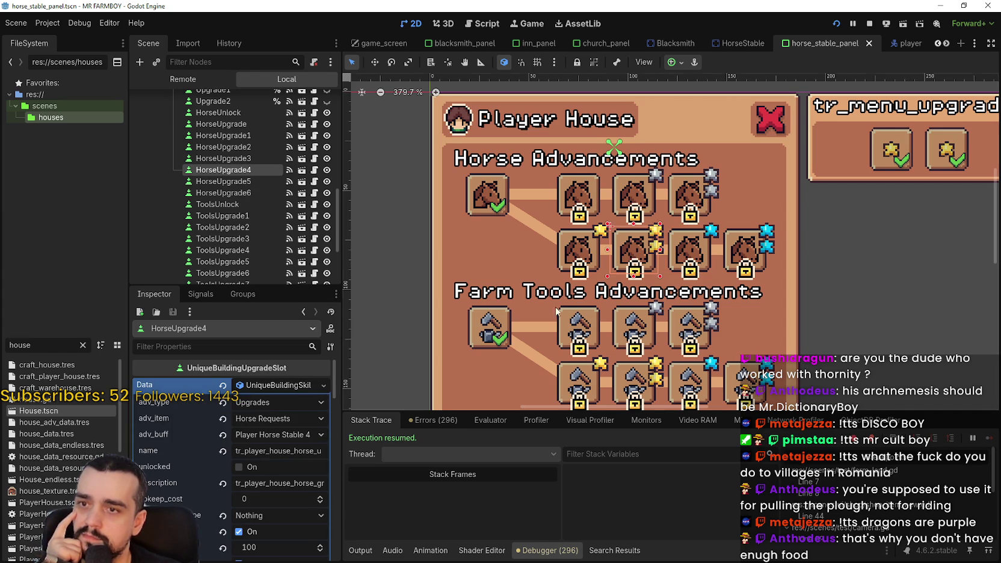
click(269, 385)
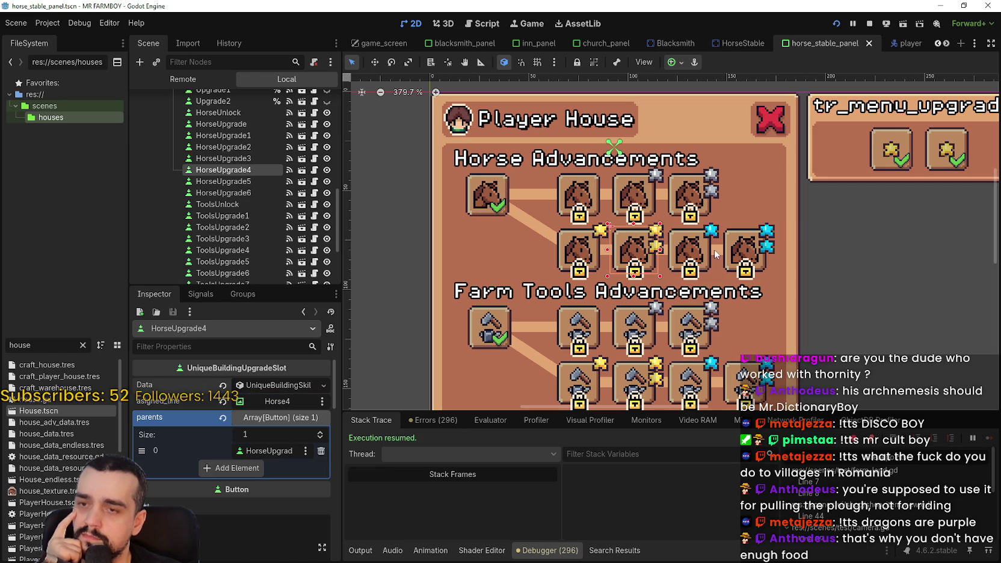
click(690, 260)
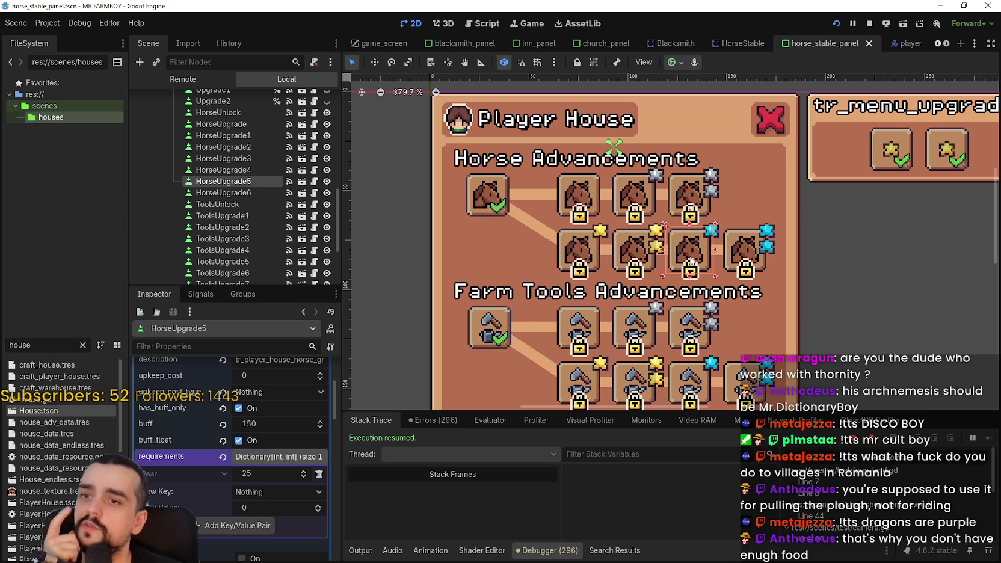
click(733, 245)
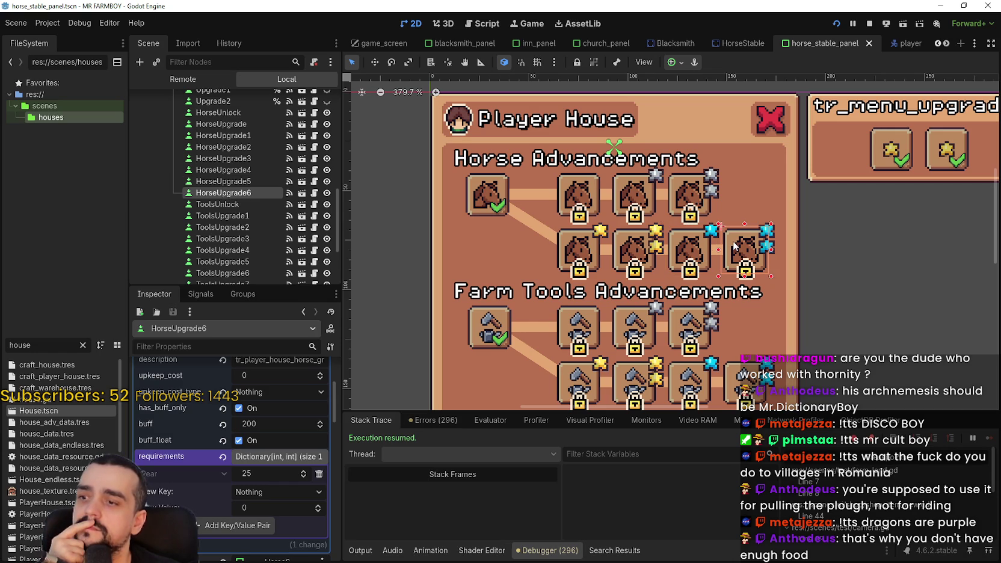
scroll(261, 512, down, 3)
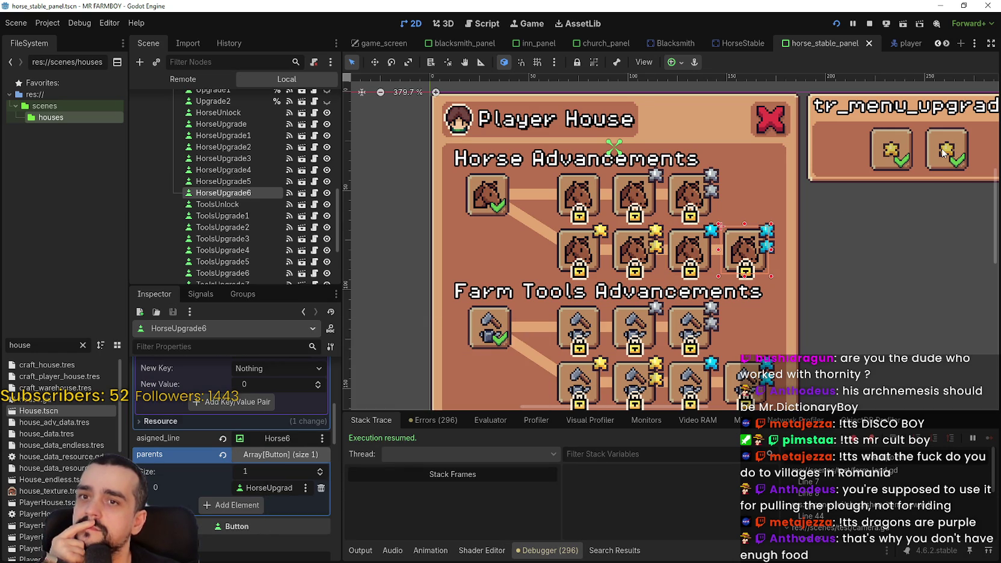
scroll(278, 502, up, 4)
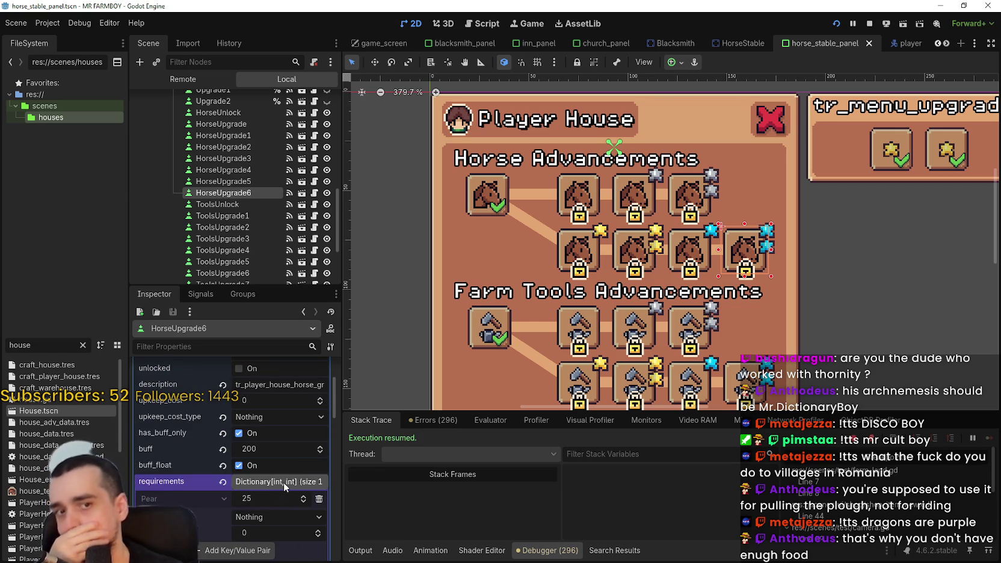
scroll(691, 205, down, 2)
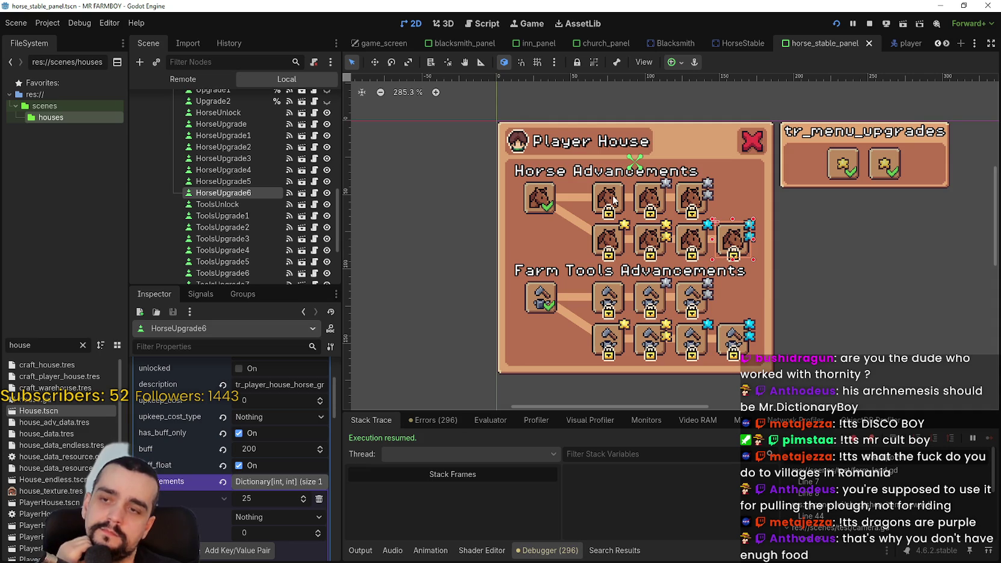
scroll(744, 260, up, 1)
scroll(745, 260, down, 2)
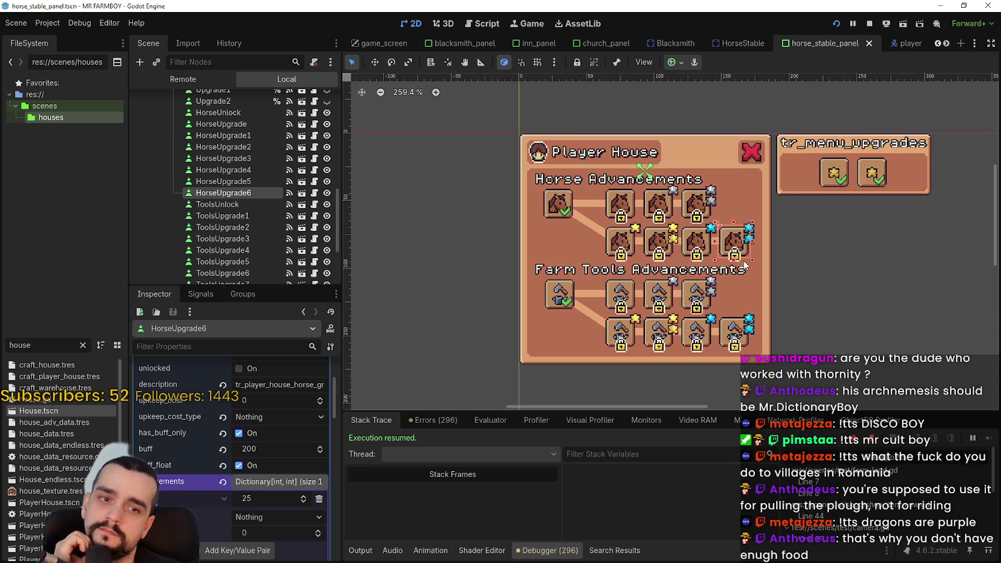
scroll(745, 260, up, 2)
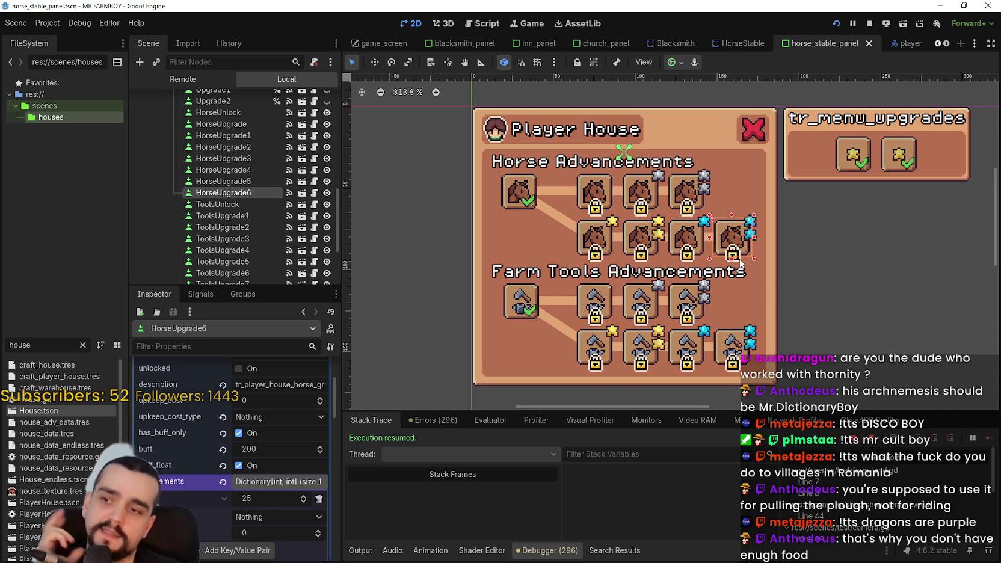
scroll(737, 260, down, 2)
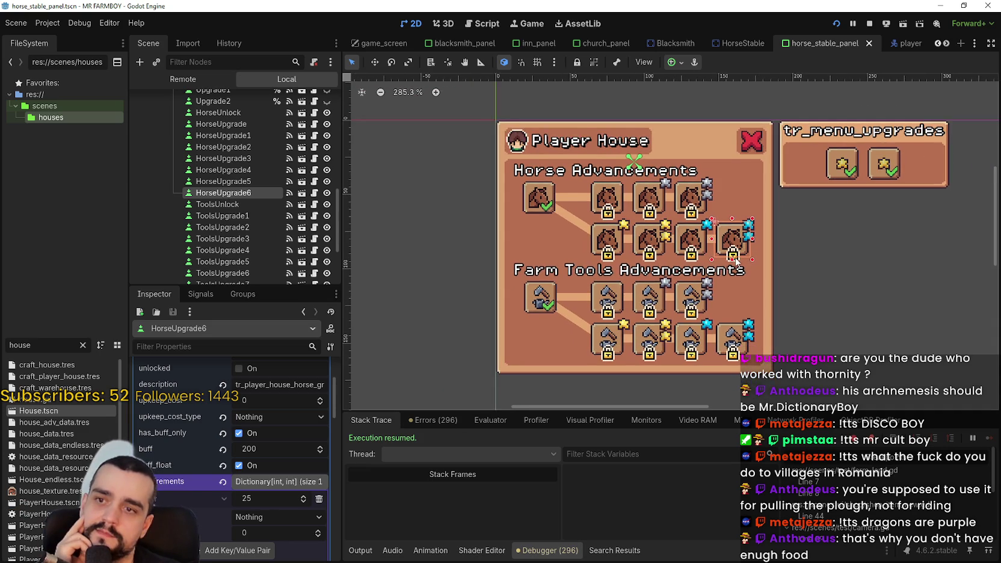
scroll(737, 261, up, 3)
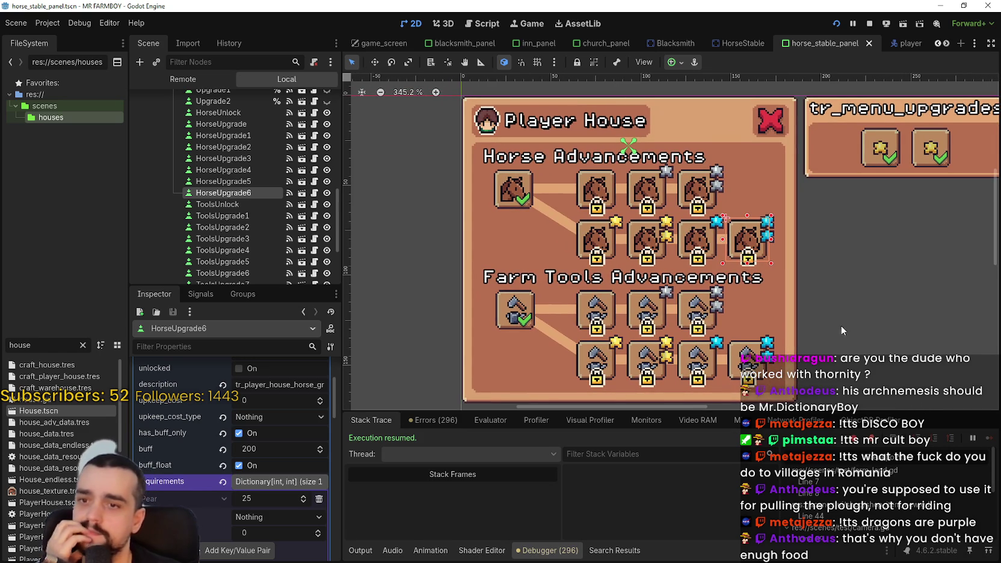
scroll(759, 308, down, 2)
key(ctrl+s)
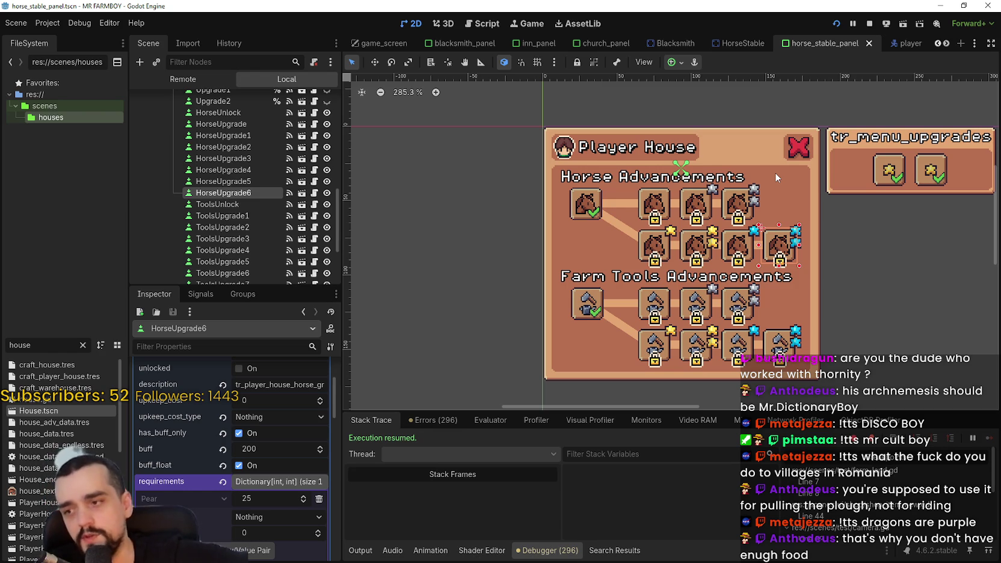
scroll(751, 355, down, 1)
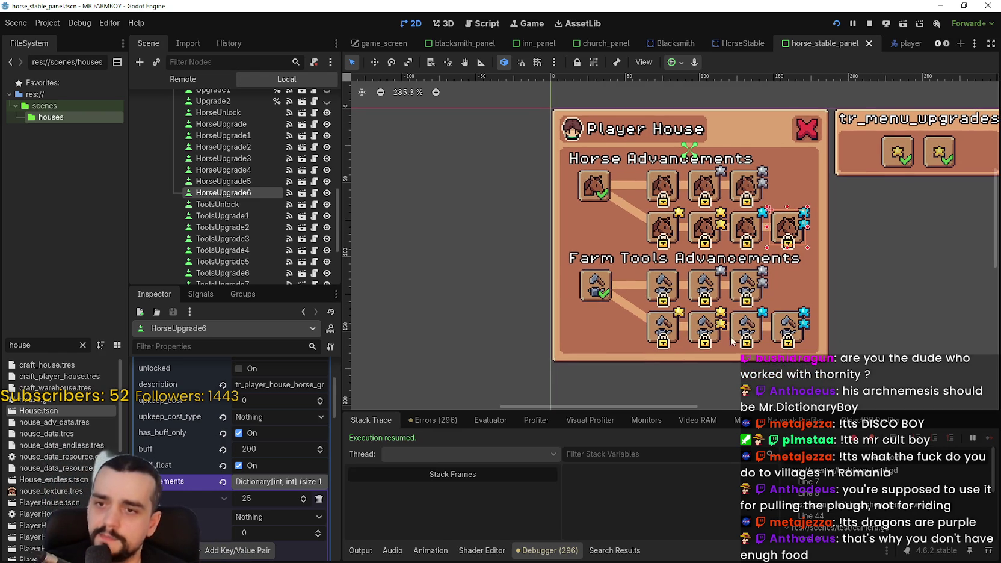
click(659, 293)
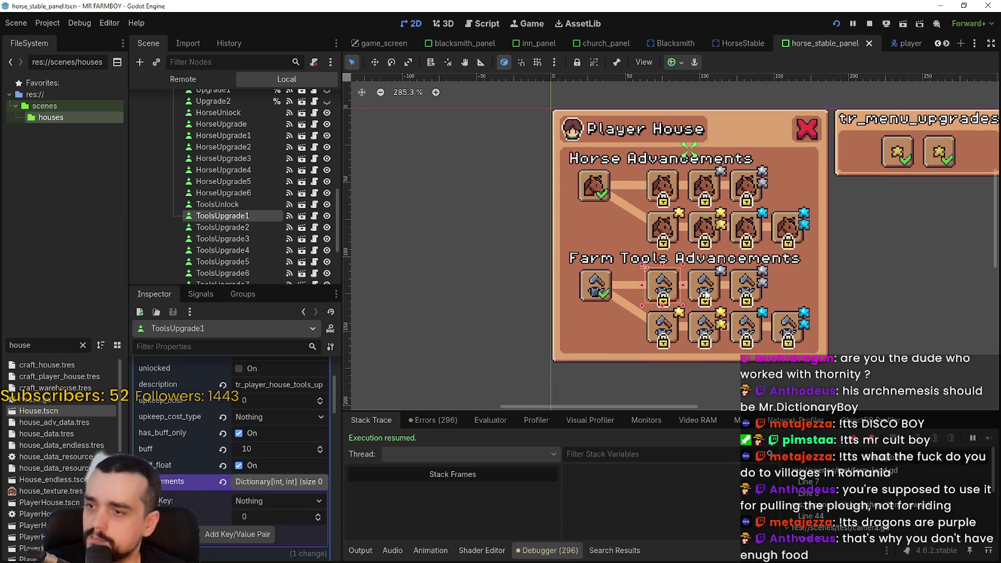
- Review the Farm Tools upgrade costs, rising from 20 up to 400, in the Inspector
click(707, 296)
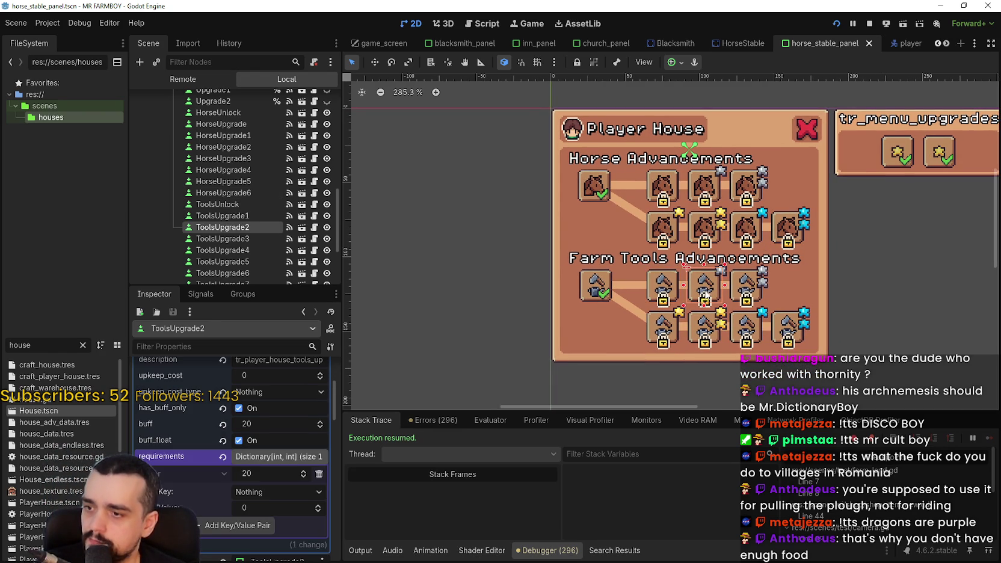
click(749, 284)
scroll(661, 335, up, 1)
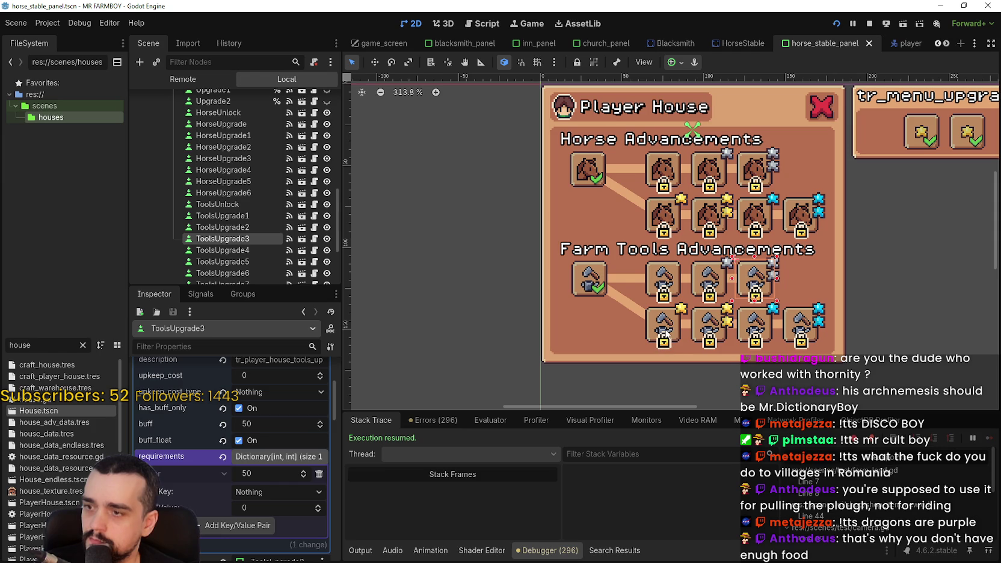
click(664, 331)
click(727, 324)
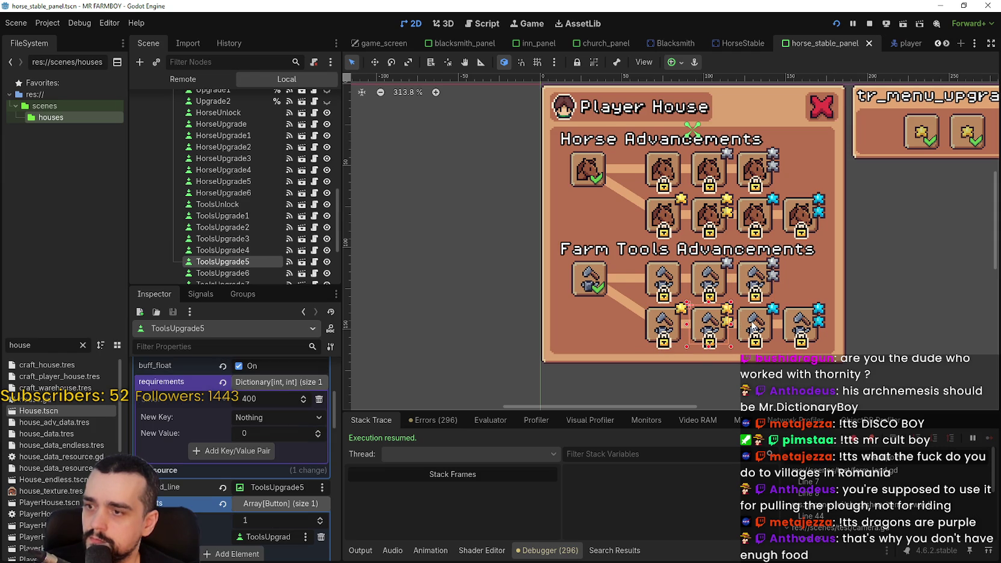
click(752, 326)
- Save horse_stable_panel and open House.tscn by filtering the FileSystem for 'house'
key(ctrl+s)
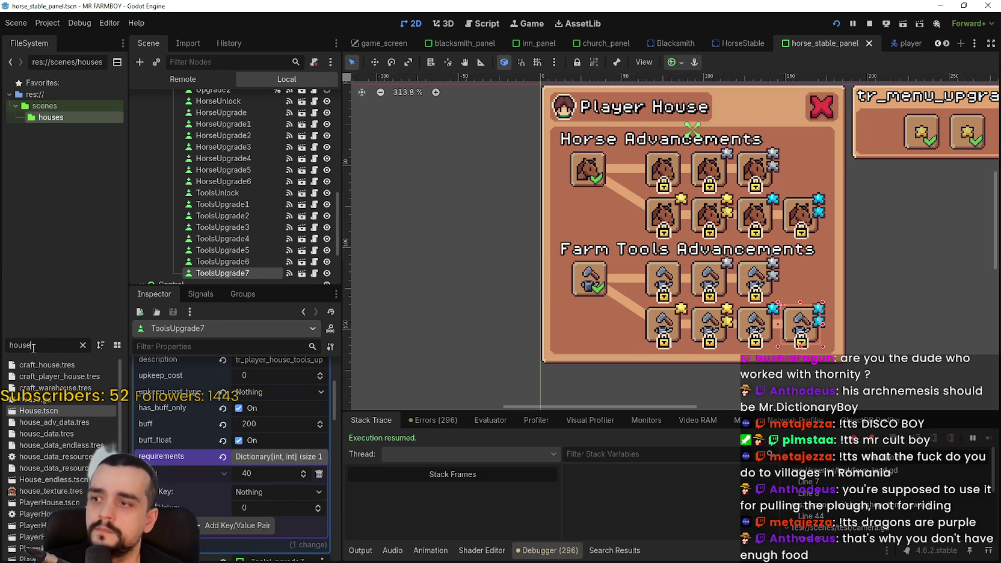
text(house)
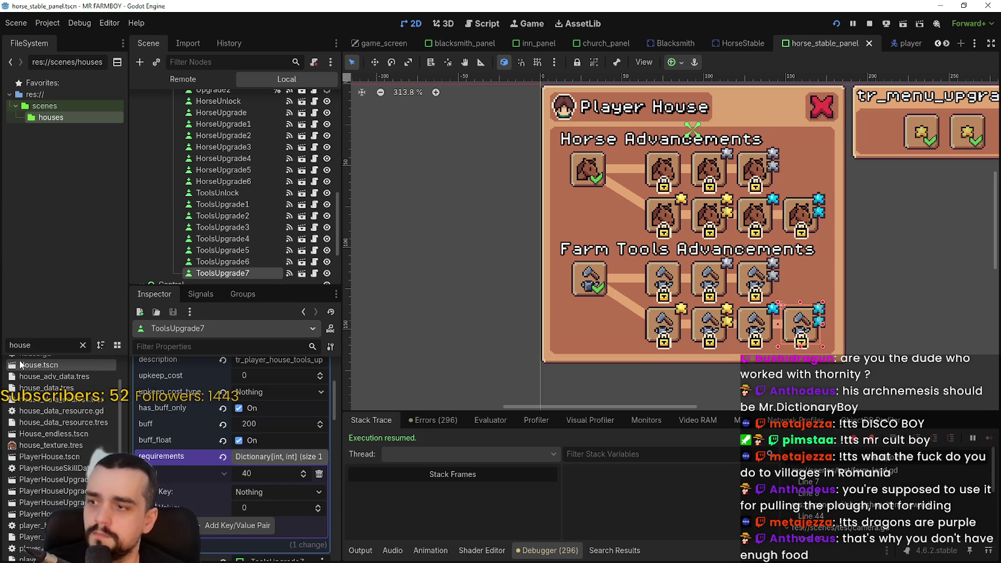
double_click(37, 365)
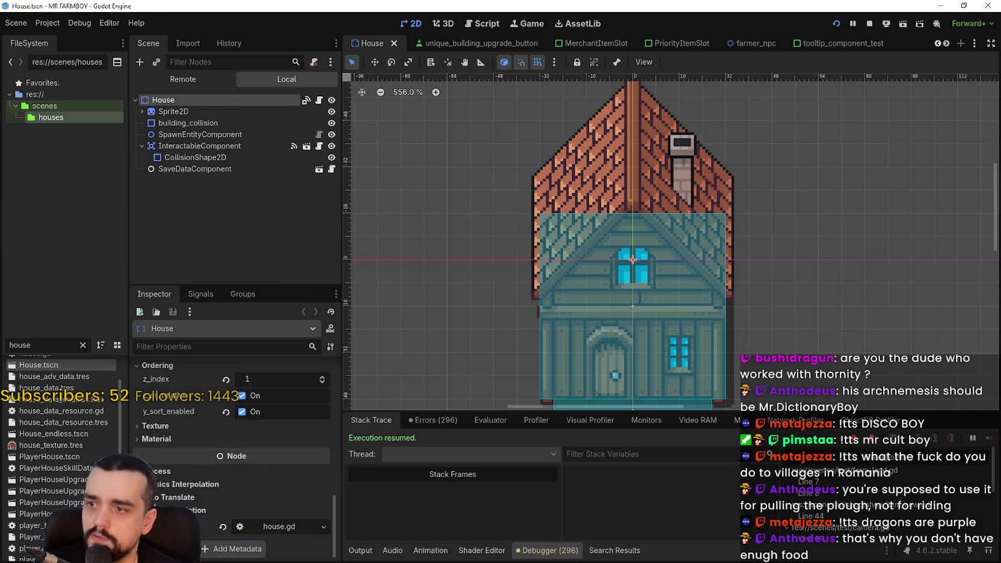
- Expand House Upgrade 2's requirements: Wood 100, Stone 100, Copper 1000 and Gold 1
scroll(247, 475, up, 10)
scroll(248, 475, up, 2)
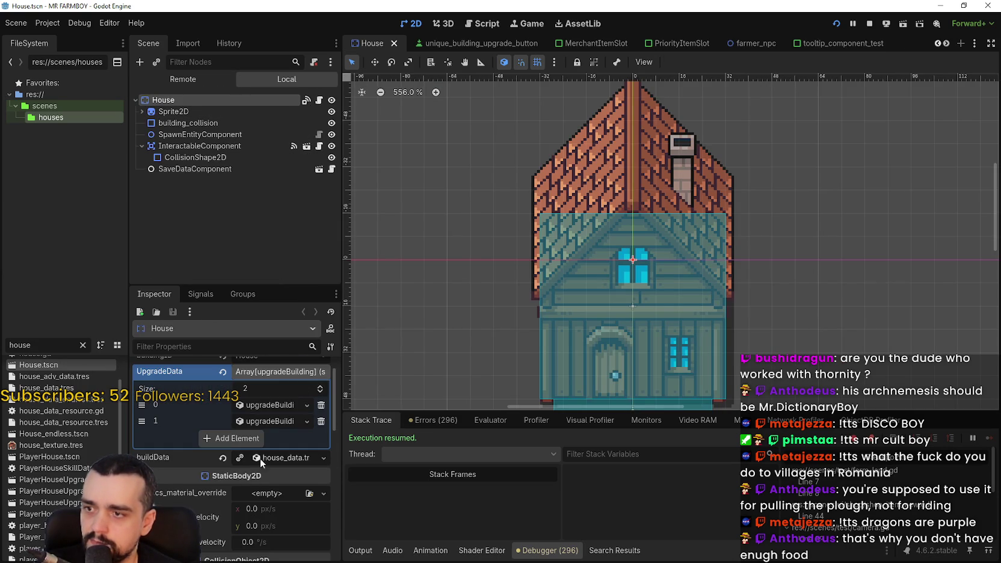
click(266, 458)
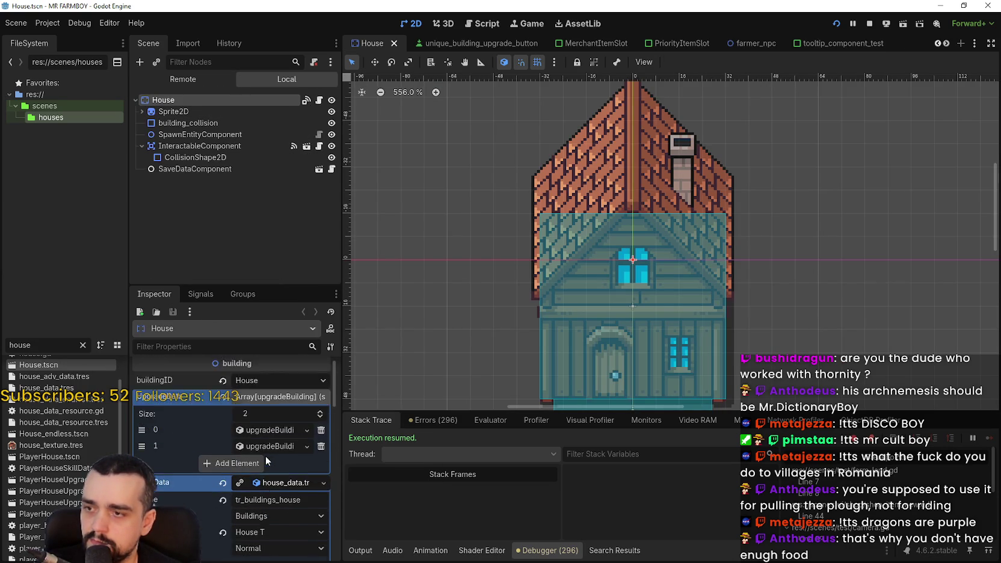
click(277, 426)
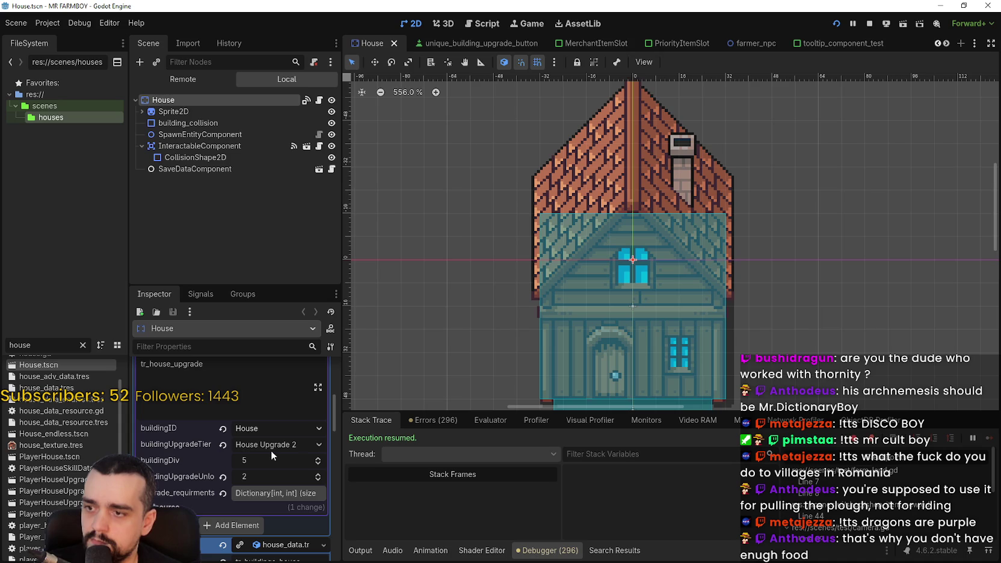
click(267, 491)
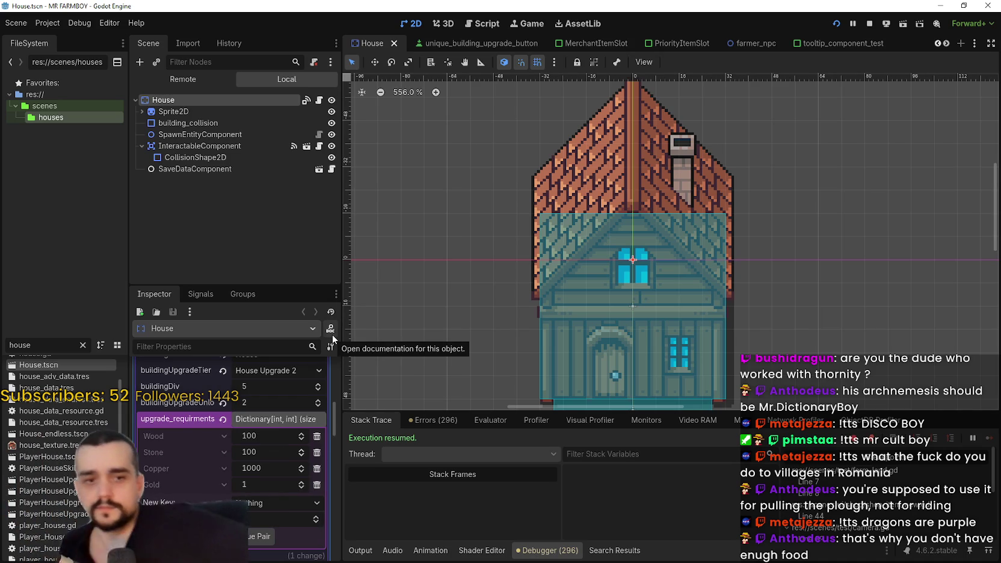
- Scroll the open scene tabs, then switch to the running Mr. Farmboy game
click(946, 43)
click(946, 43)
click(948, 44)
click(949, 45)
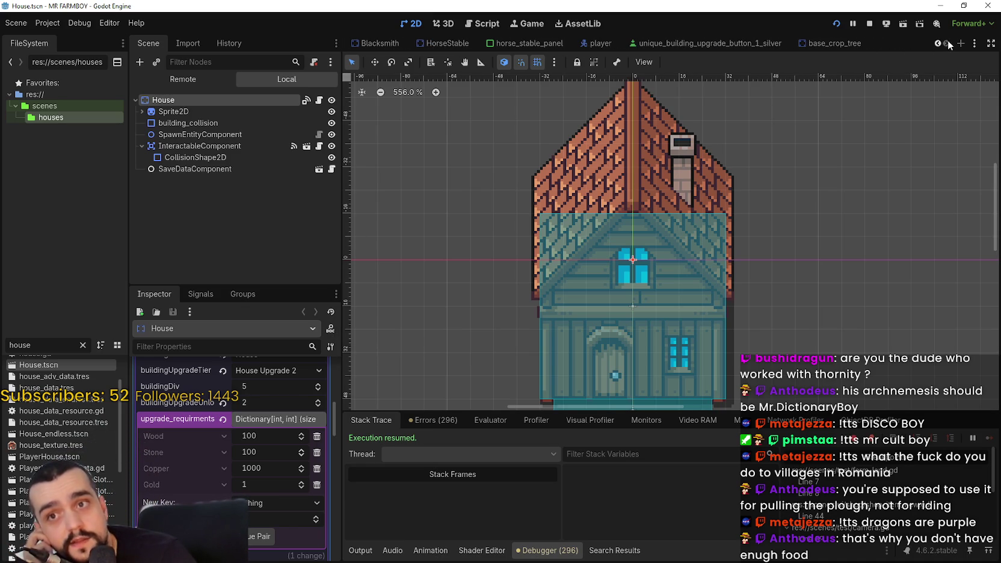
mouse_move(497, 40)
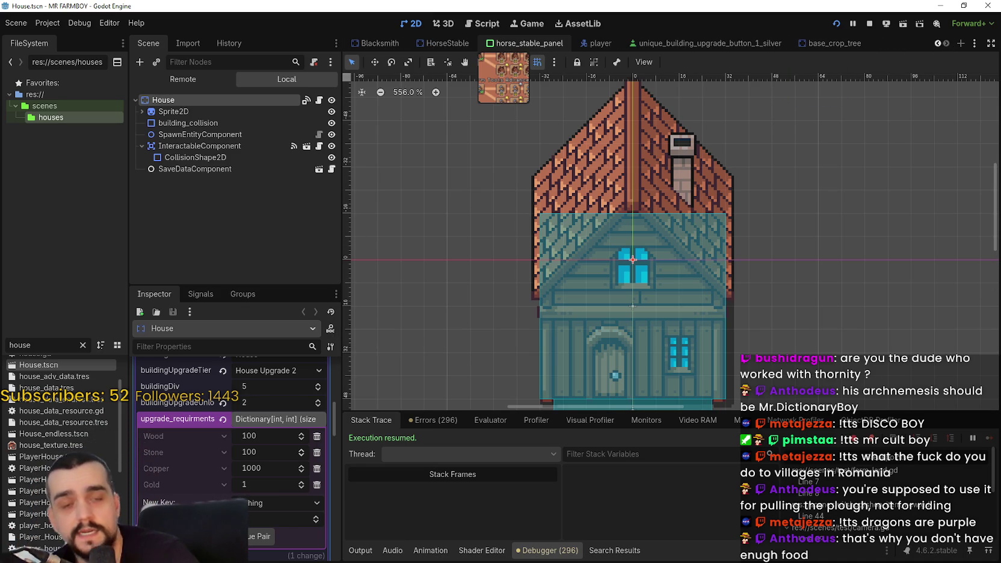
key(alt+Tab)
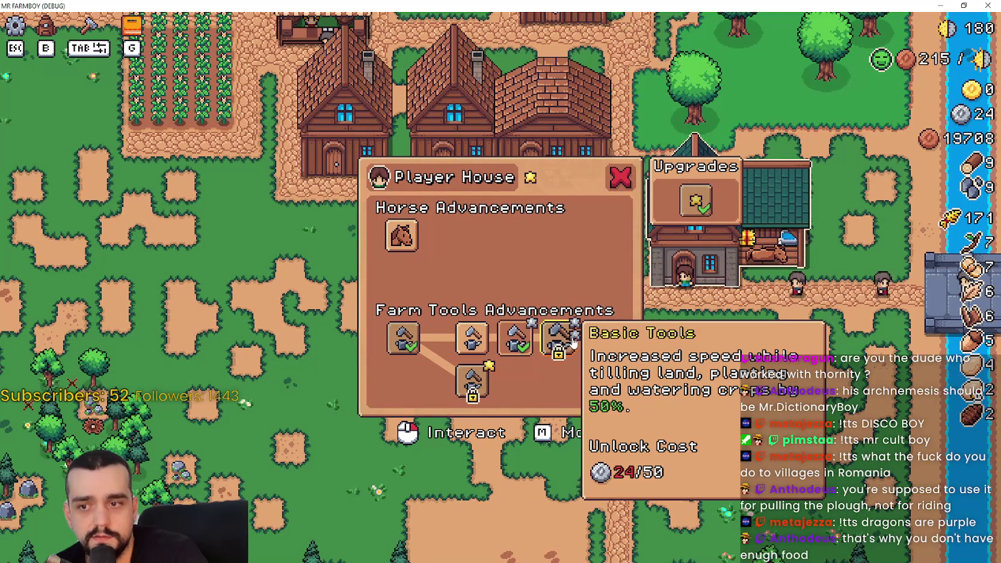
- Read the Player House upgrade costs, close the panel, and open Crafting scrolled to Seeds
mouse_move(559, 345)
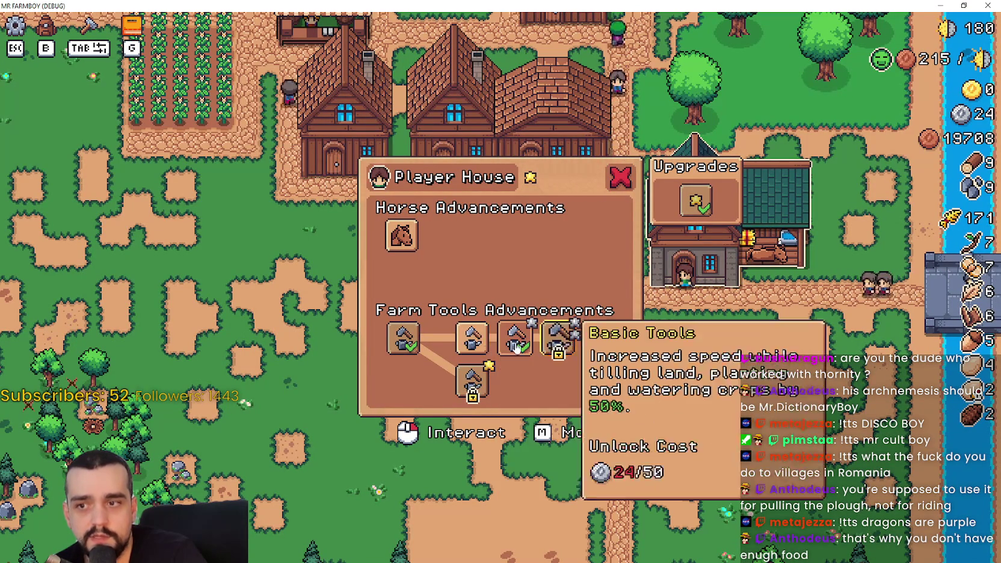
mouse_move(694, 204)
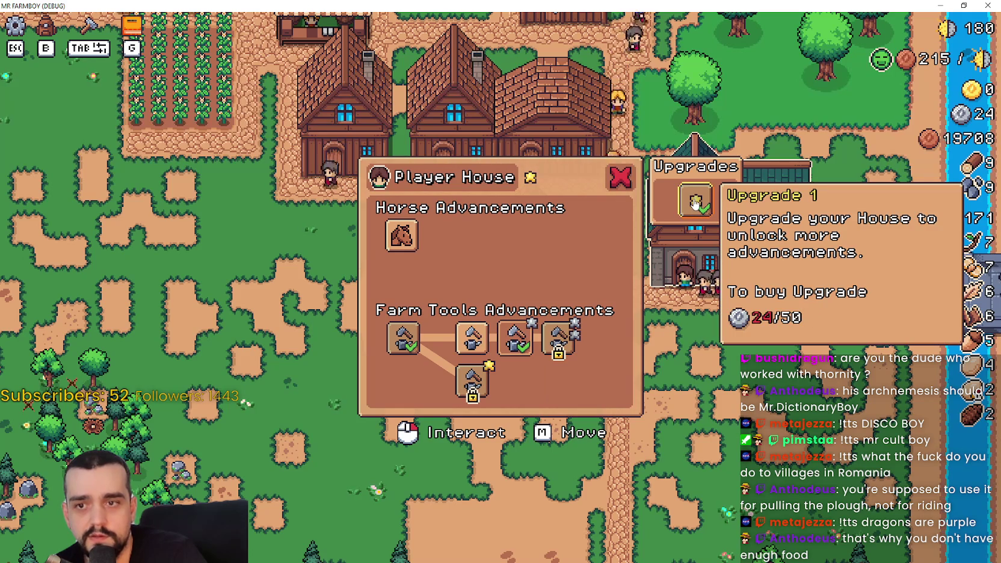
mouse_move(481, 391)
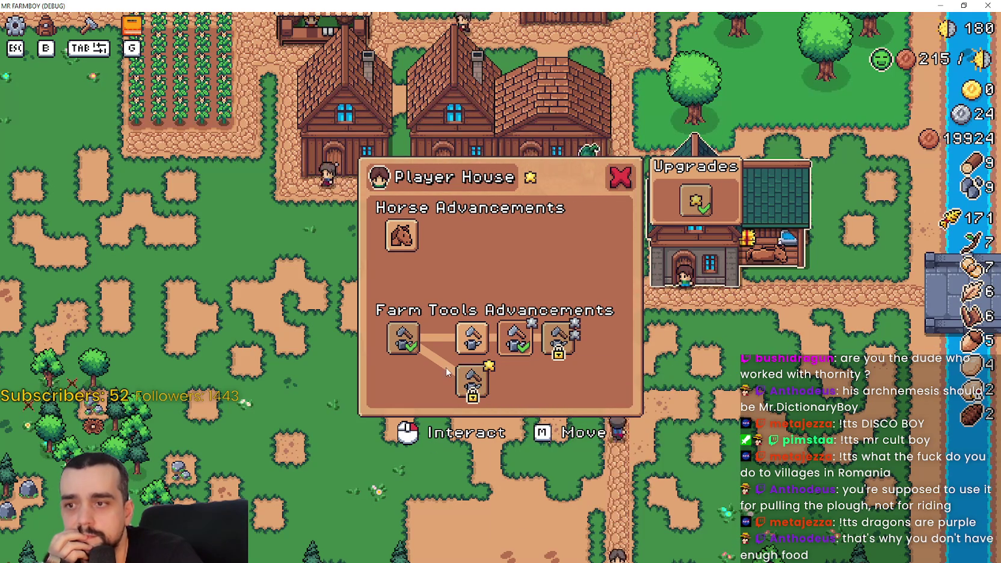
mouse_move(407, 244)
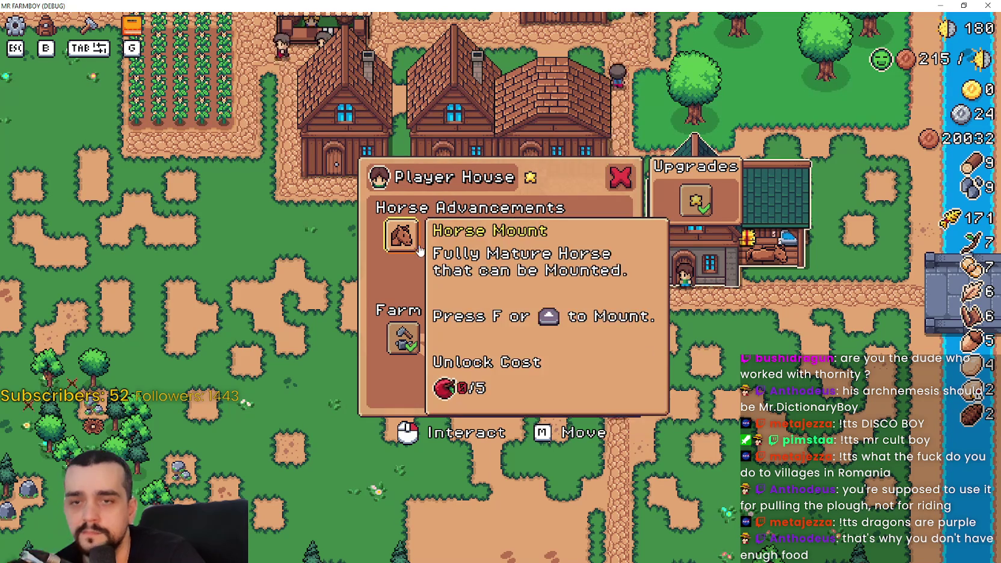
key(Escape)
key(b)
scroll(81, 259, down, 3)
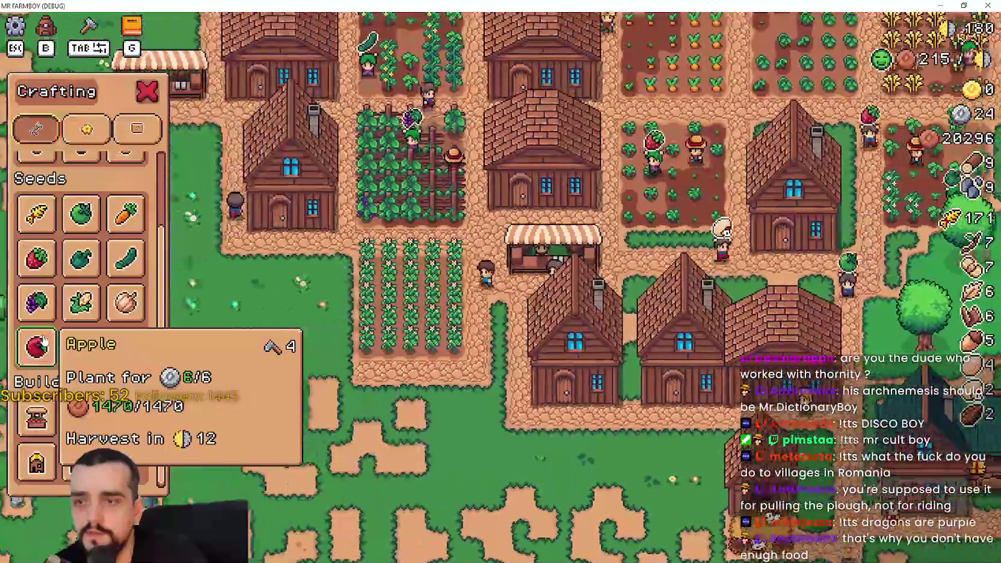
- Plant four Apple saplings in a row beside the chicken coop
click(45, 339)
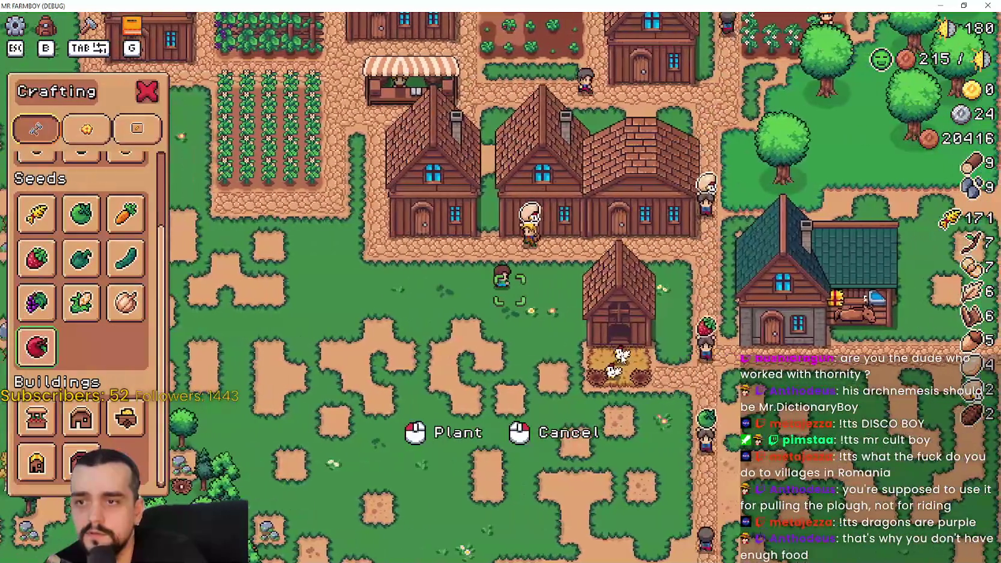
click(621, 361)
click(620, 354)
click(620, 354)
click(620, 354)
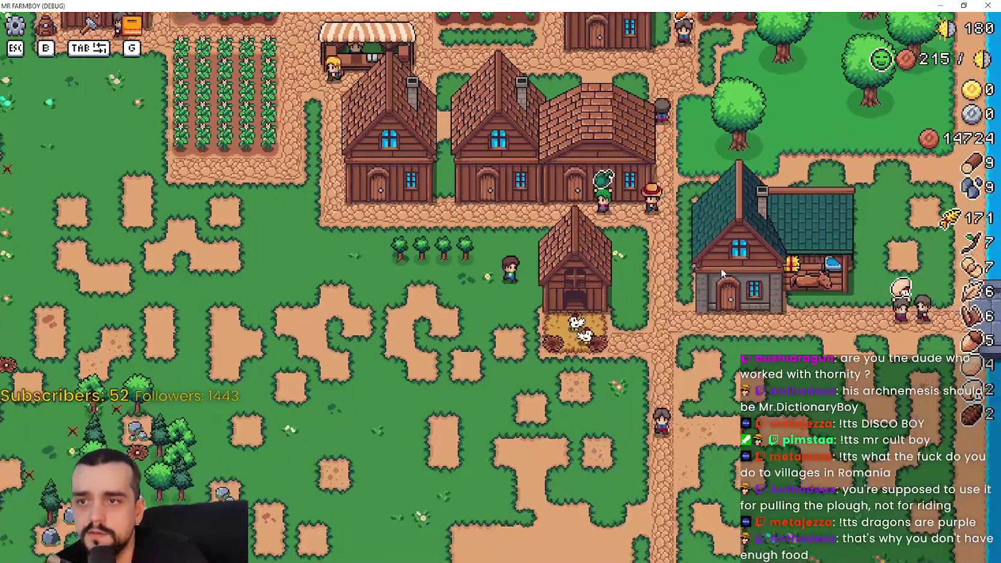
- Check the Player House panel twice while walking past the saplings, then open Advancements
click(721, 271)
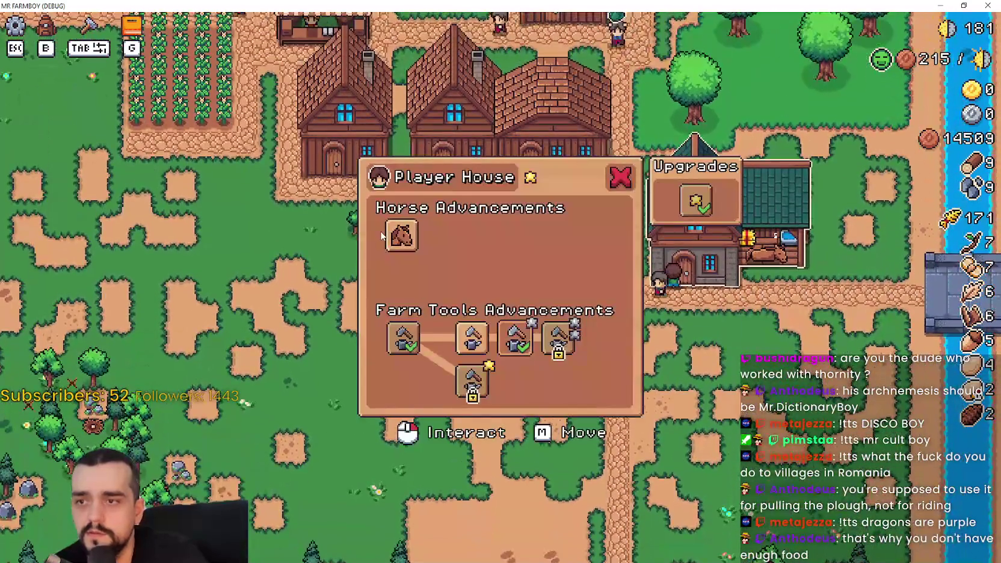
mouse_move(402, 239)
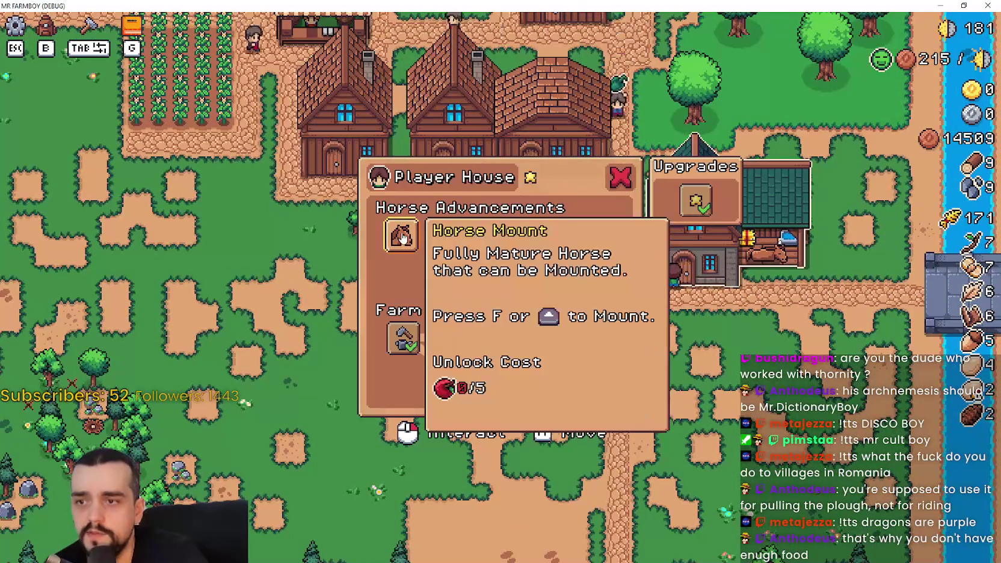
key(s)
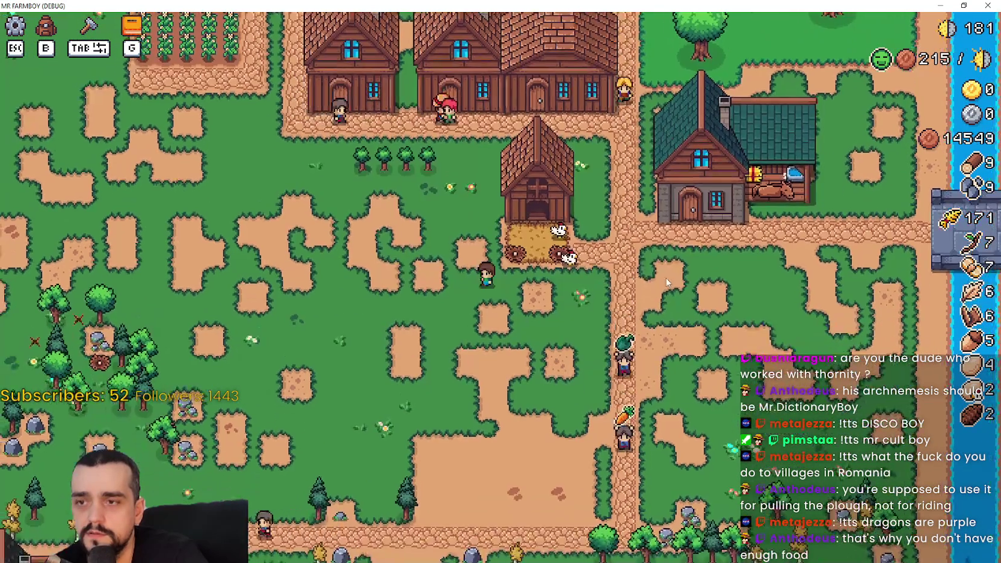
scroll(666, 277, up, 3)
key(a)
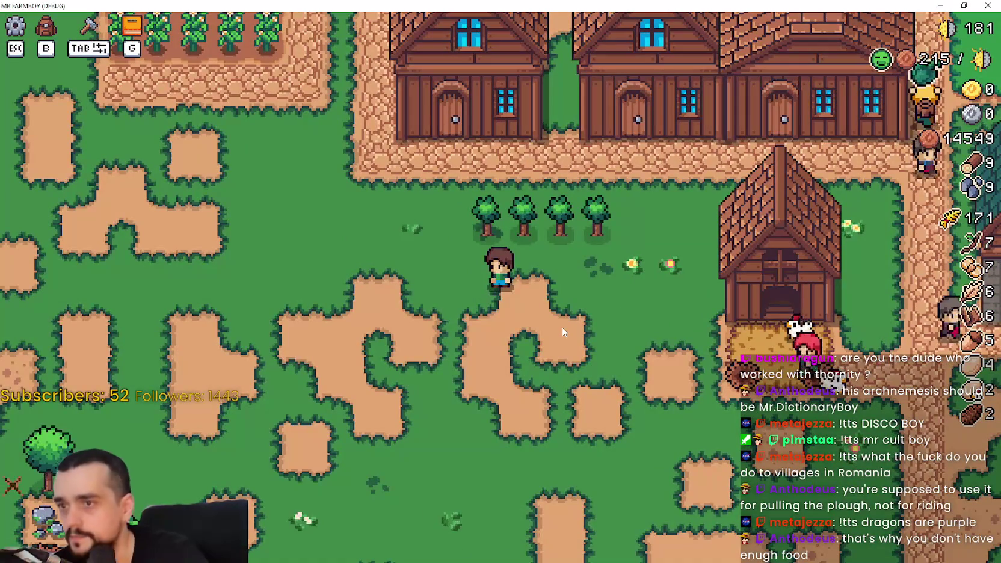
key(d)
key(a)
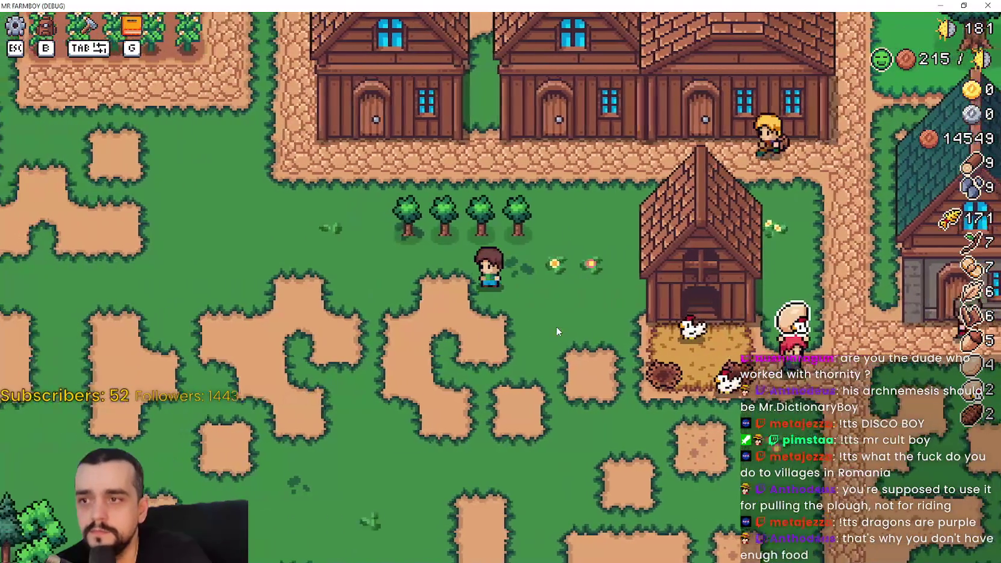
key(d)
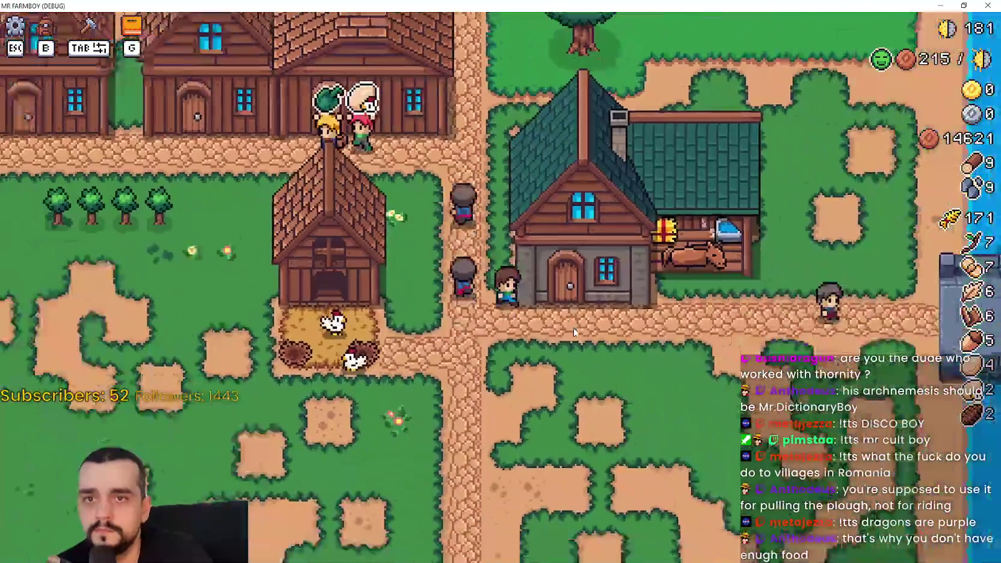
key(e)
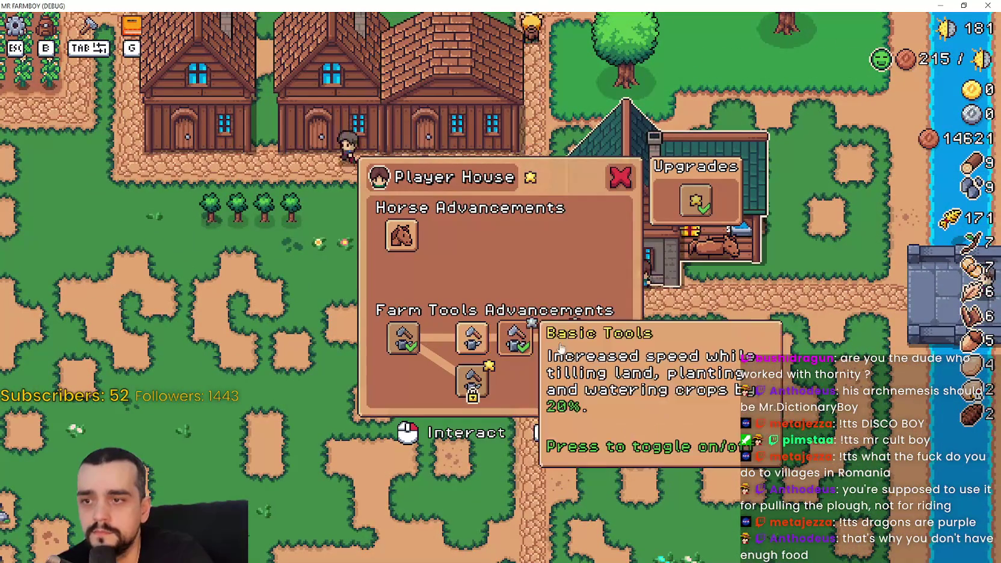
key(Escape)
key(g)
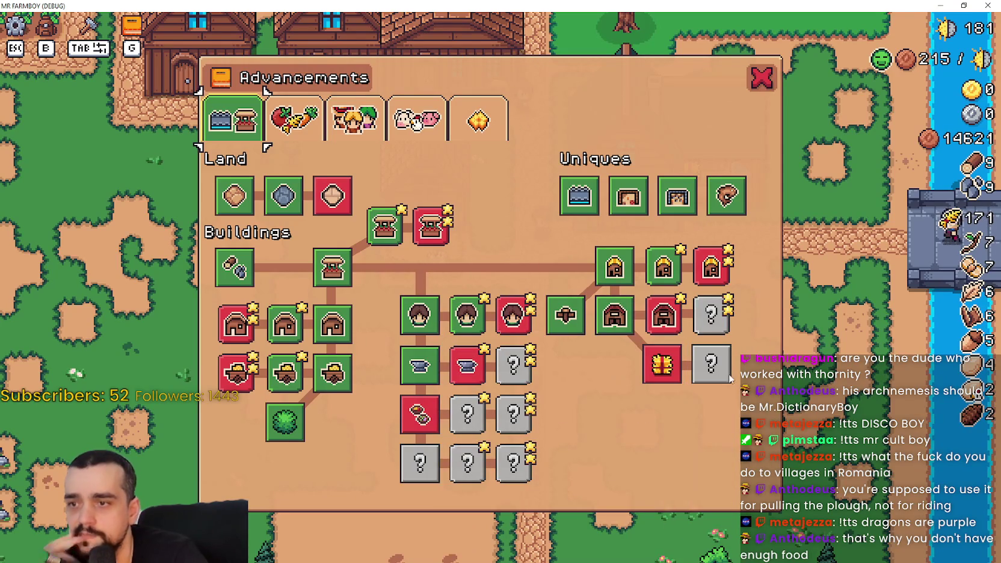
- View the Crops, Land and Trees advancements, then close the Advancements panel
click(294, 123)
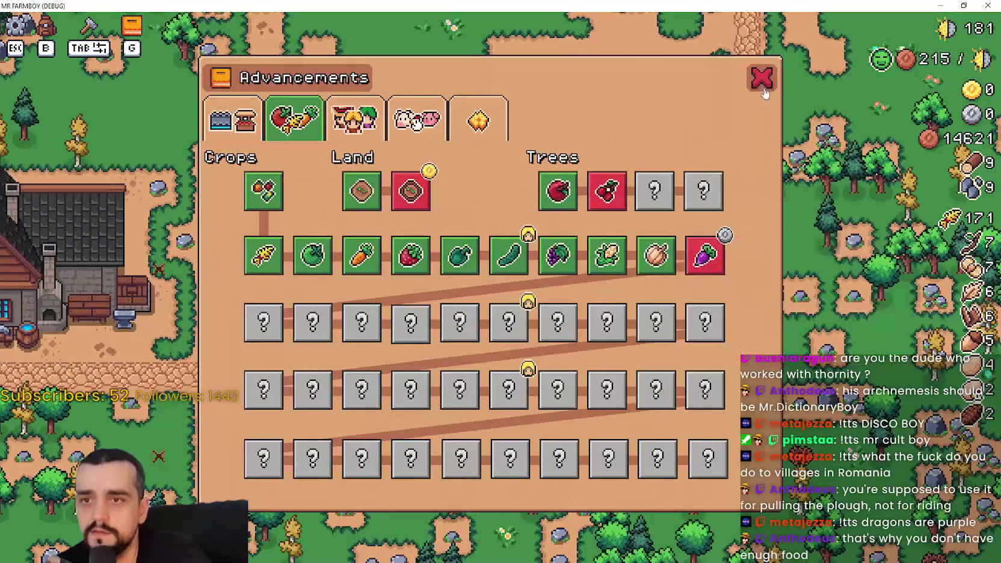
mouse_move(599, 195)
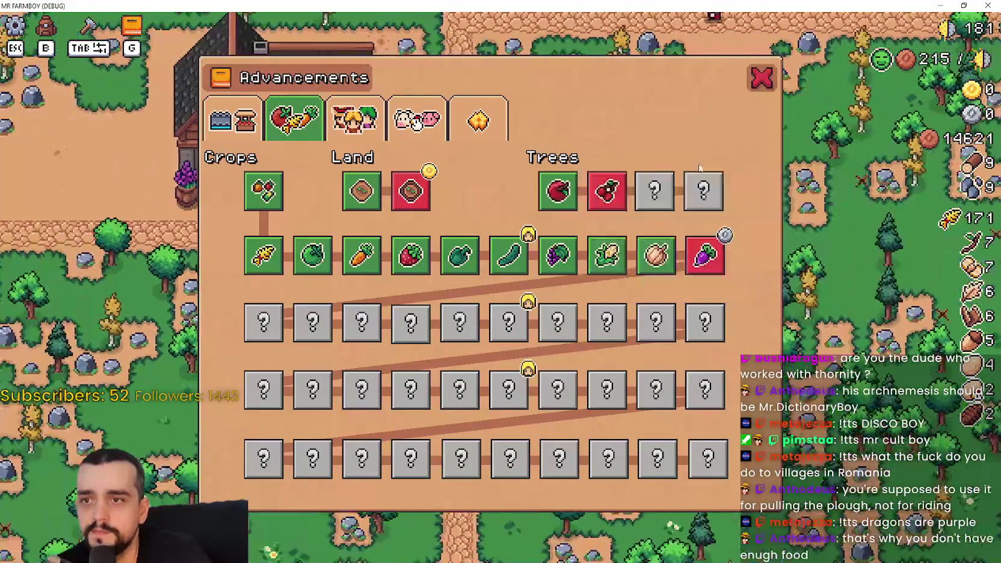
click(761, 79)
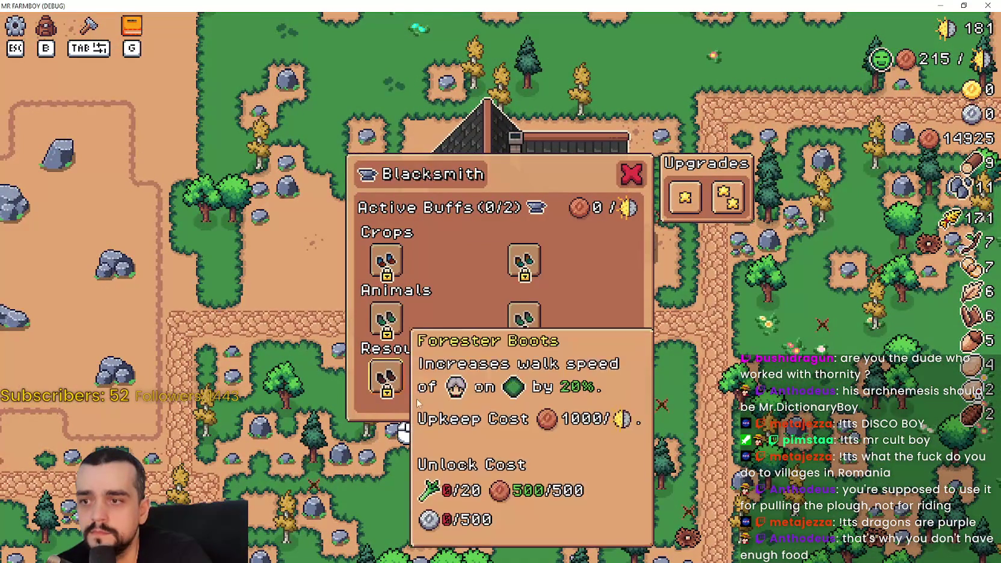
- Read the locked boot buff tooltips: +20% walk speed, 1000 copper upkeep, 0 of 2 active
mouse_move(524, 376)
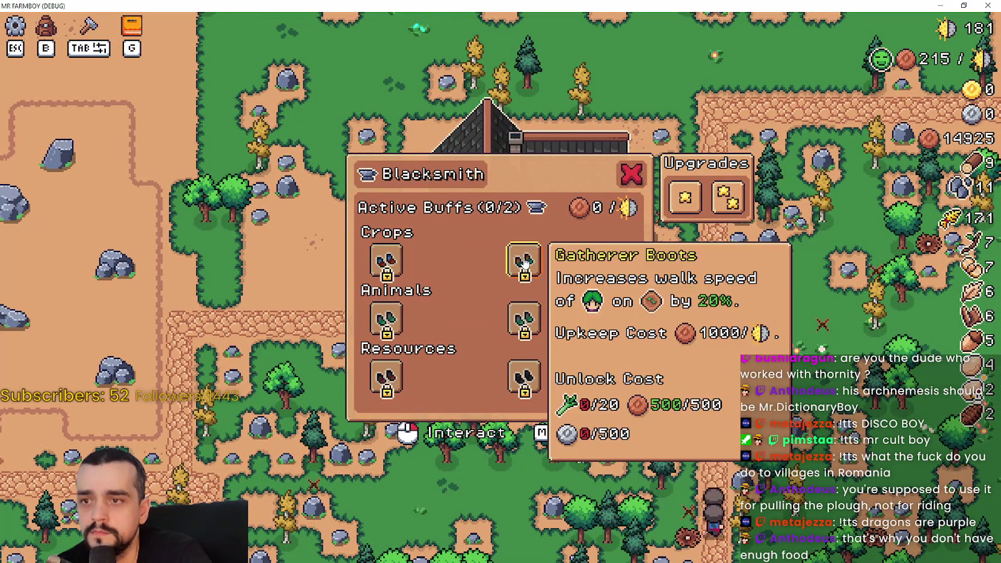
mouse_move(386, 318)
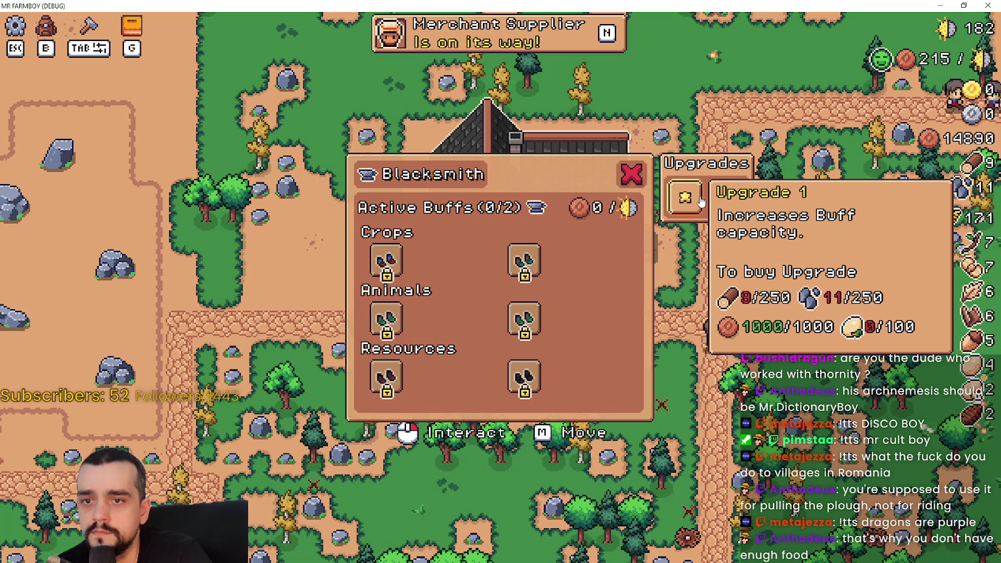
mouse_move(389, 258)
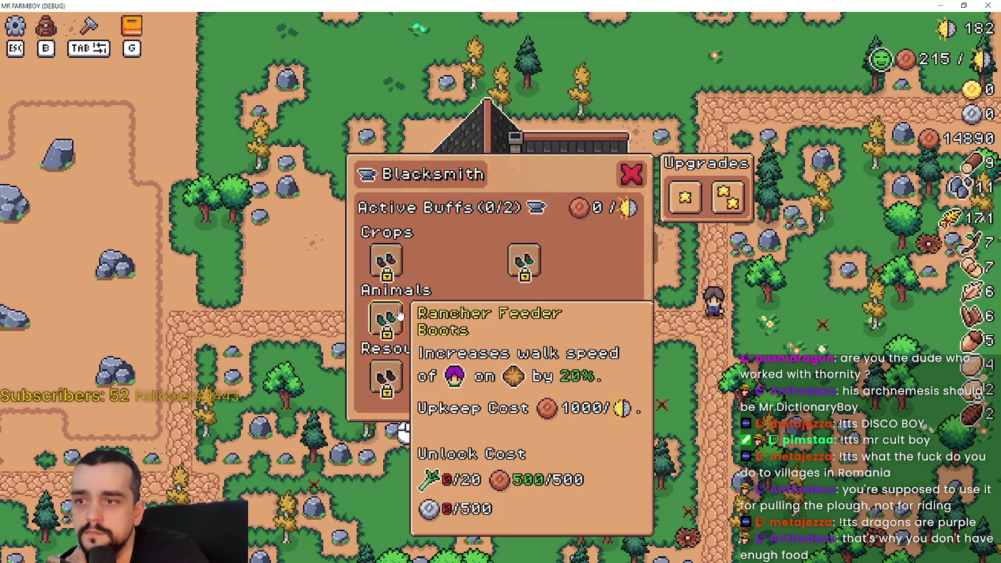
mouse_move(401, 387)
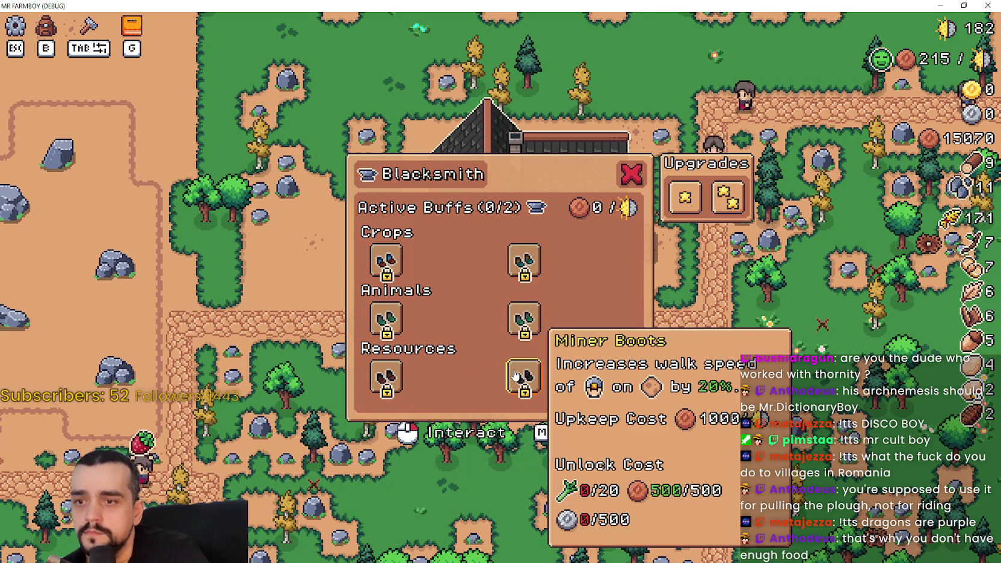
mouse_move(516, 323)
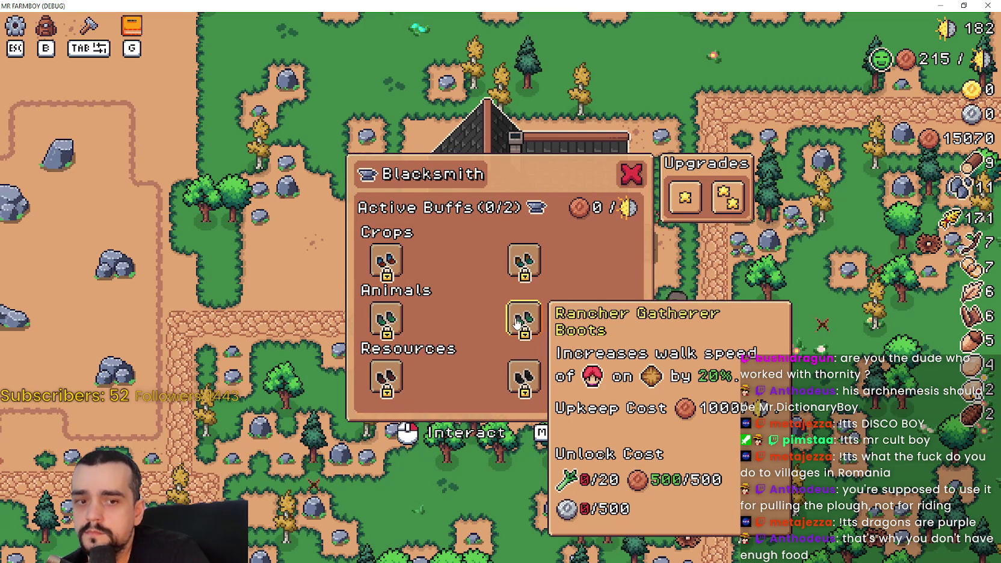
mouse_move(514, 273)
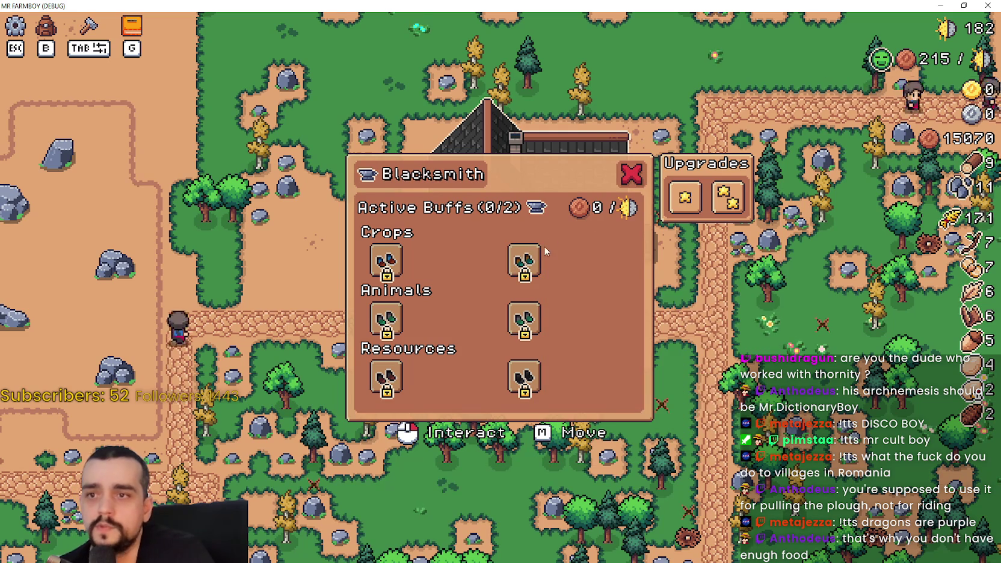
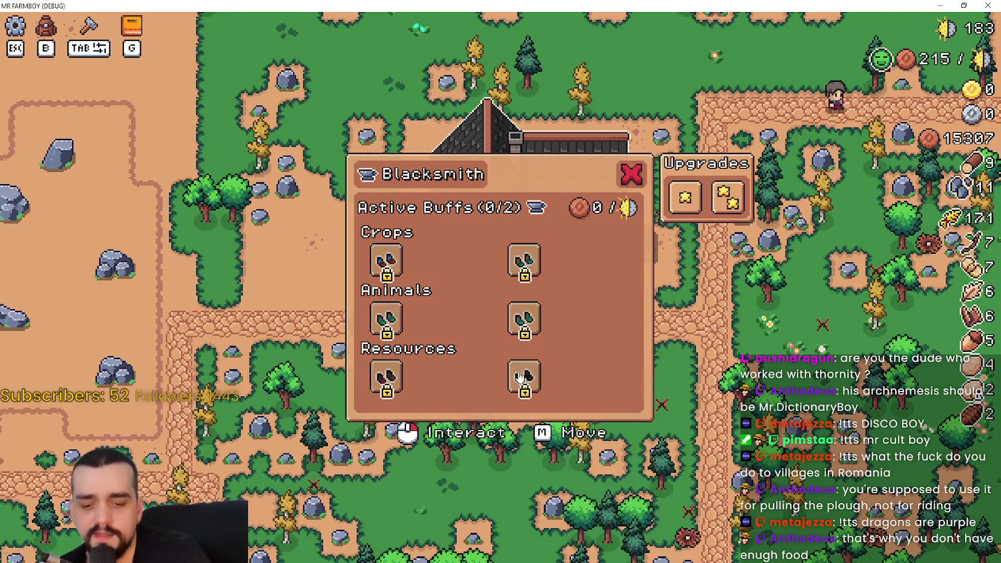
- Toggle the Advancements panel, reopen the Blacksmith panel, and un-maximize the game window
key(Escape)
key(g)
mouse_move(688, 254)
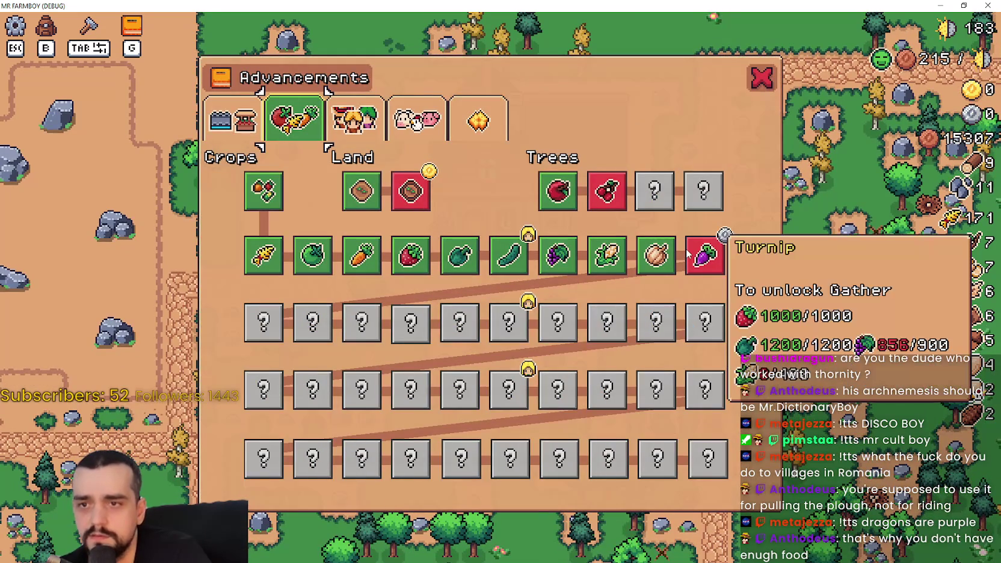
key(g)
click(481, 216)
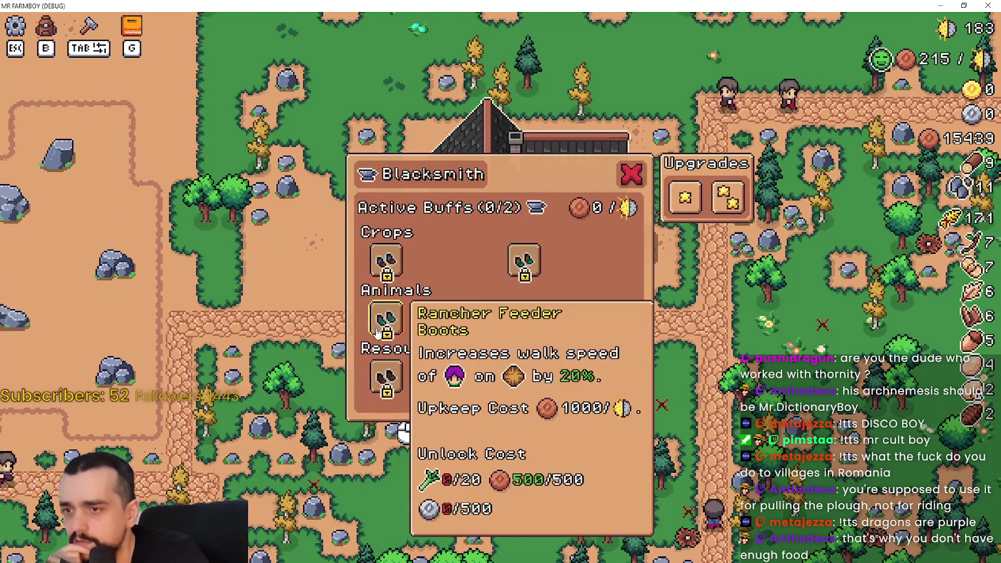
click(964, 5)
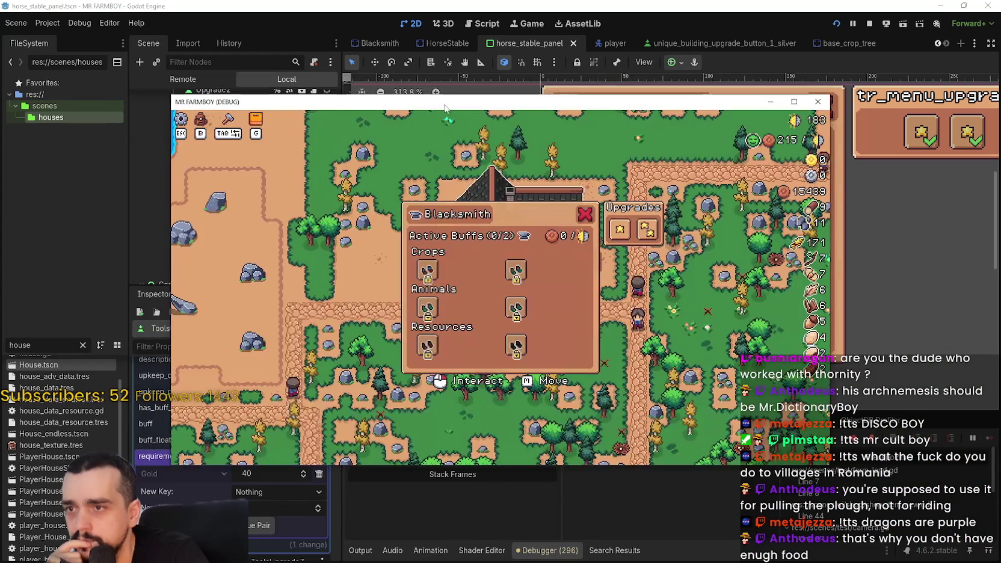
- Bring the Godot editor forward and switch to the blacksmith_panel scene tab
click(900, 89)
click(935, 46)
click(935, 46)
click(935, 47)
click(935, 47)
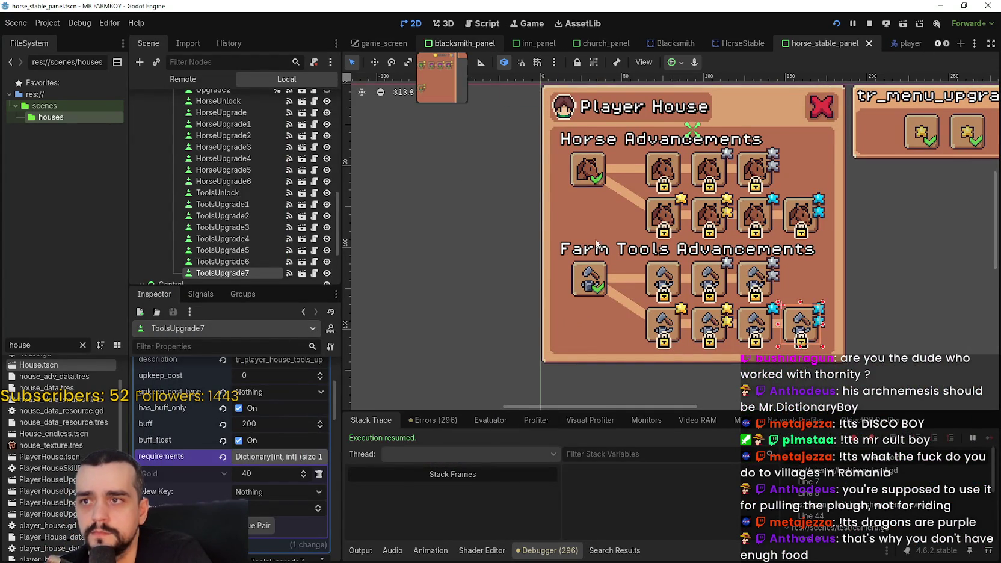
click(464, 43)
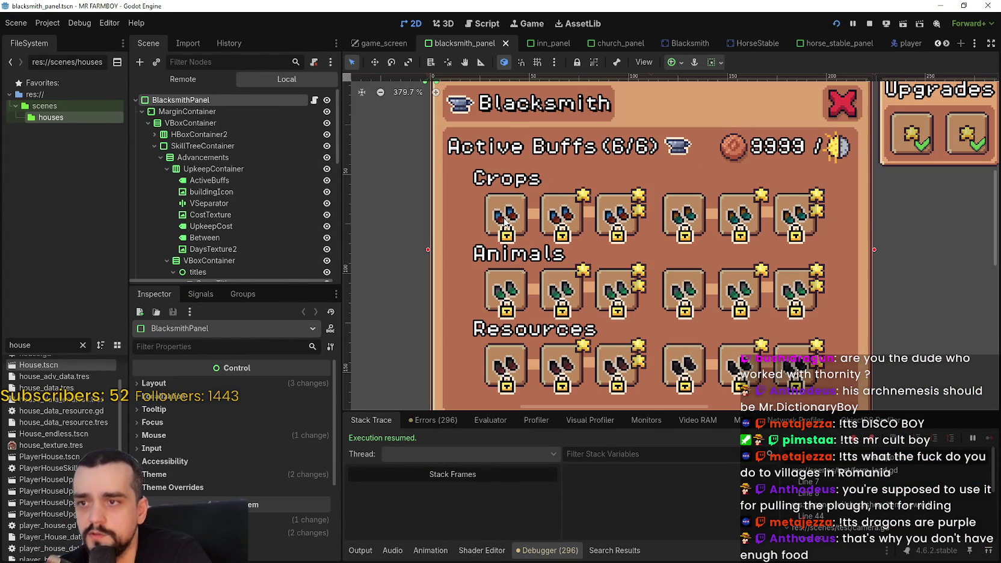
- Inspect the Crops boots upgrades, finding FarmerBoots needs 20 Leak, 500 Copper and 500 Silver
click(505, 221)
scroll(258, 473, down, 1)
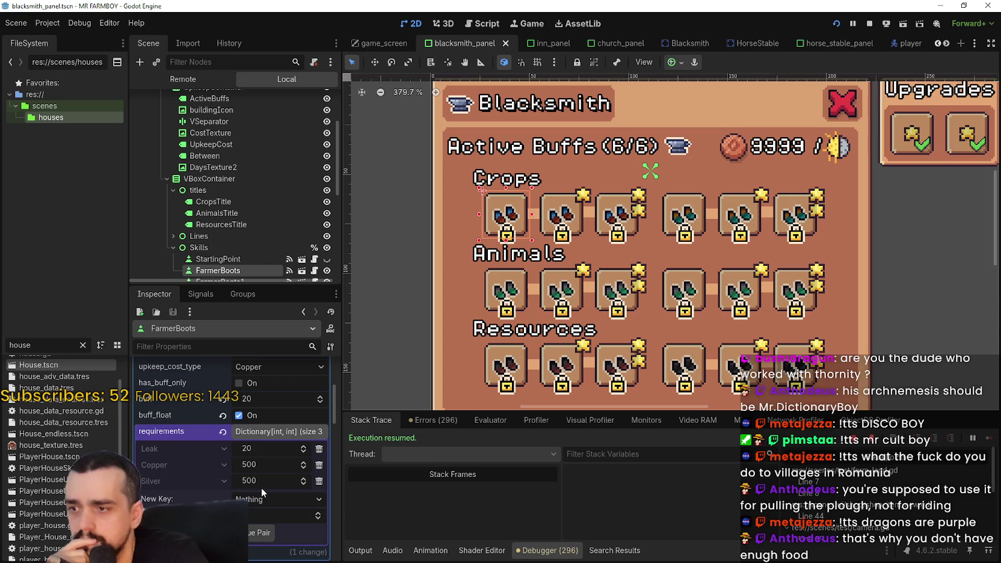
click(558, 224)
scroll(267, 517, down, 5)
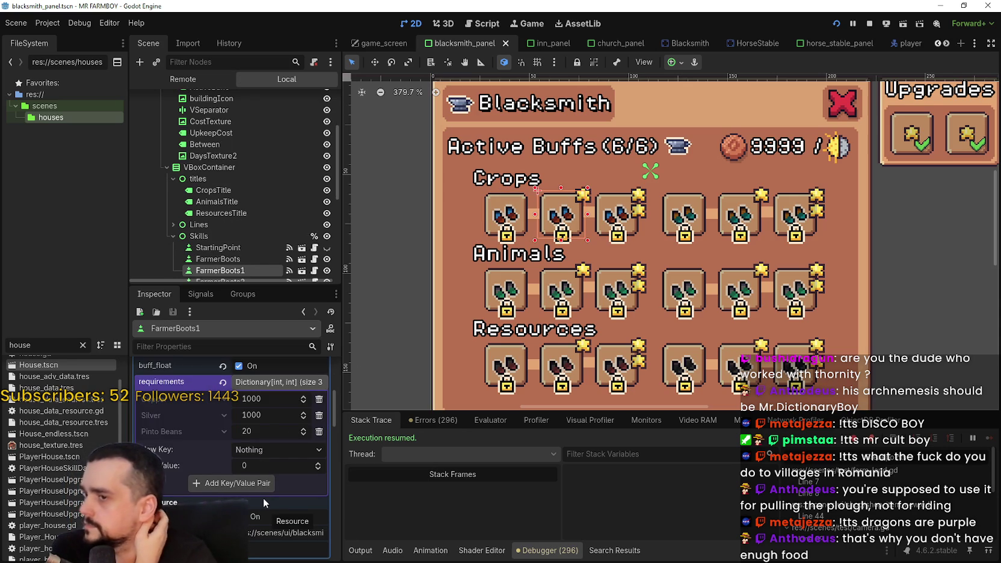
scroll(240, 423, up, 1)
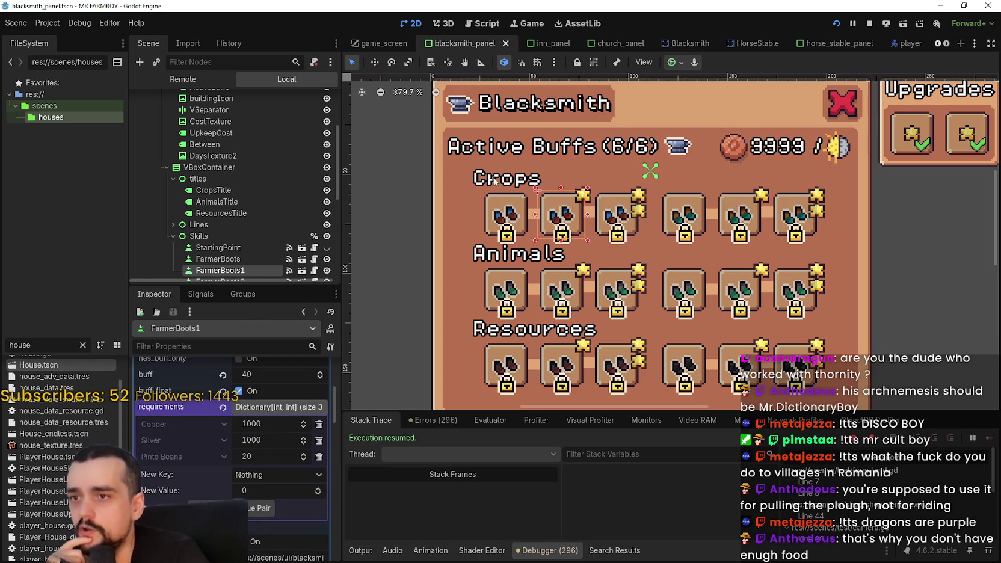
click(497, 219)
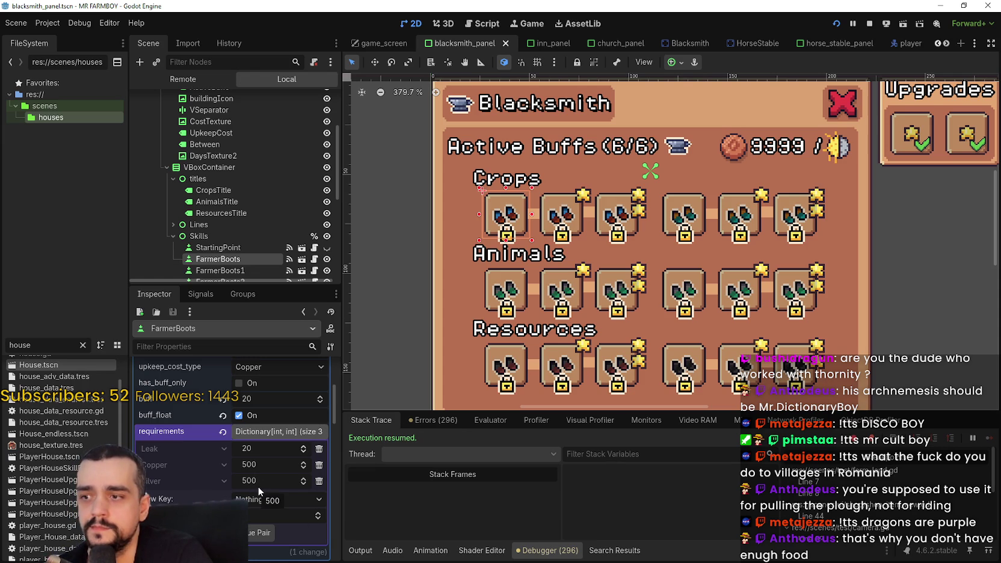
- Lower the Silver cost of FarmerBoots, RancherBoots and ForesterBoots from 500 to 50
key(BackSpace)
key(Return)
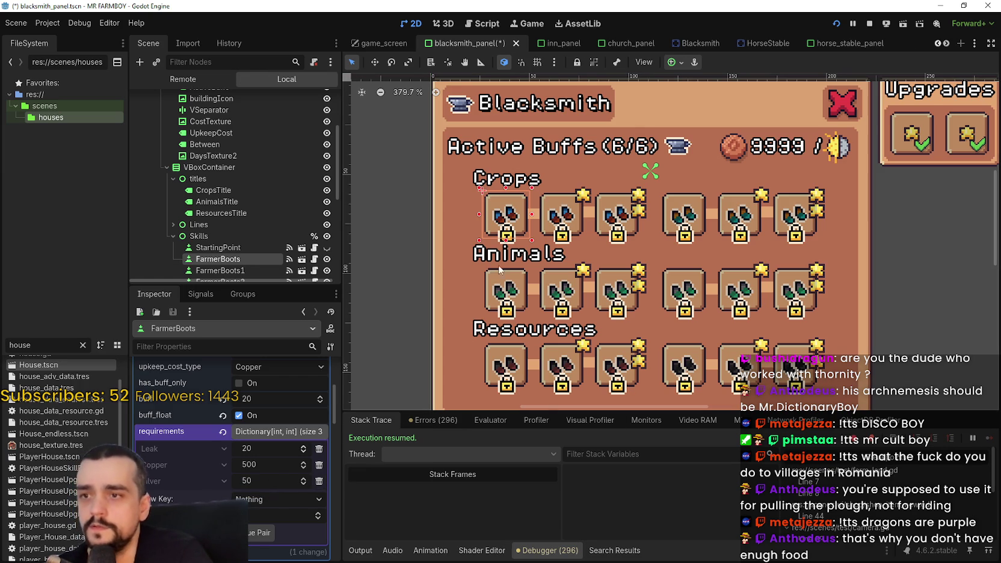
click(508, 291)
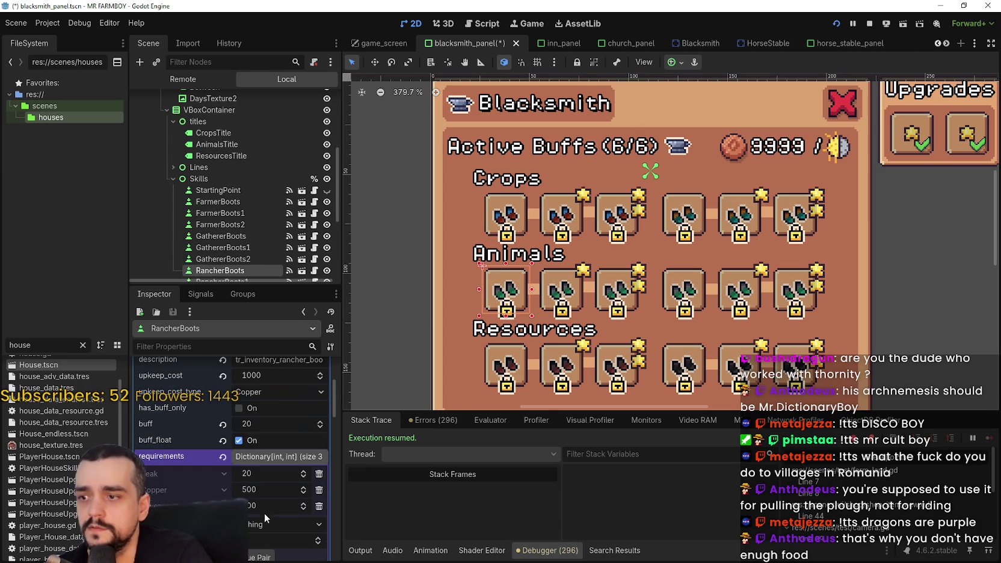
click(284, 510)
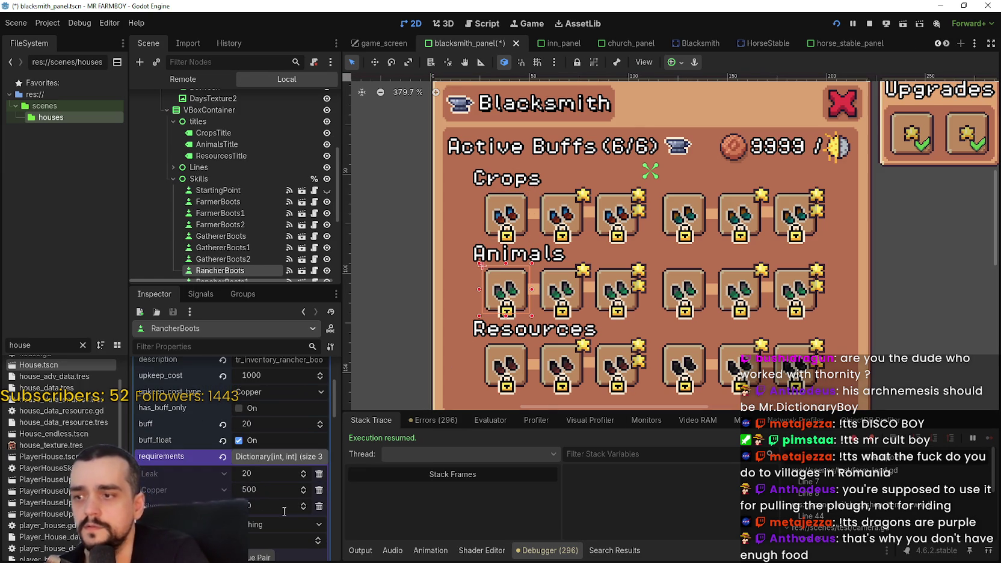
click(508, 360)
scroll(278, 477, down, 1)
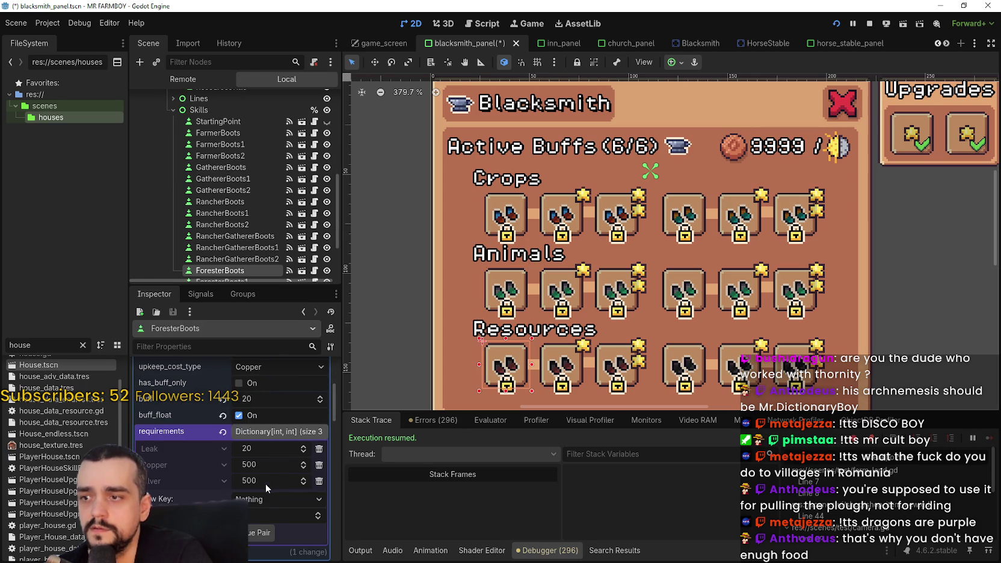
click(279, 479)
text(50)
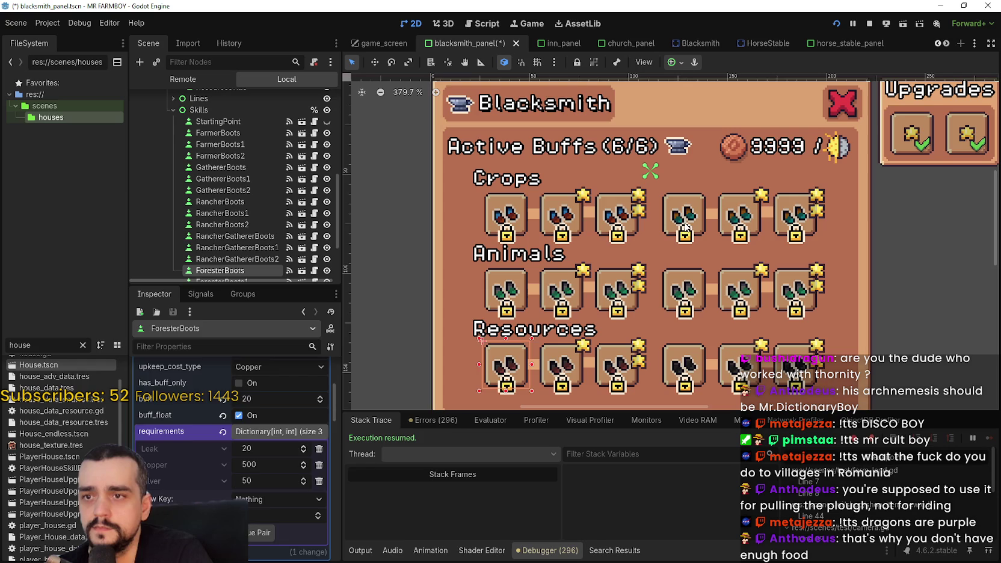
- Try a Silver cost of 10 on GathererBoots and FarmerBoots, then restore FarmerBoots to 50
click(684, 226)
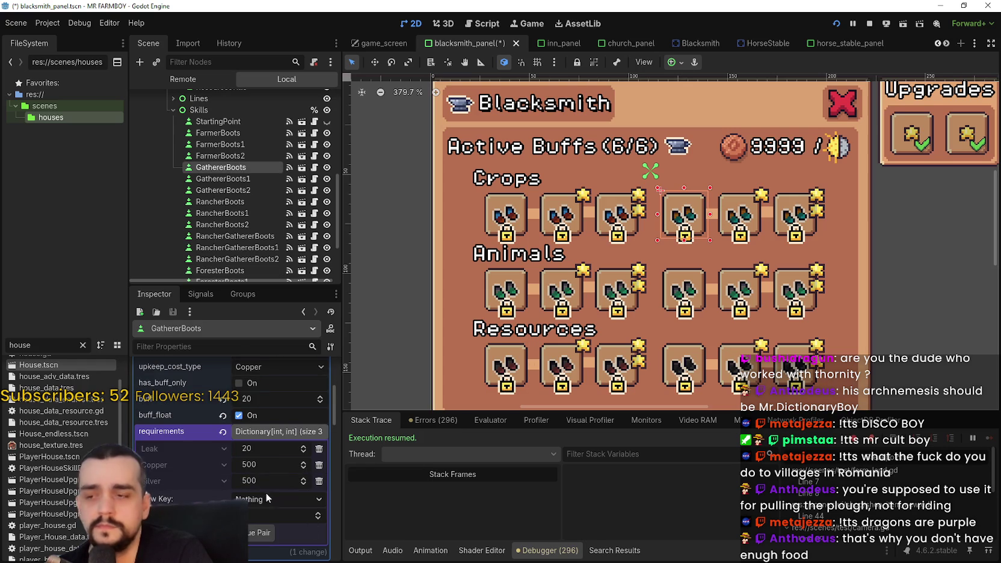
click(248, 481)
key(BackSpace)
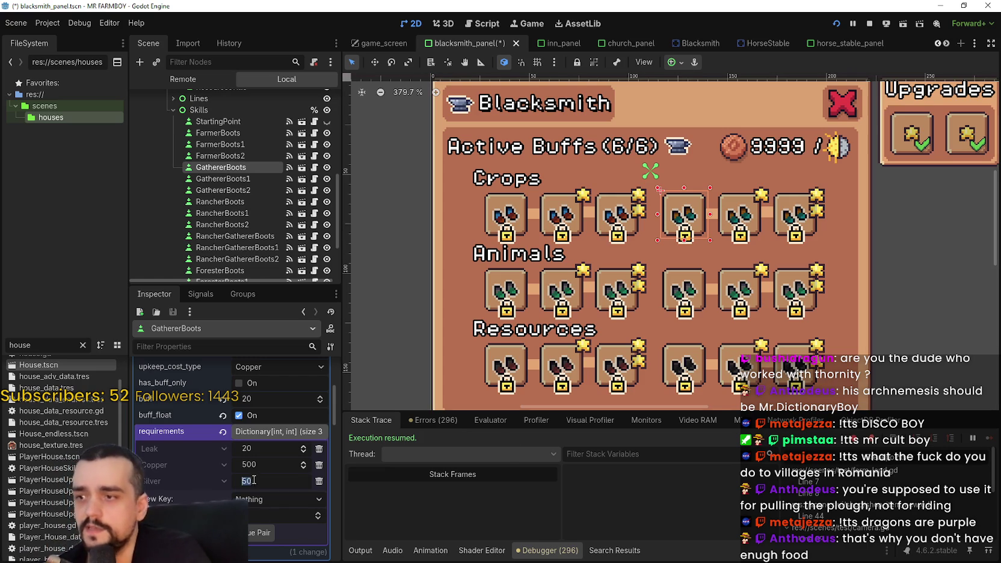
text(10)
key(Return)
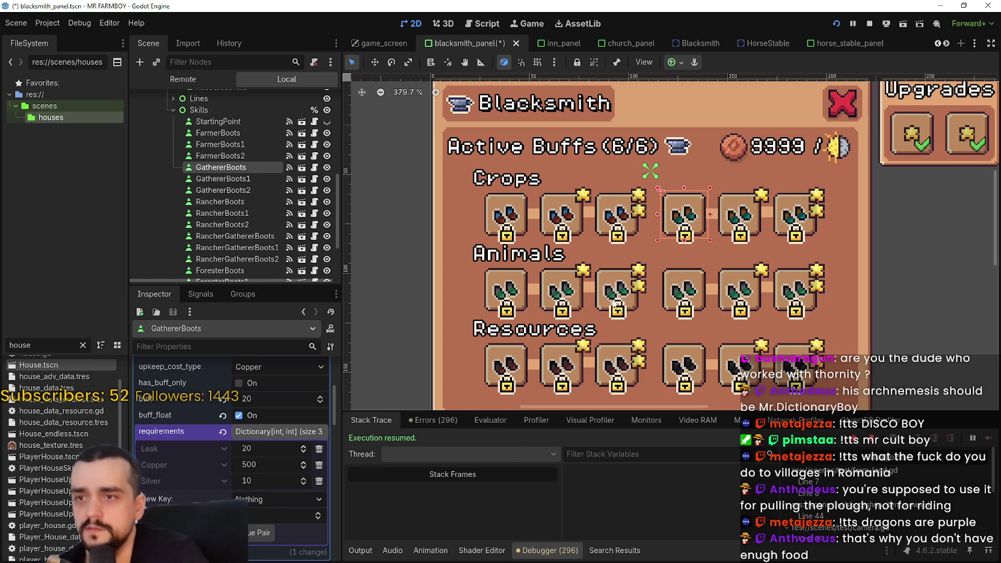
click(519, 233)
click(270, 481)
text(10)
key(Return)
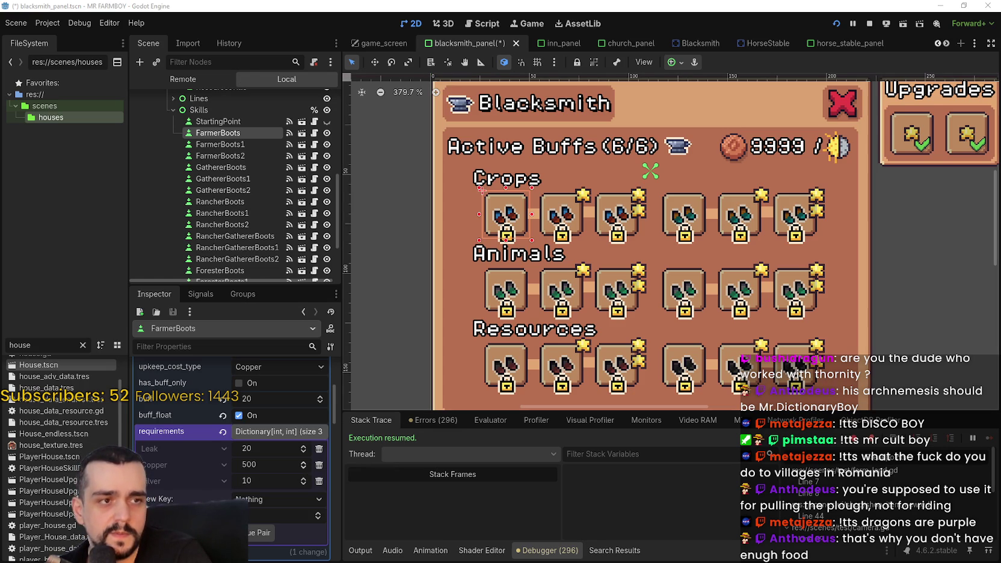
click(255, 483)
text(0)
key(Return)
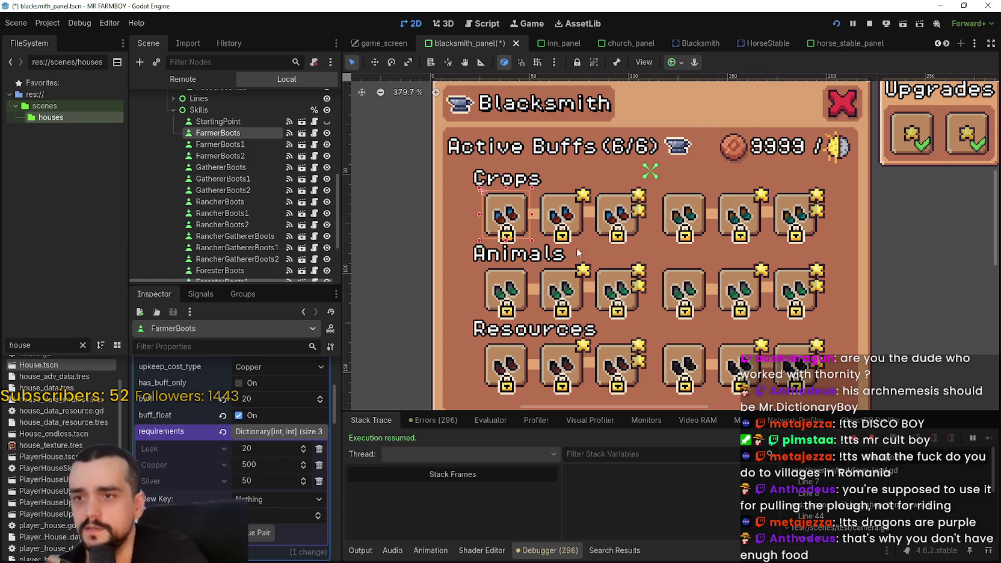
- Check the RancherBoots and ForesterBoots costs, then set GathererBoots' Silver cost to 50
click(516, 290)
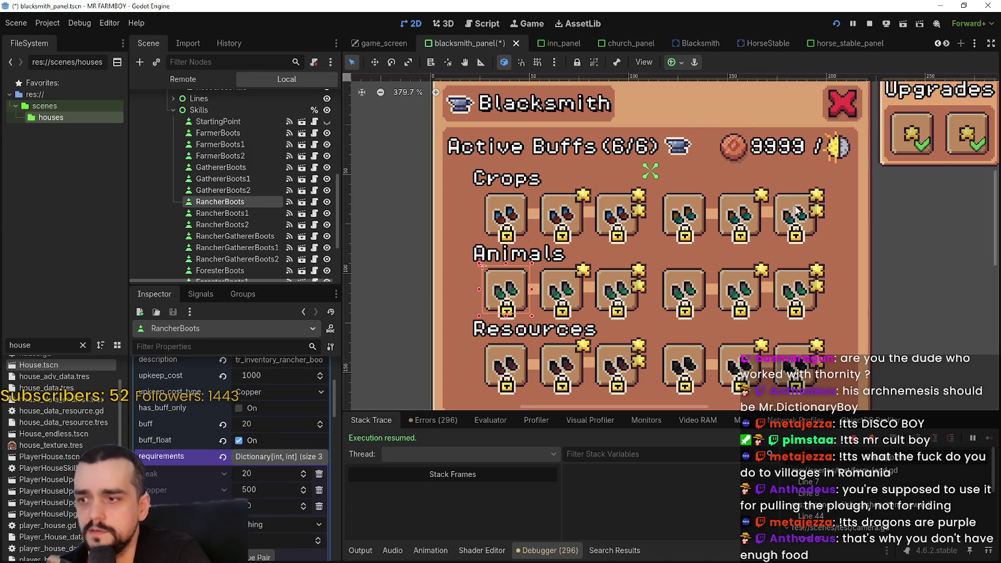
click(487, 379)
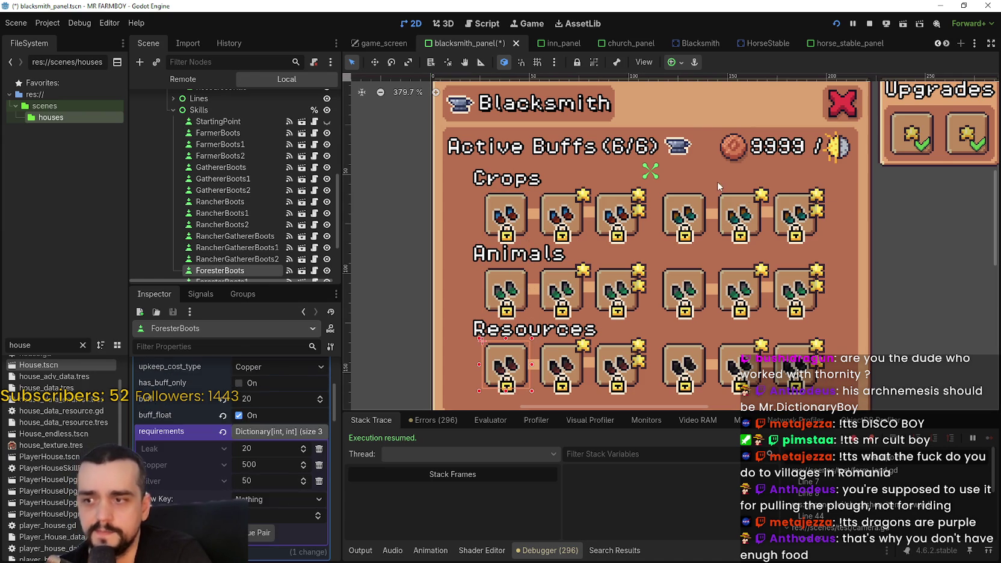
click(701, 215)
click(263, 481)
text(50)
key(Return)
- Set the Silver cost of RancherGathererBoots and MinerBoots to 50
scroll(670, 257, down, 2)
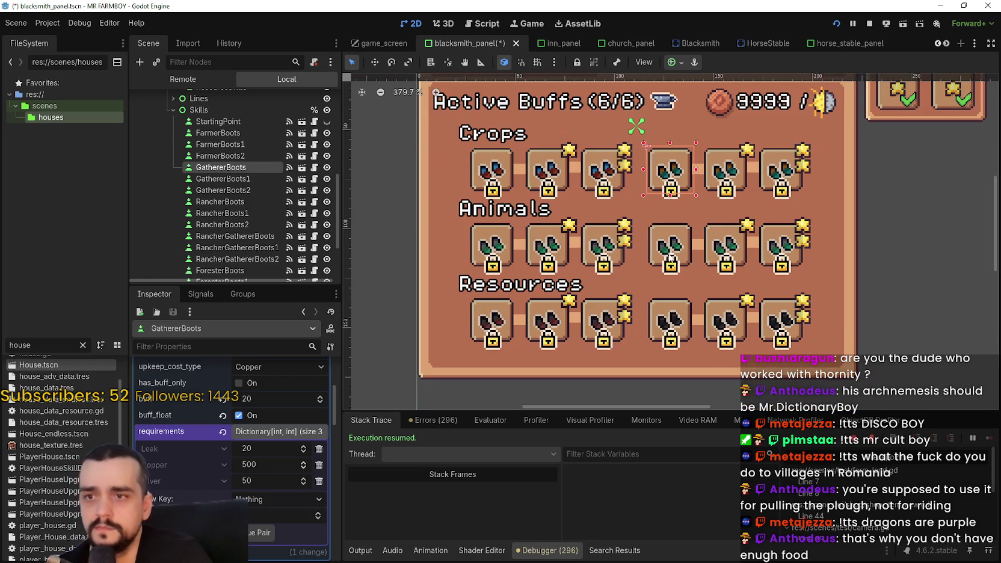
click(670, 257)
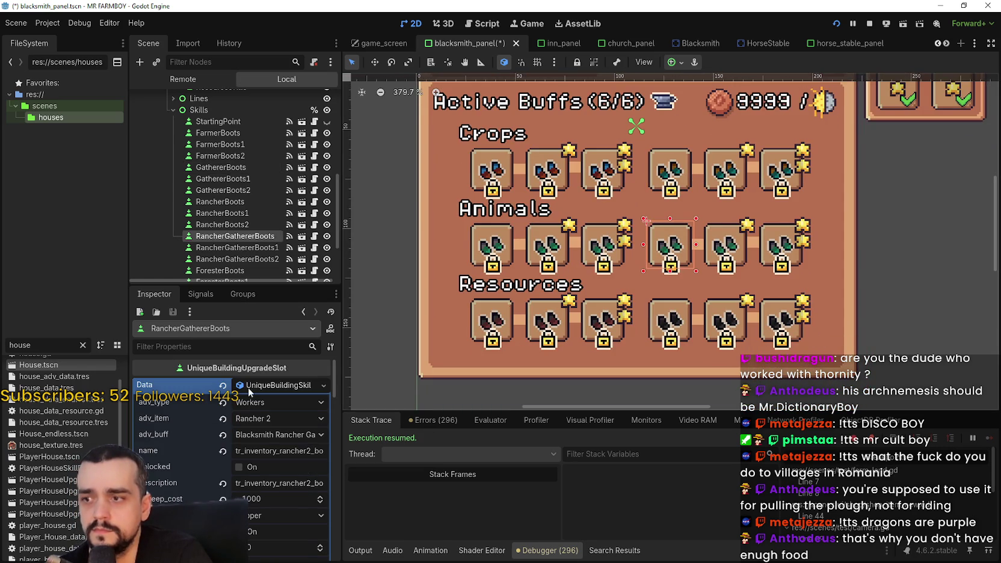
scroll(257, 455, down, 5)
click(269, 481)
text(50)
key(Return)
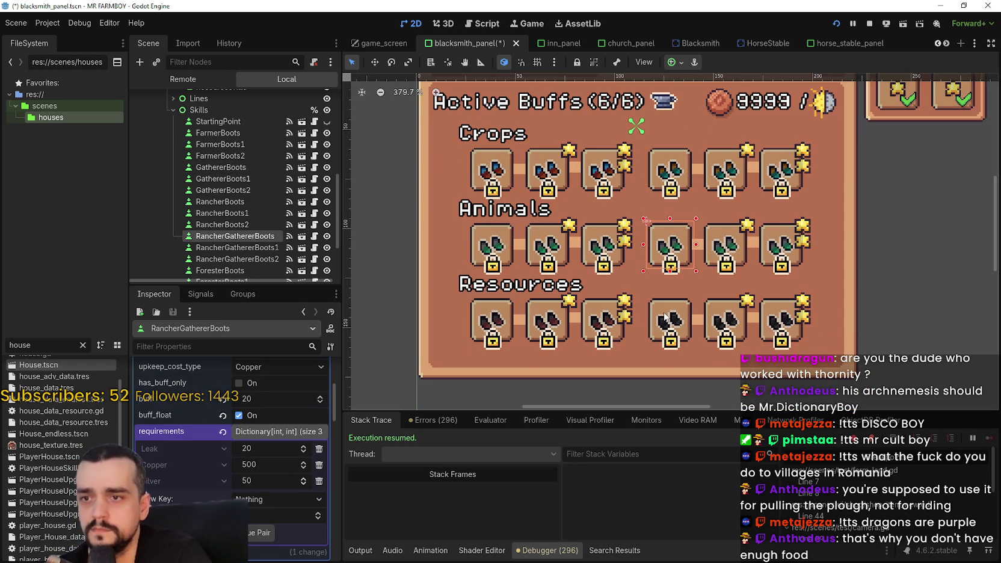
click(664, 317)
scroll(268, 492, down, 3)
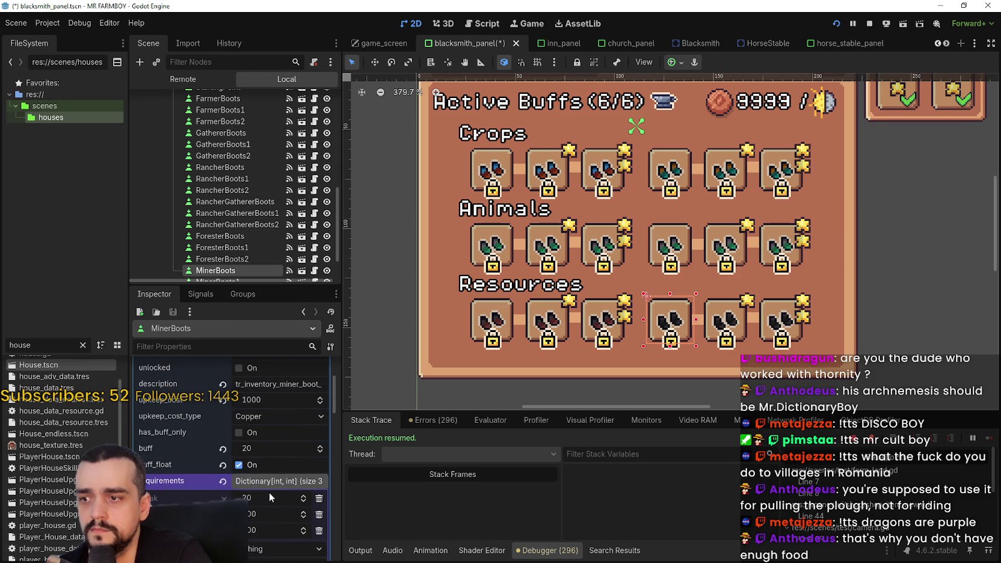
scroll(268, 505, down, 2)
click(259, 481)
key(Return)
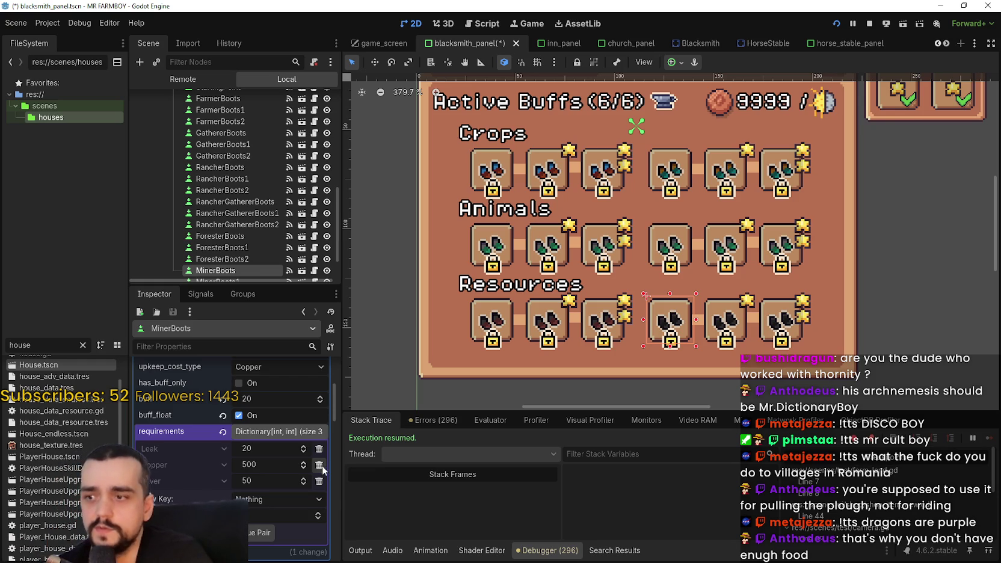
- Delete the Copper requirement from MinerBoots, Rancher Gatherer, Gatherer and Rancher Boots
click(319, 465)
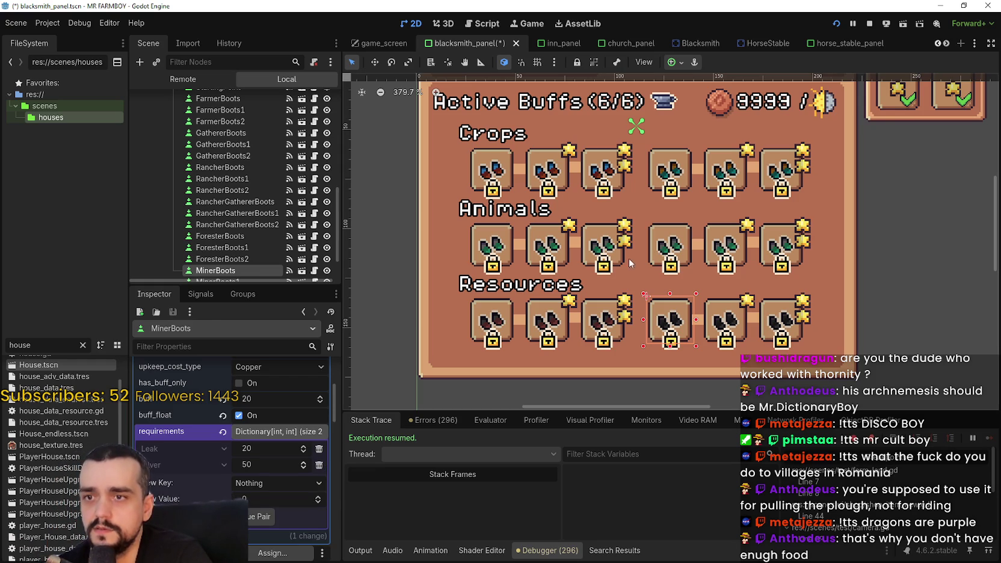
click(652, 252)
click(318, 465)
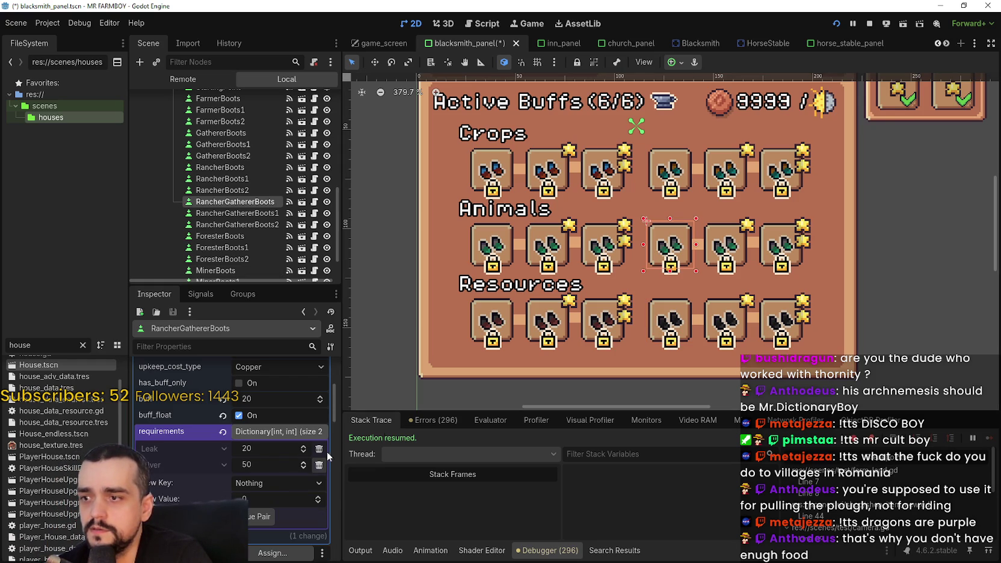
click(680, 177)
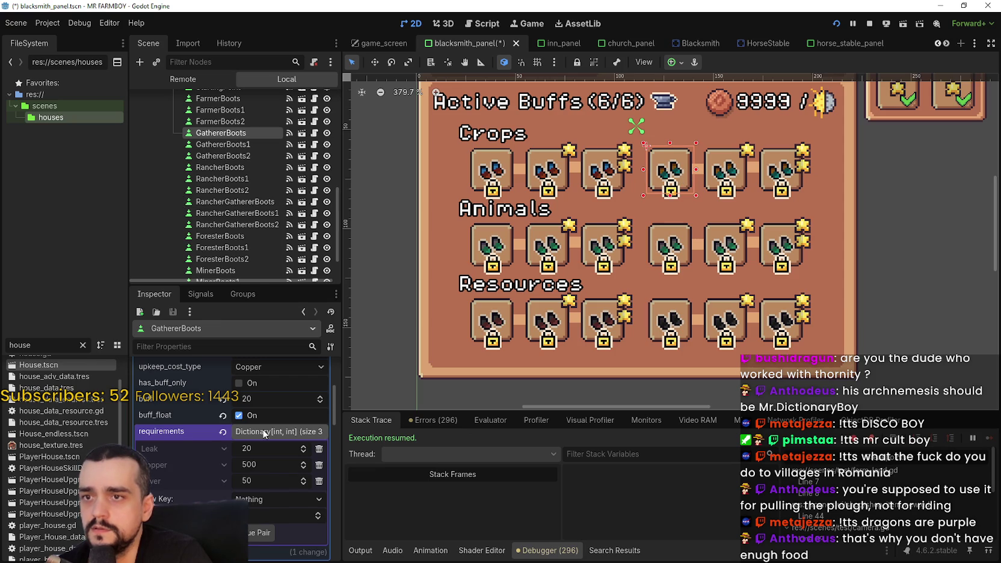
click(318, 465)
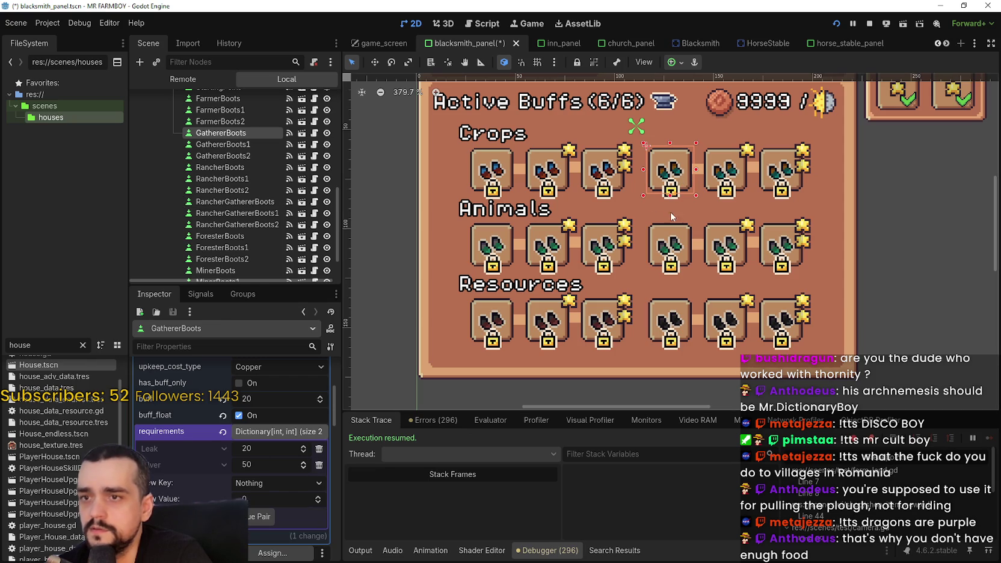
click(491, 321)
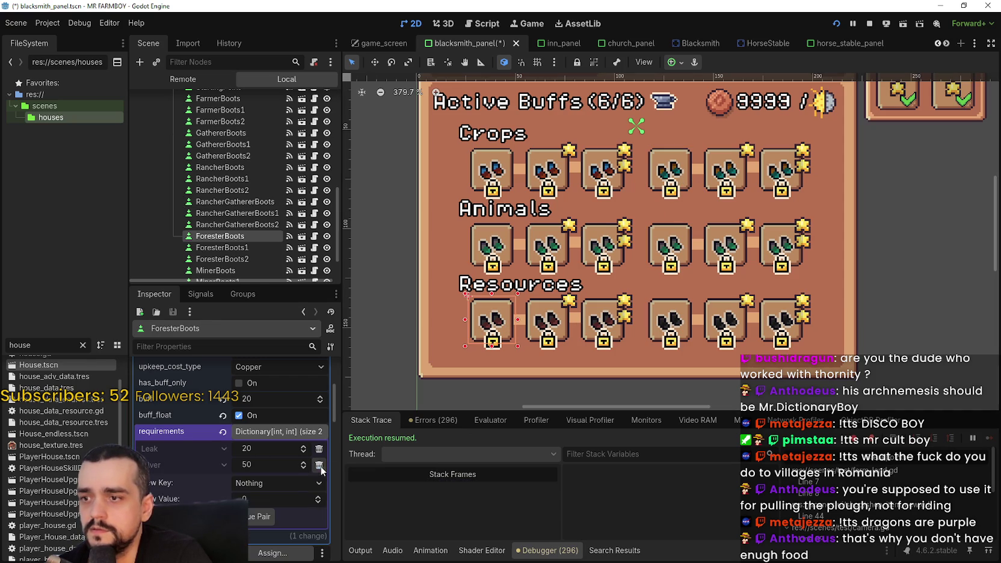
click(491, 246)
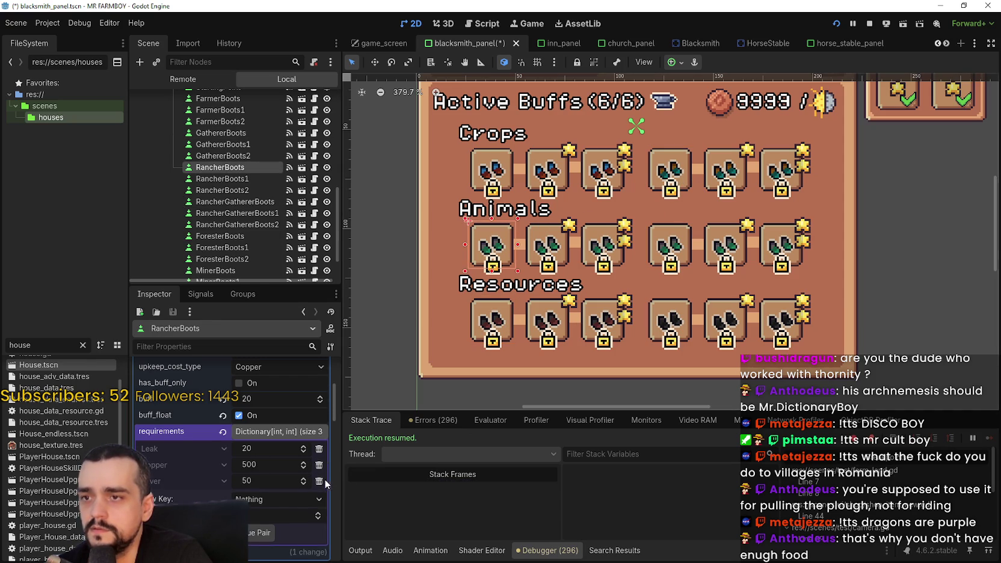
click(318, 490)
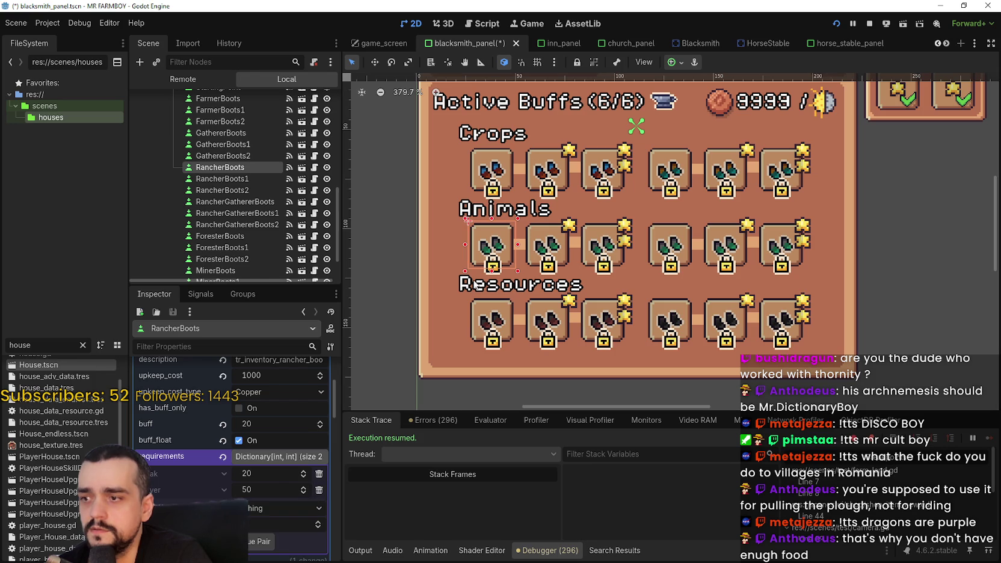
- Save blacksmith_panel.tscn and switch to the game to test it
click(491, 171)
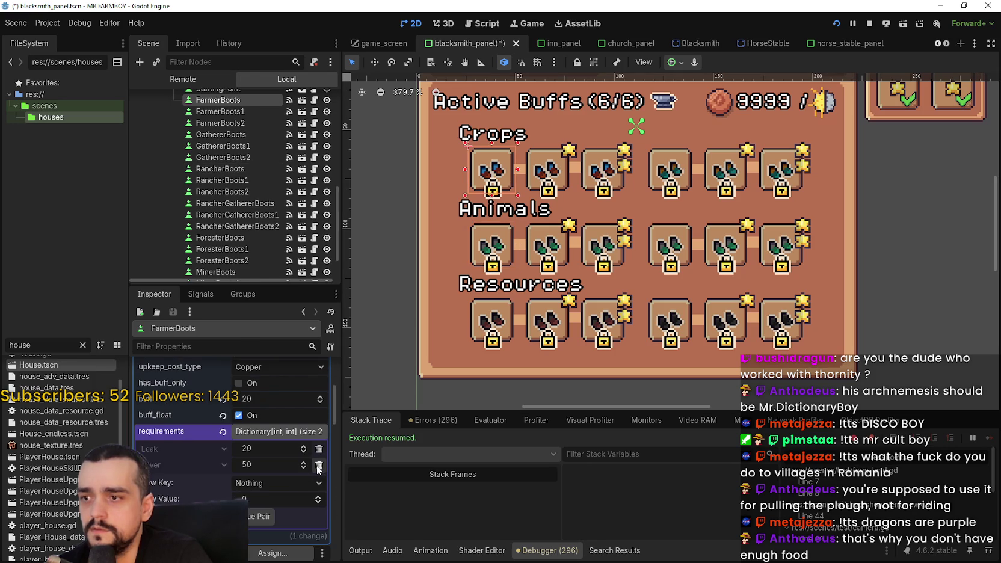
key(ctrl+s)
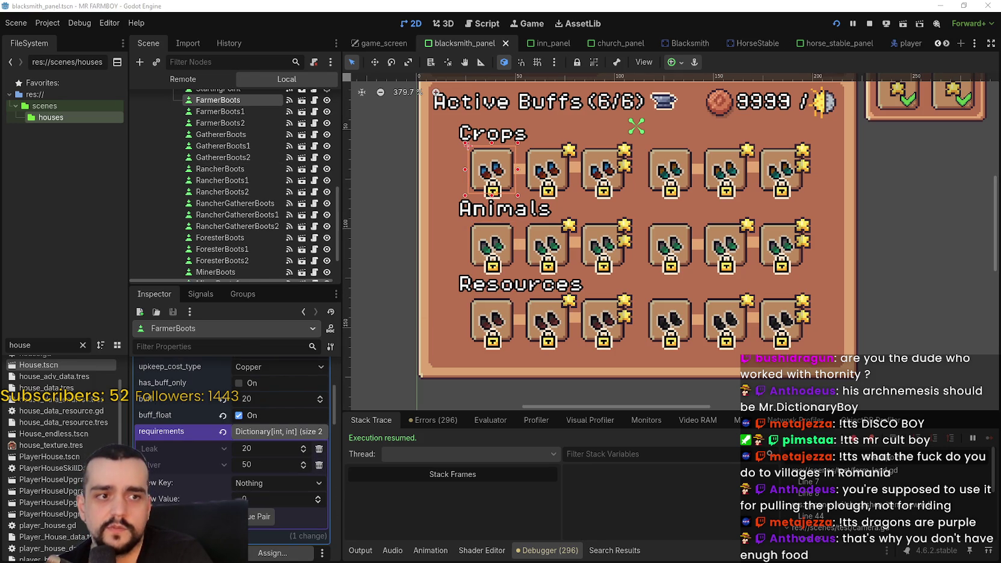
key(alt+Tab)
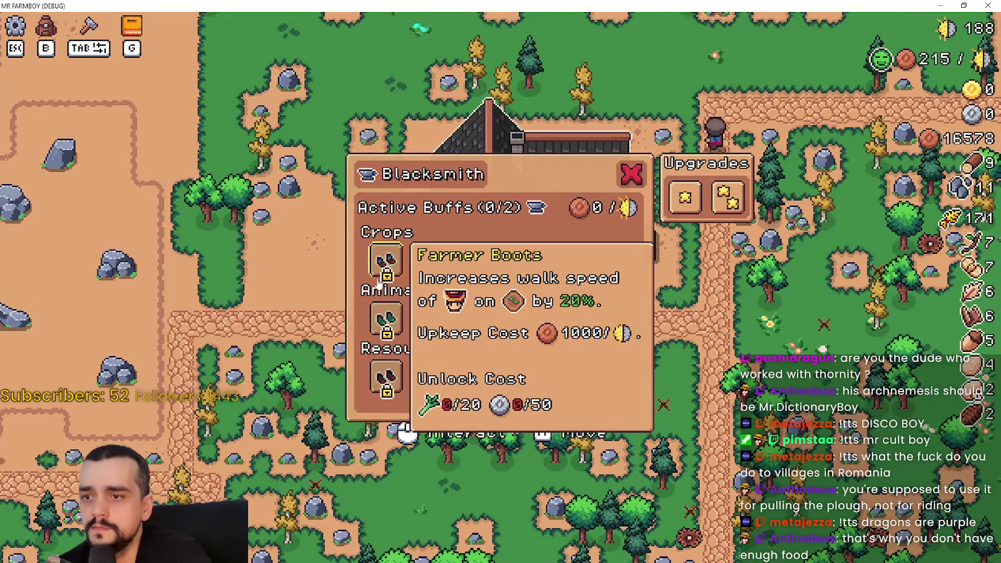
- Confirm in-game that the boots, including Miner and Rancher Gatherer Boots, cost 20 Leak and 50 Silver
mouse_move(385, 314)
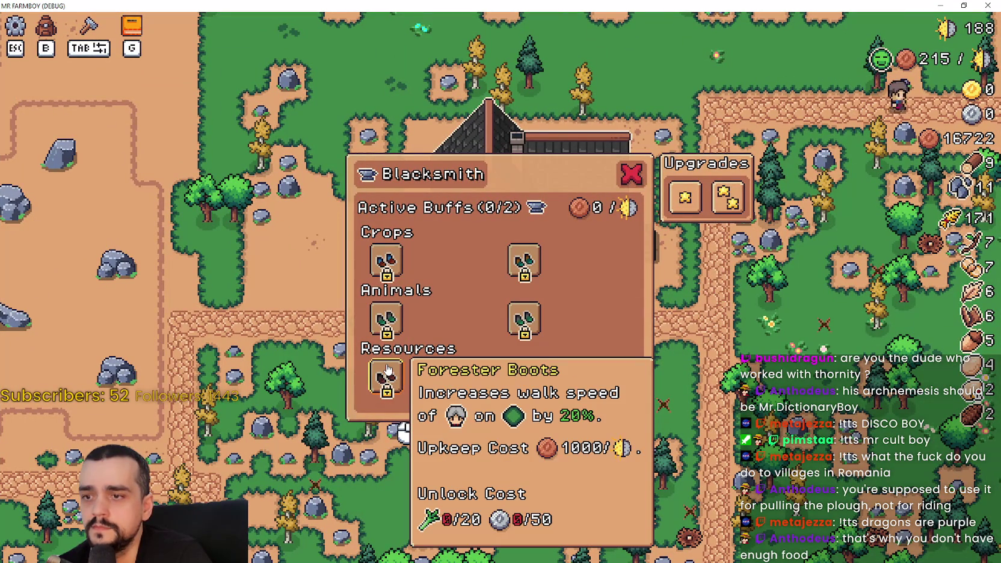
mouse_move(521, 380)
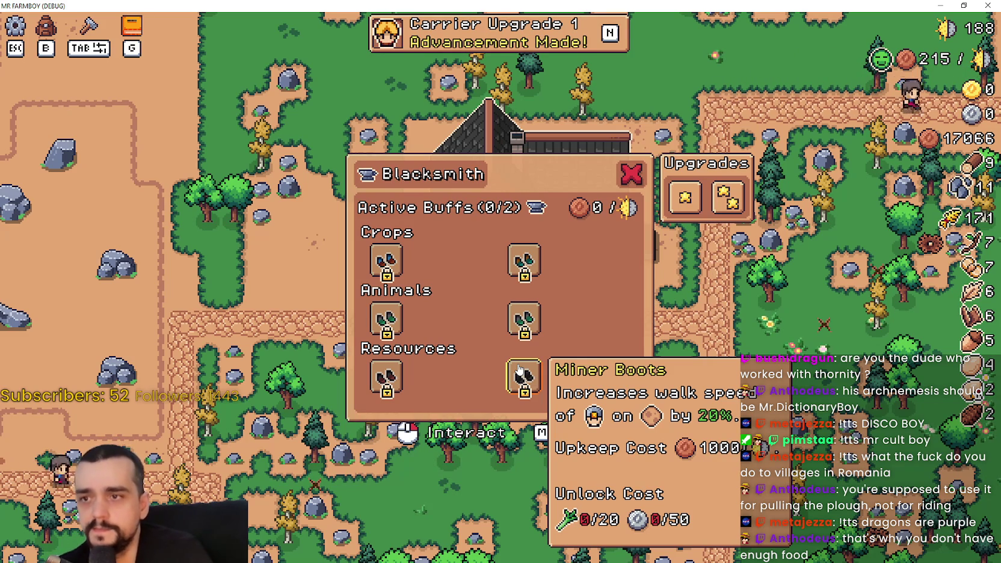
mouse_move(698, 215)
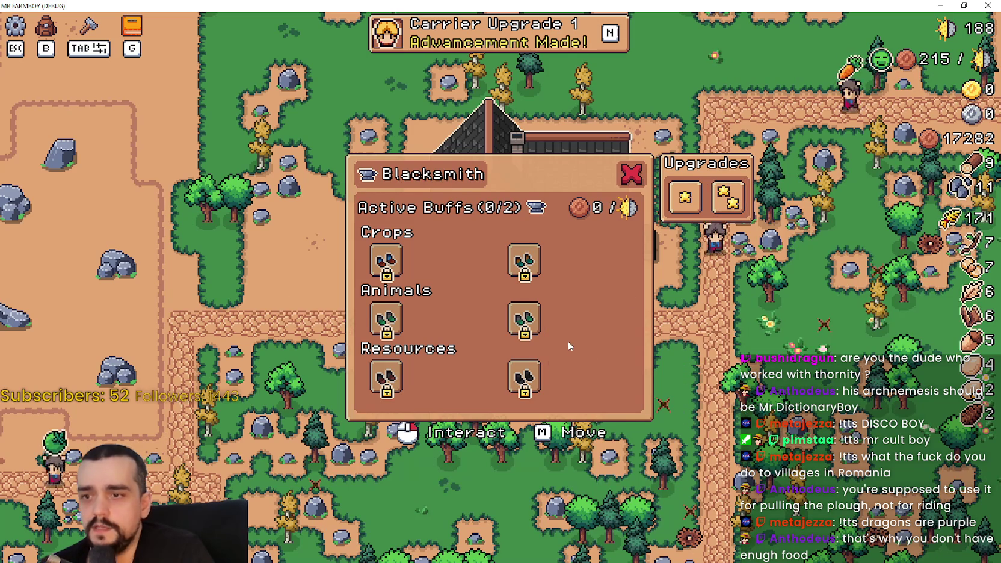
mouse_move(522, 328)
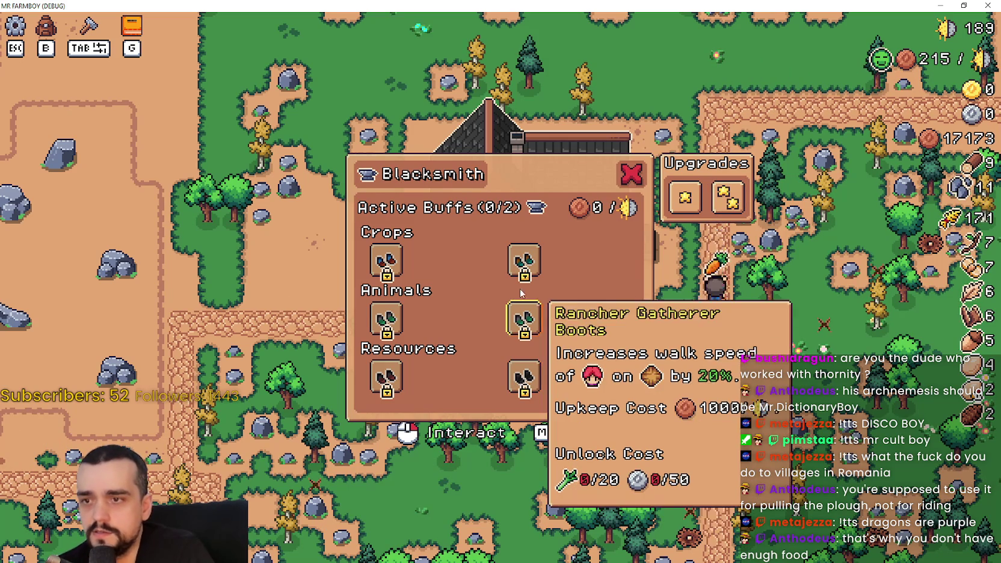
key(alt+Tab)
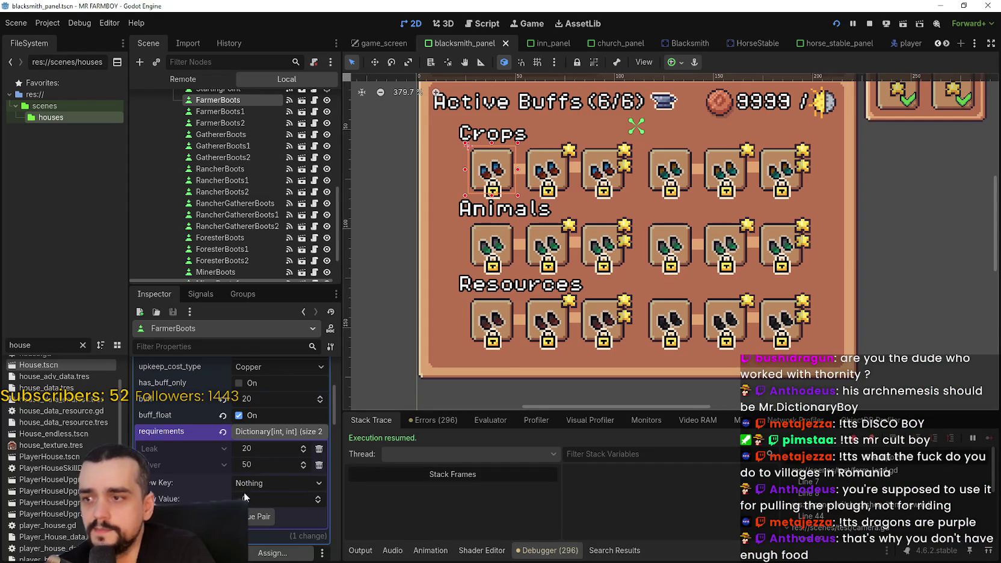
- Remove the Copper requirement from FarmerBoots1, comparing it against FarmerBoots
scroll(567, 194, down, 1)
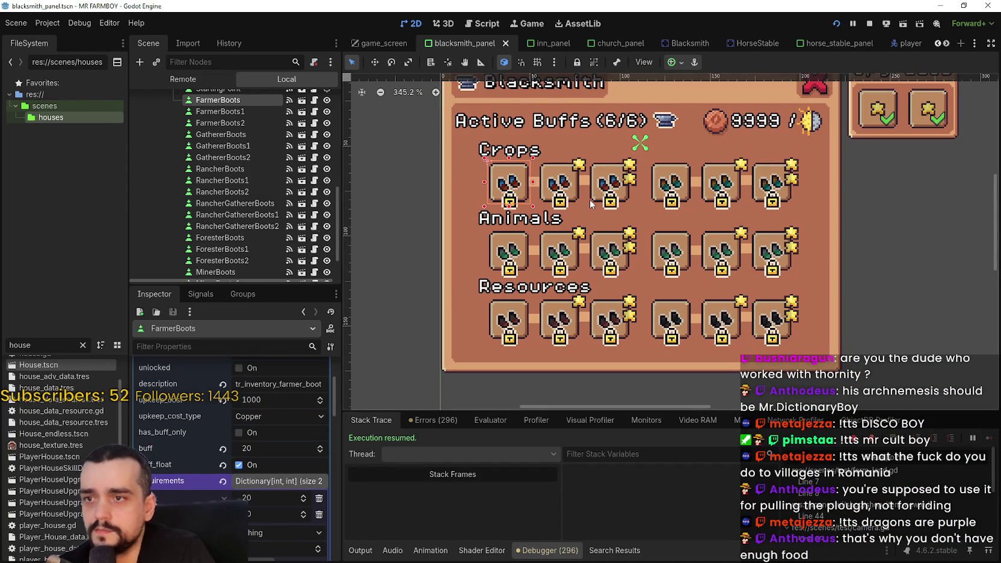
click(567, 194)
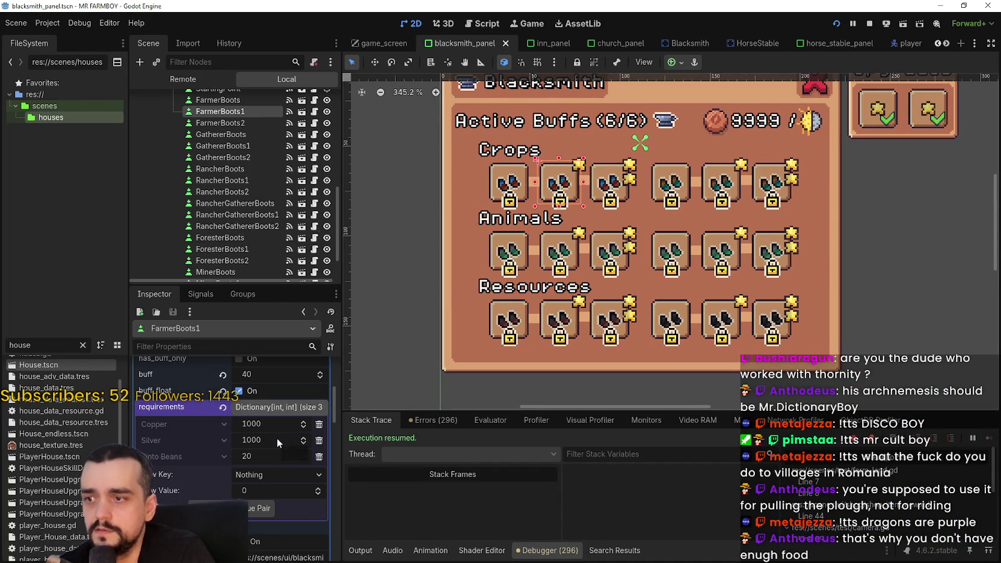
click(319, 424)
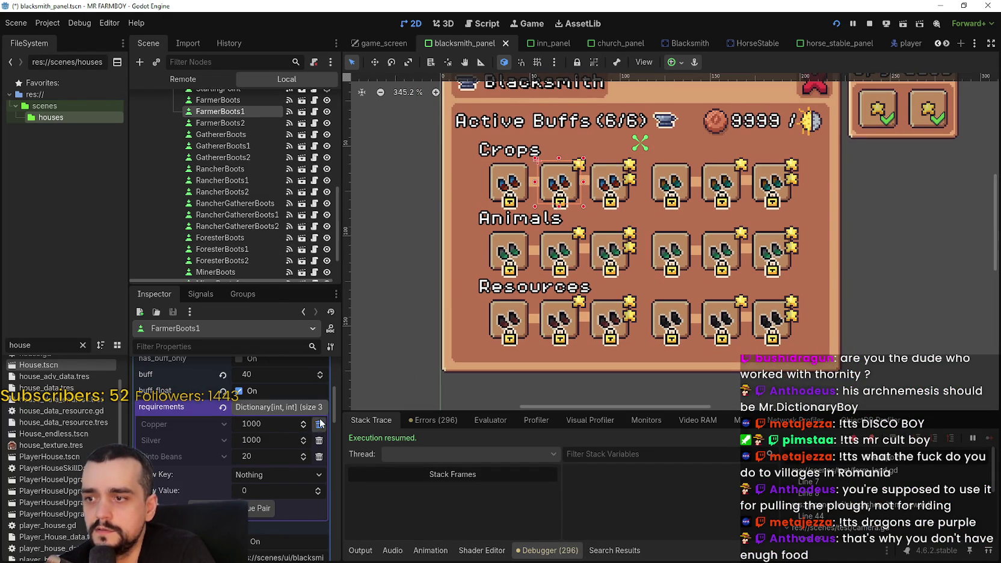
click(277, 424)
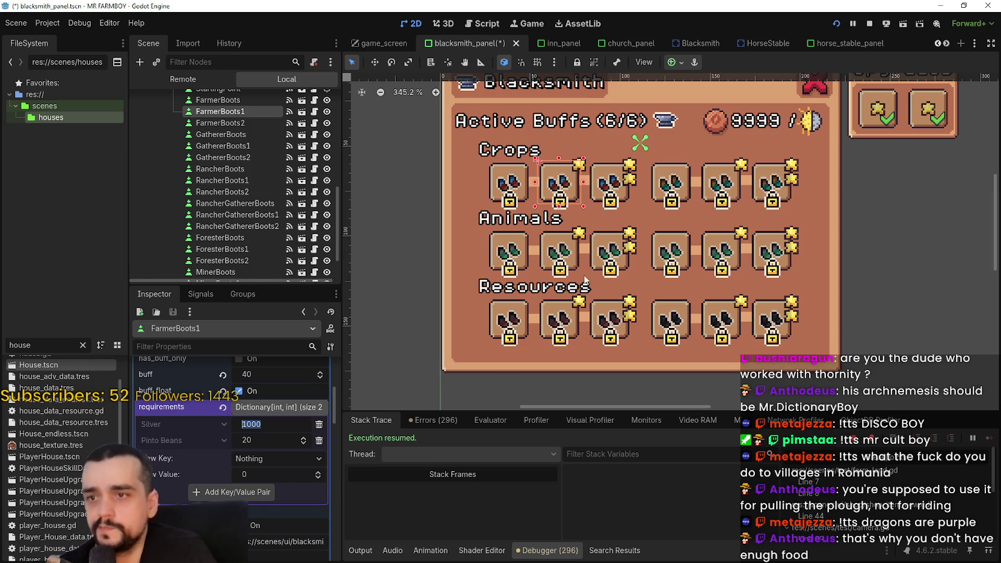
click(517, 200)
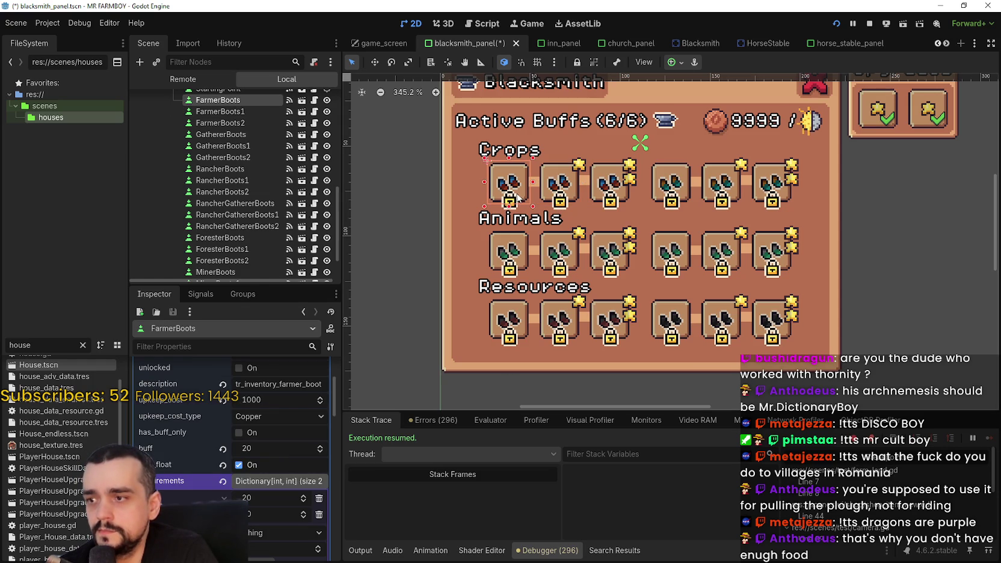
click(562, 187)
scroll(268, 463, down, 3)
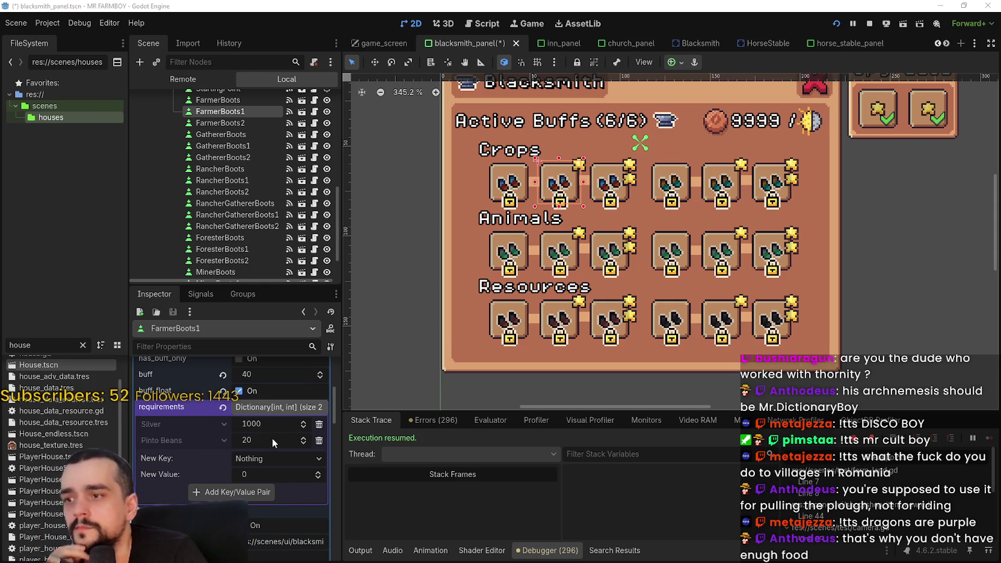
- Lower FarmerBoots1's Silver cost from 1000 to 100
click(261, 422)
key(Return)
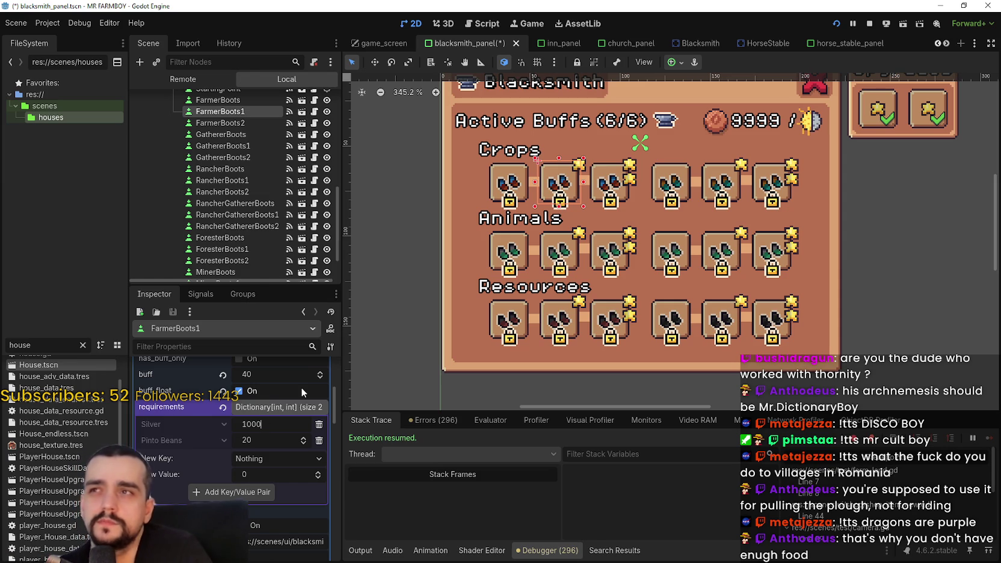
key(BackSpace)
key(Return)
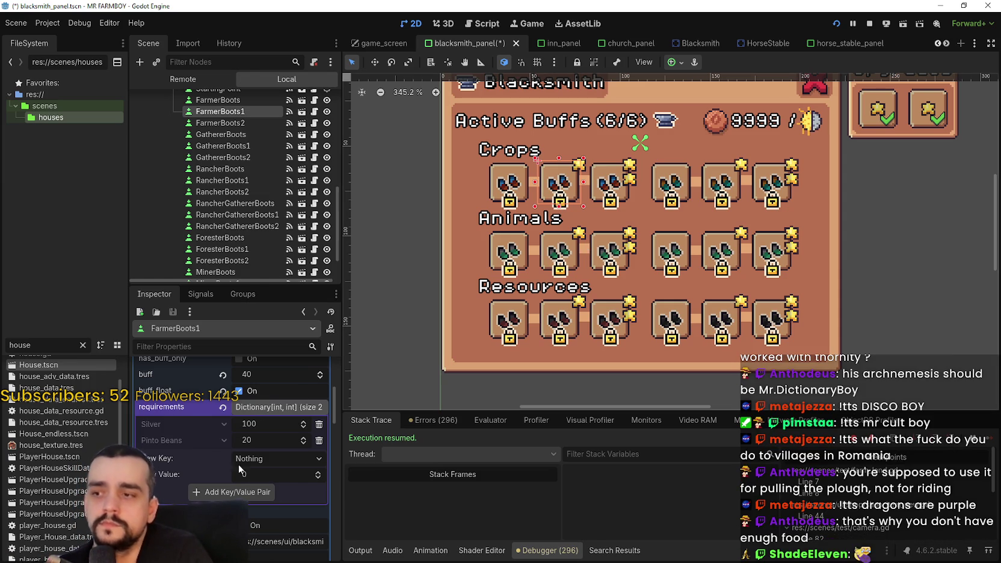
click(565, 259)
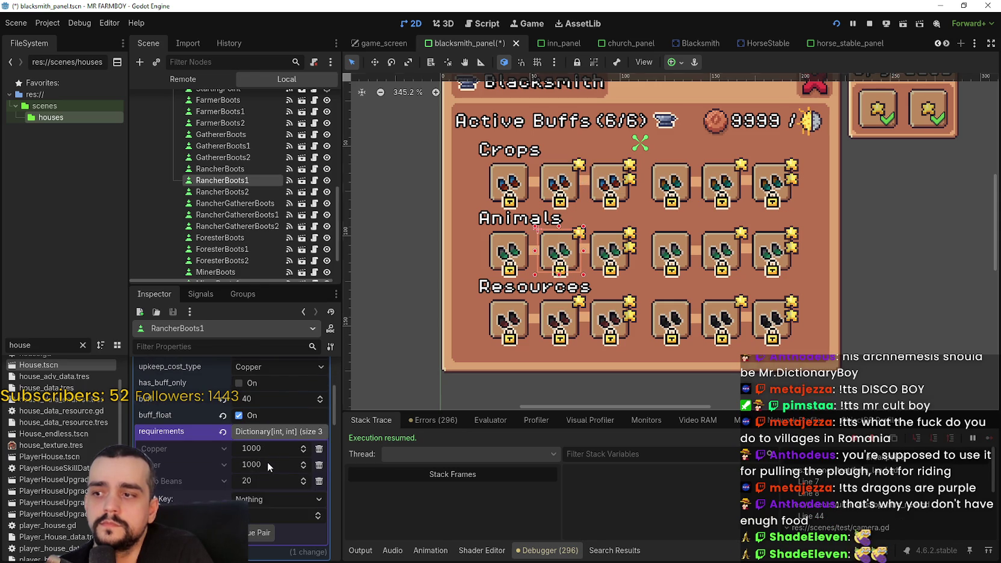
- Set RancherBoots1's Silver cost to 100, drop its Copper cost, and save
key(BackSpace)
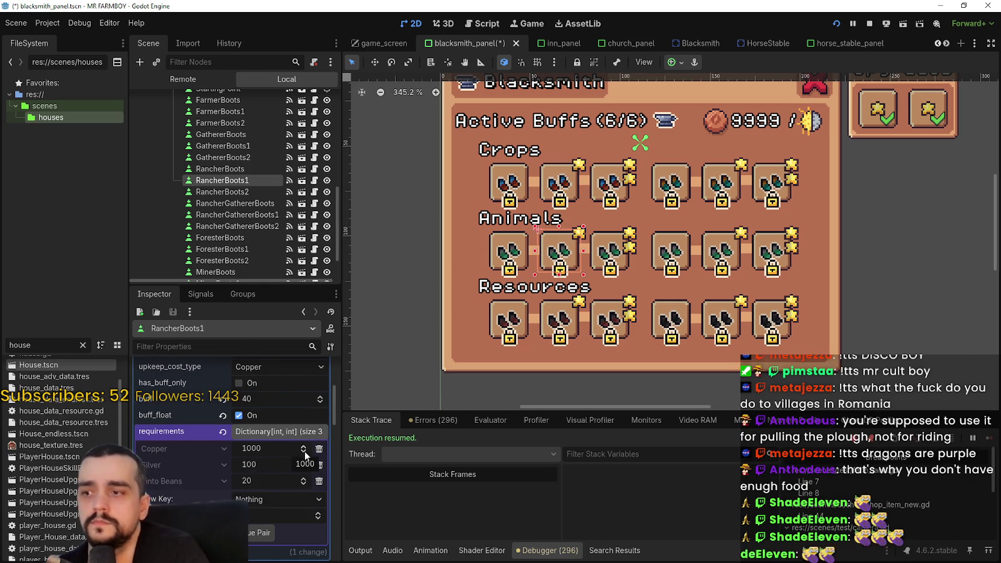
click(319, 449)
key(ctrl+s)
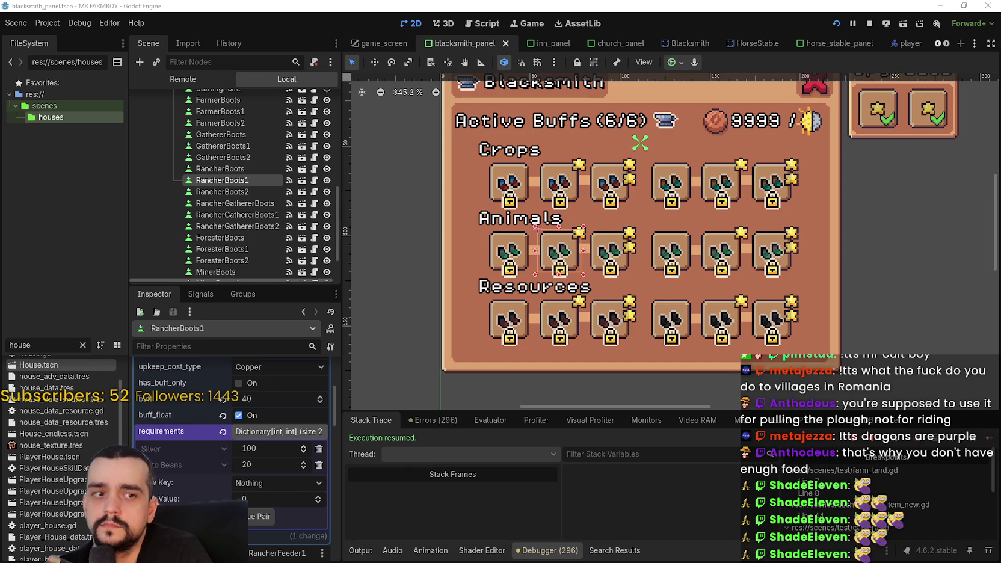
- Set ForesterBoots1's Silver cost to 100, remove its Copper requirement, and save
click(560, 325)
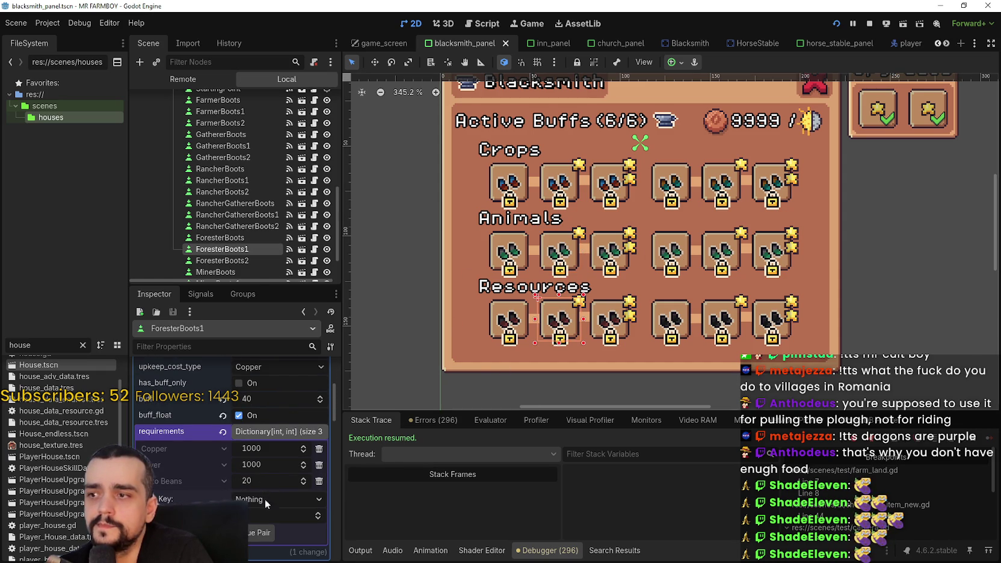
click(284, 468)
text(100)
key(Return)
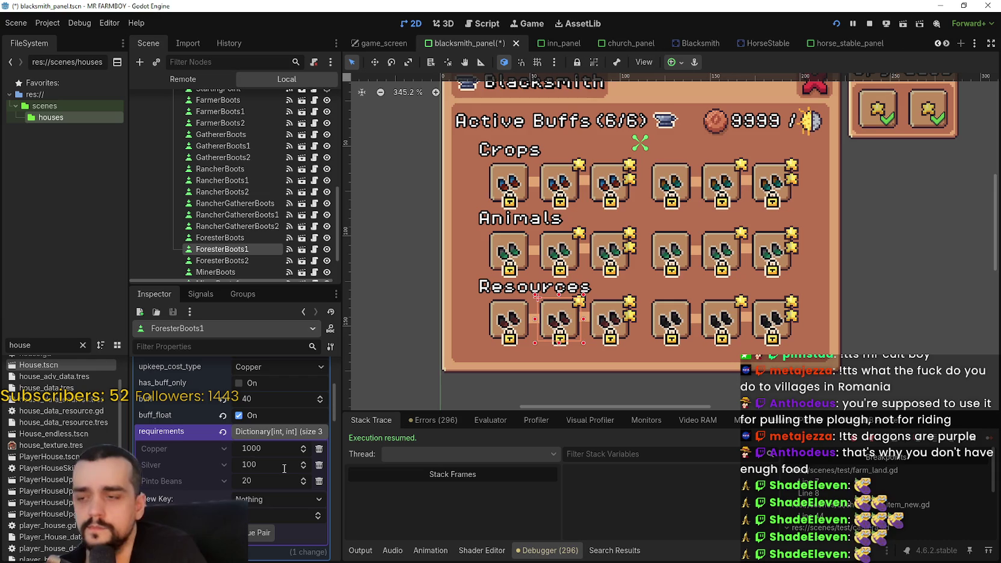
click(318, 449)
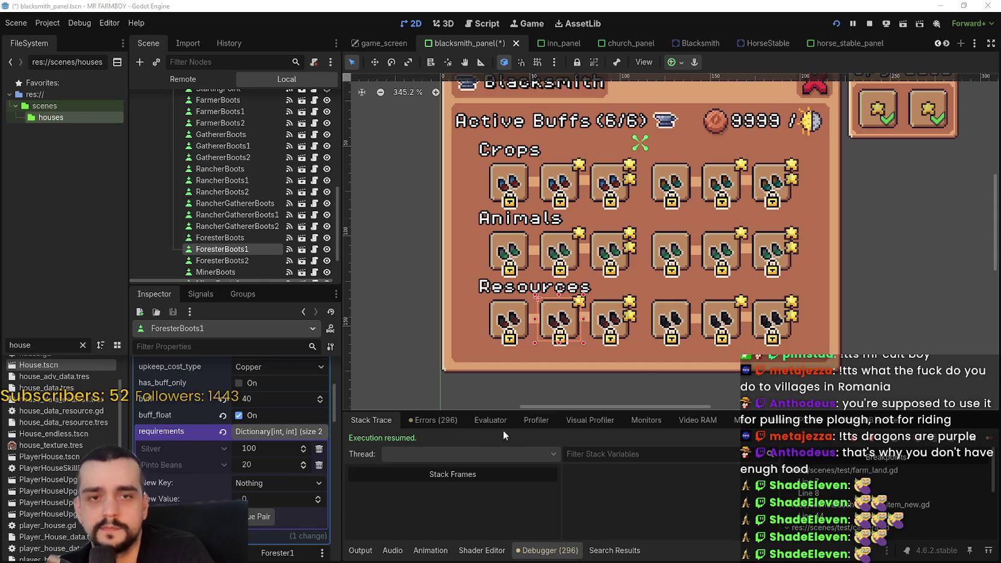
key(ctrl+s)
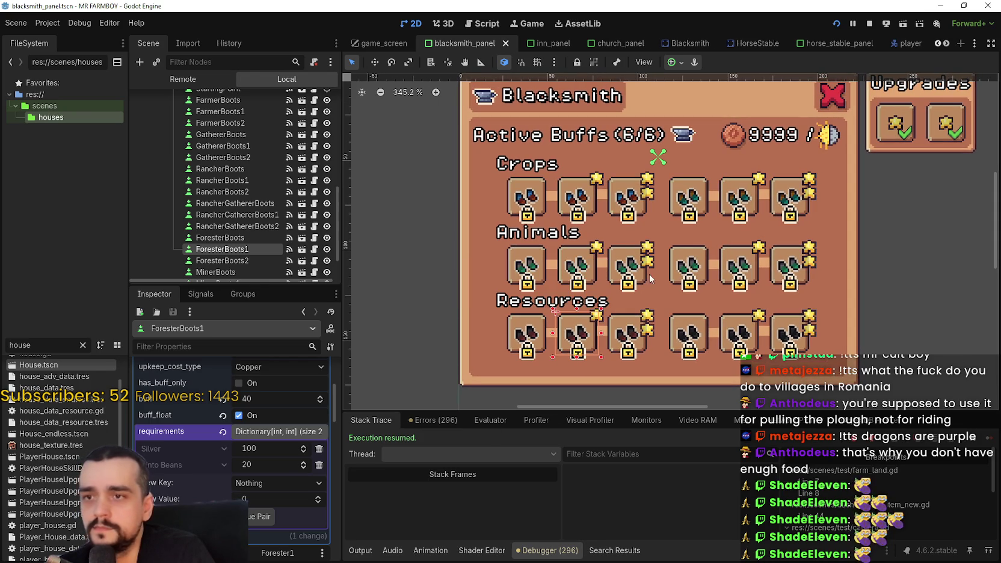
click(737, 201)
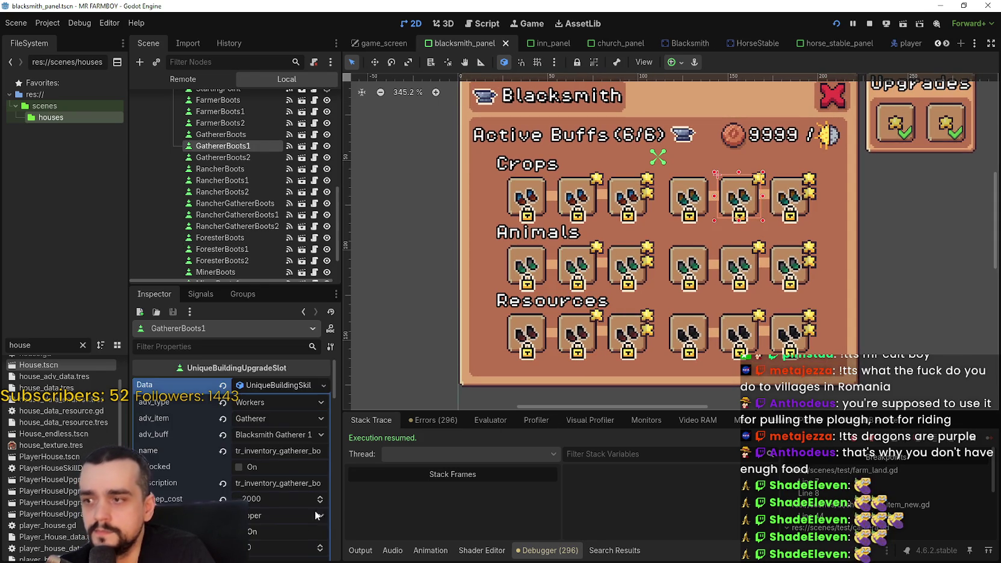
- Remove GathererBoots1's Copper cost, set its Silver cost to 100, and save
scroll(278, 457, down, 2)
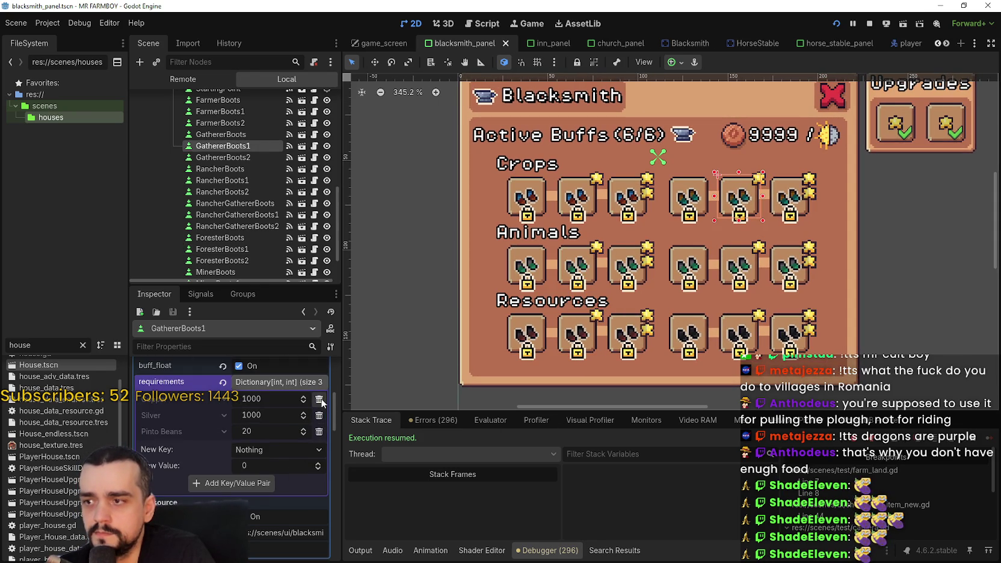
click(319, 399)
click(287, 400)
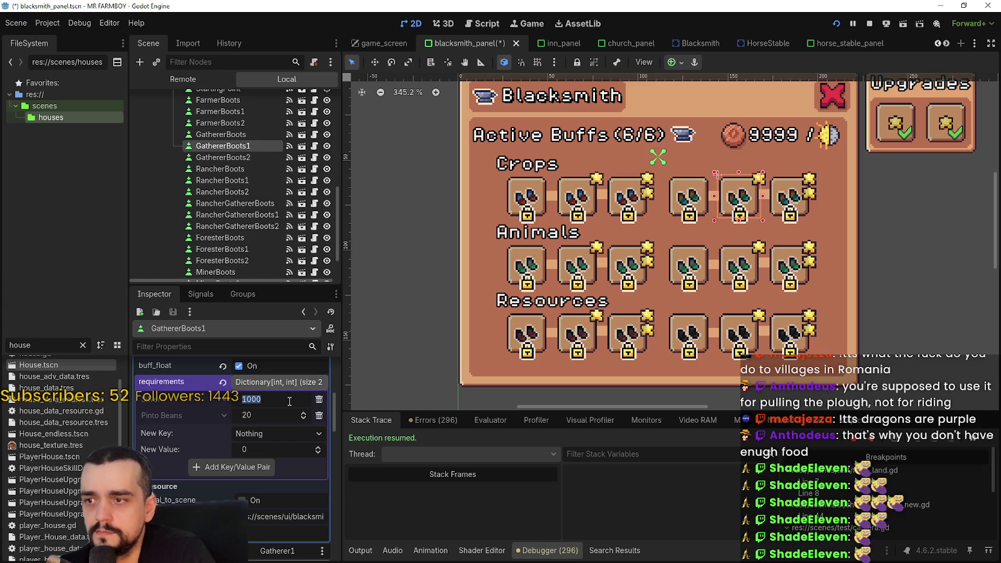
text(100)
key(Return)
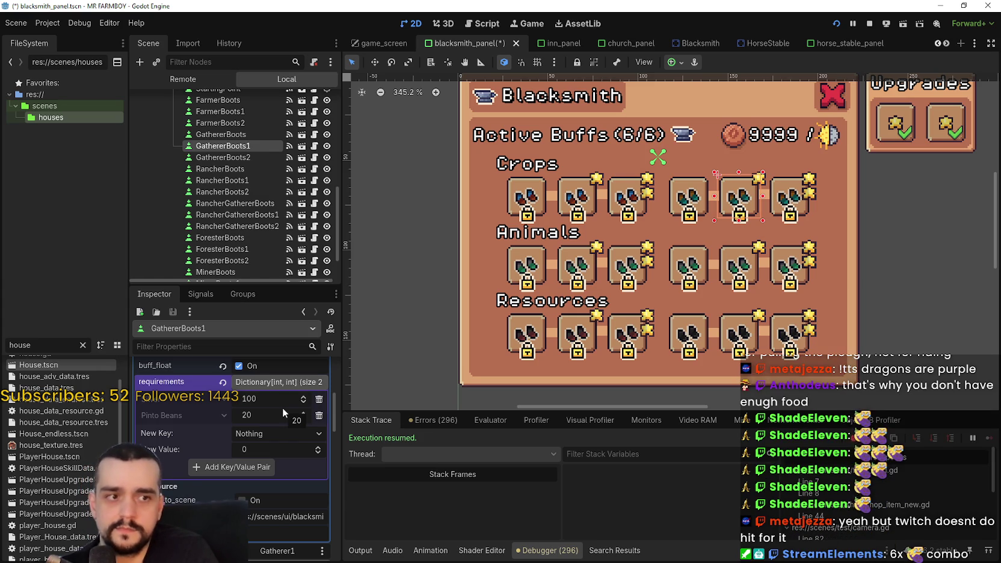
key(ctrl+s)
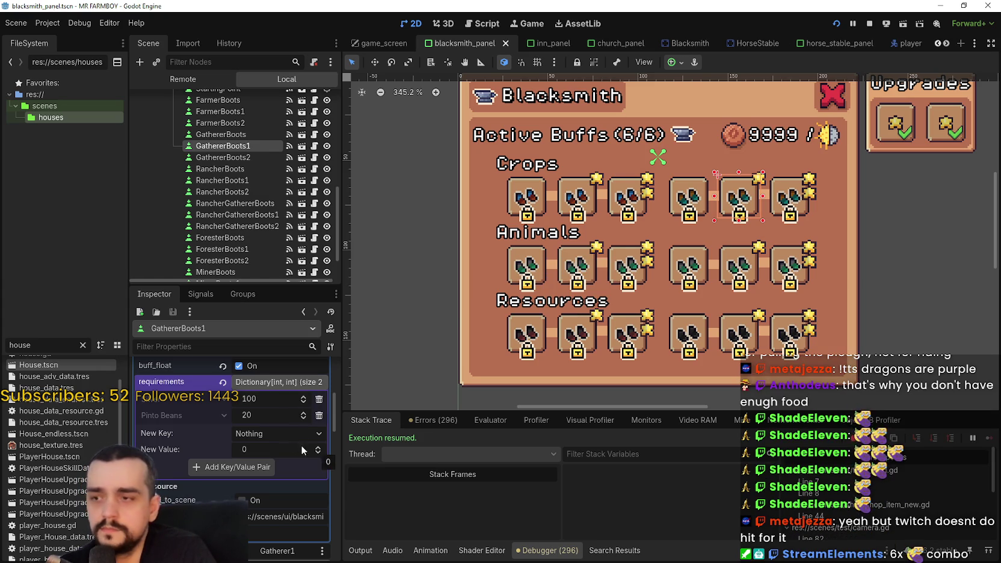
- Set RancherGathererBoots1's Silver cost to 100, delete its Copper requirement, and save
click(752, 271)
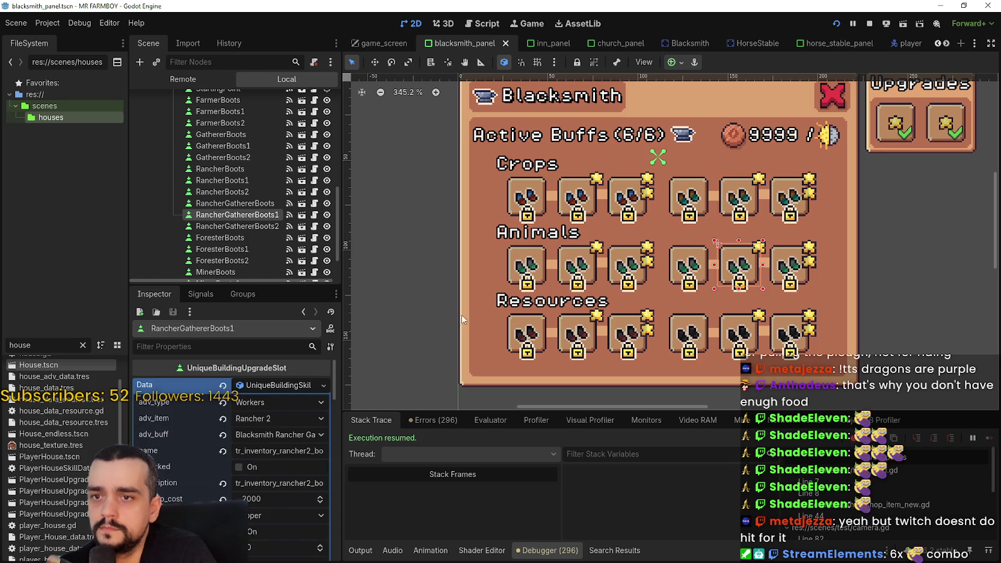
scroll(253, 442, down, 5)
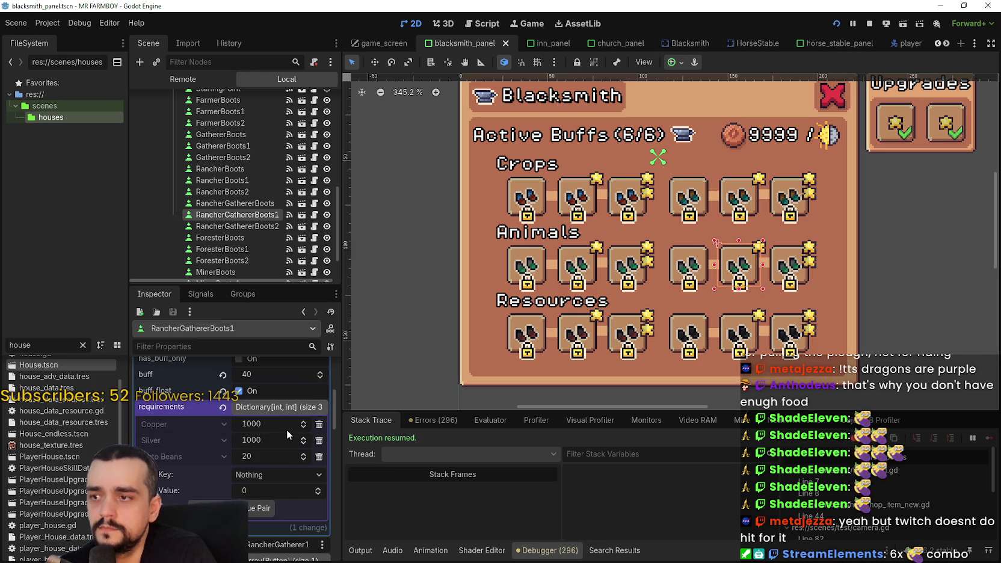
click(284, 438)
text(100)
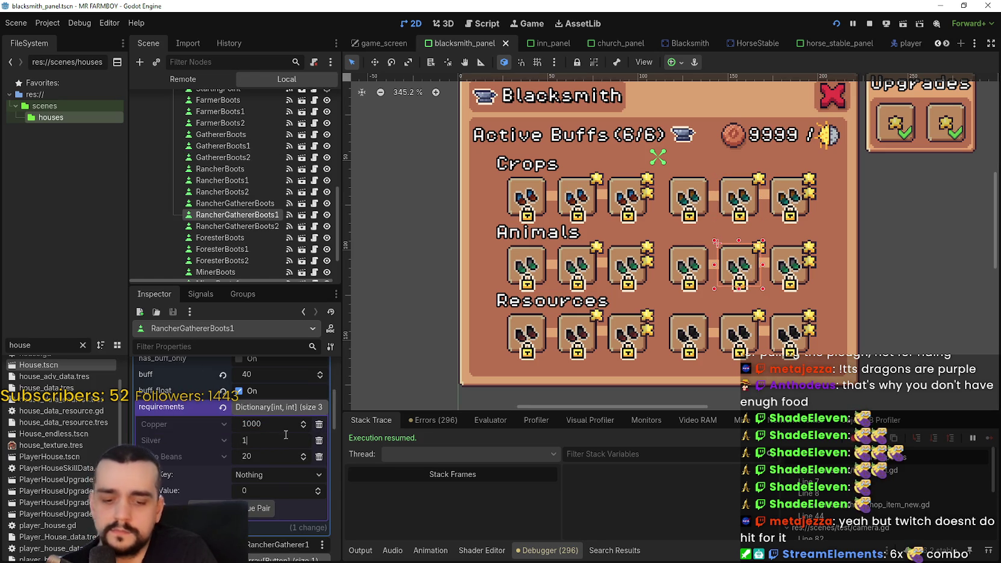
key(Return)
click(319, 424)
key(ctrl+s)
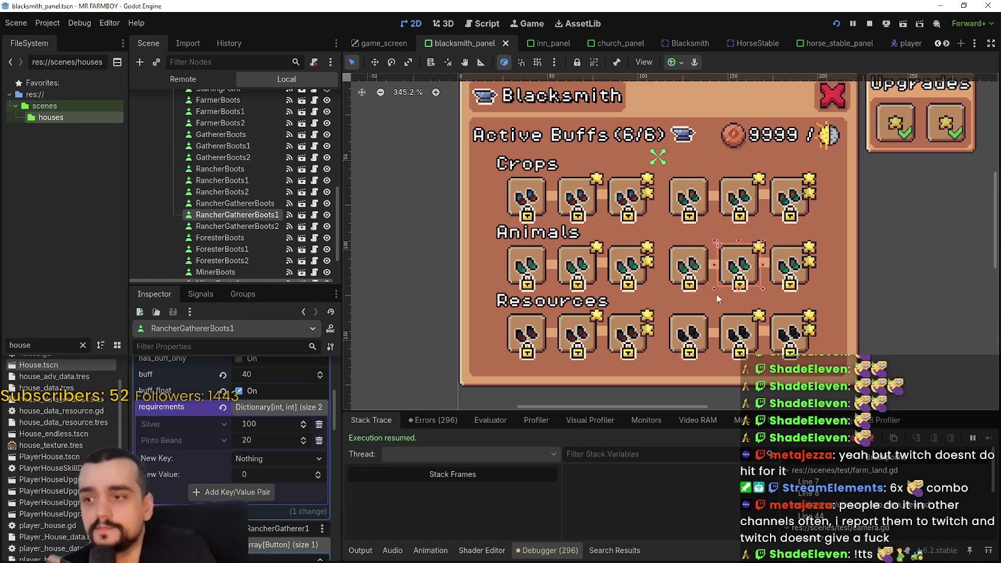
- Make MinerBoots1 need only 100 Silver and 20 Pinto Beans, without Copper, and save
scroll(697, 271, down, 2)
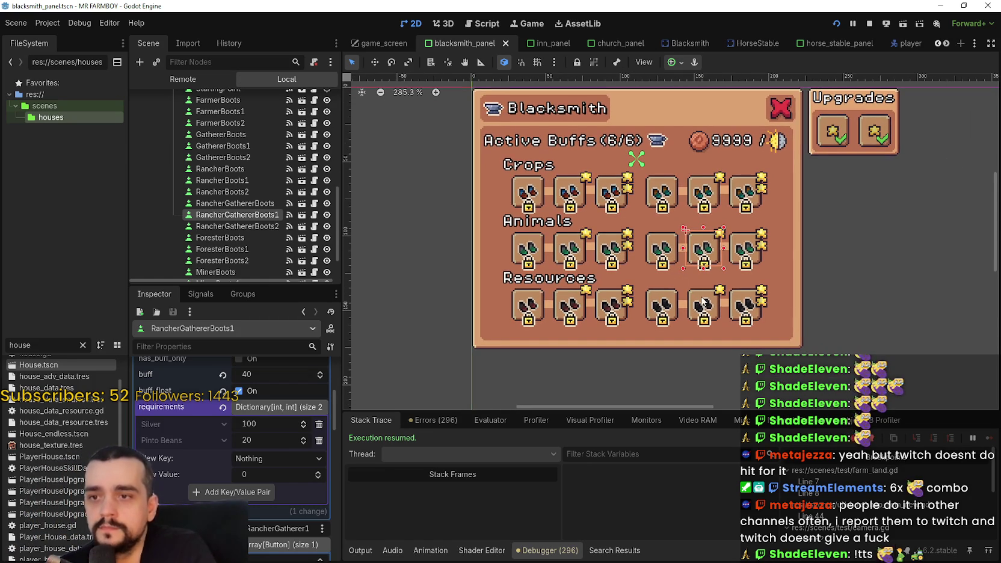
click(719, 310)
click(272, 479)
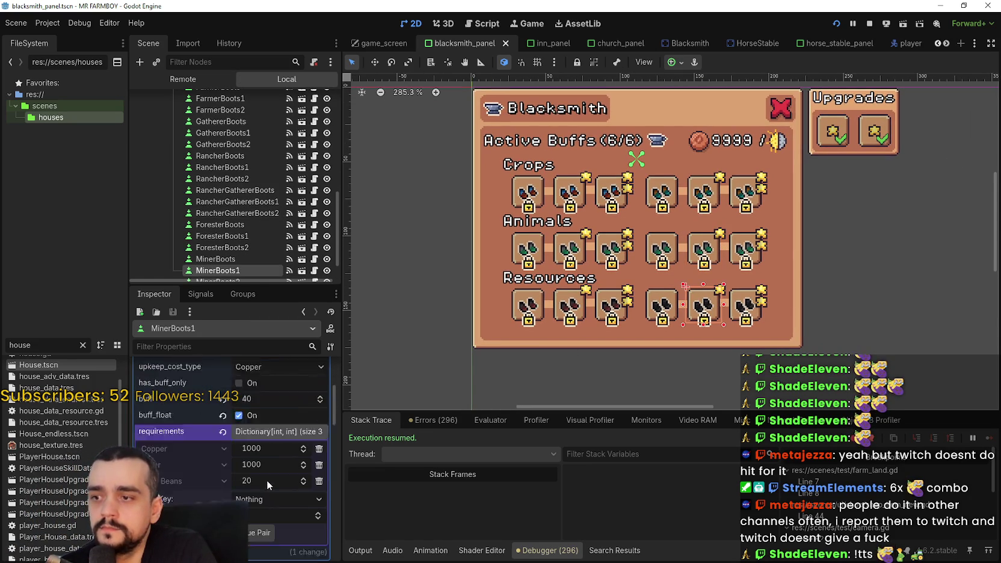
click(271, 425)
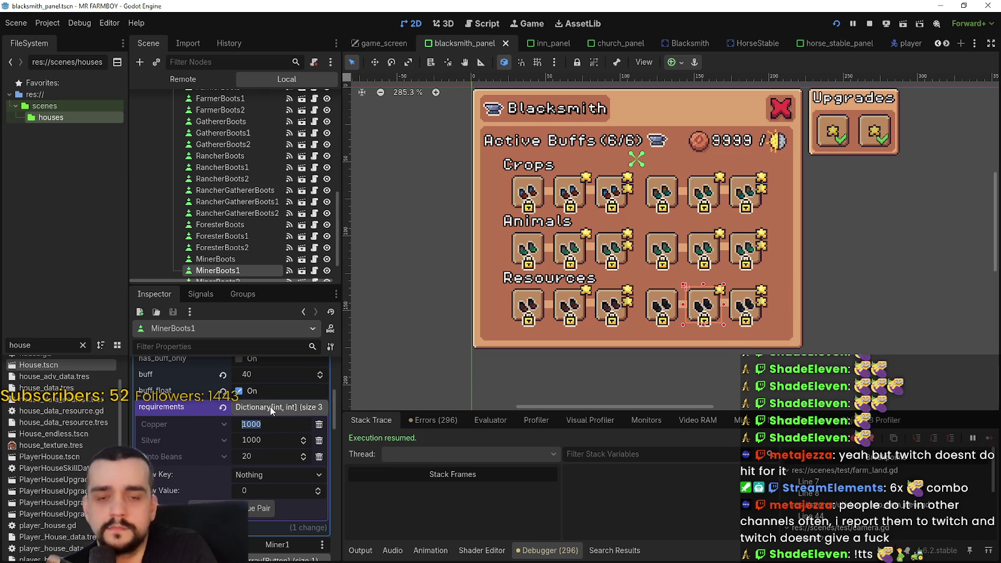
click(319, 424)
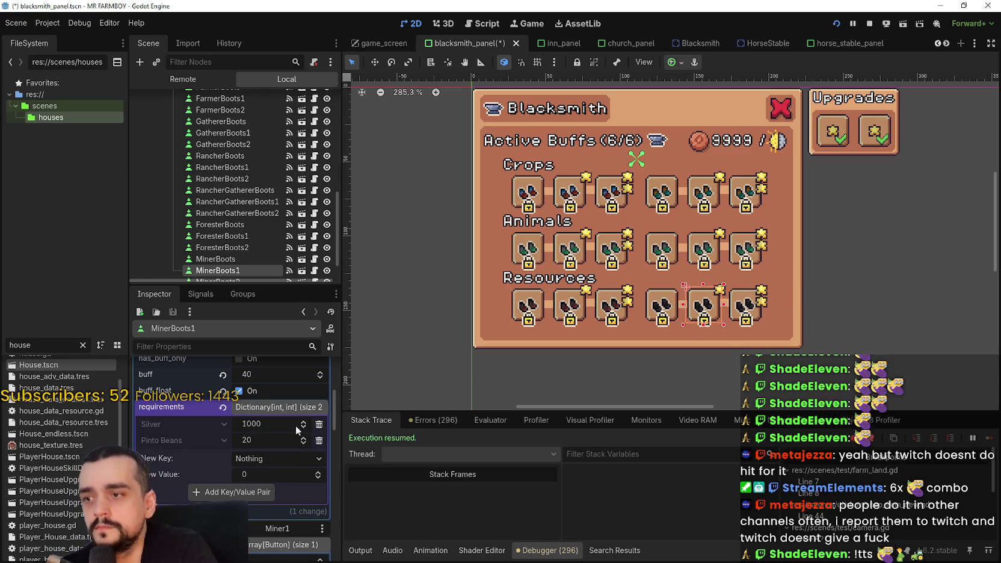
text(1)
key(Return)
key(ctrl+s)
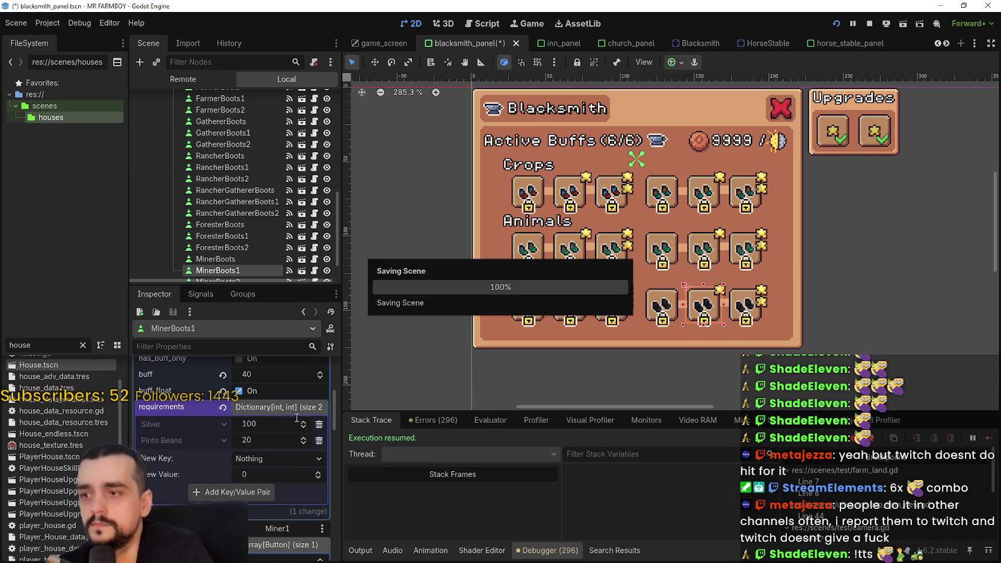
scroll(733, 156, down, 2)
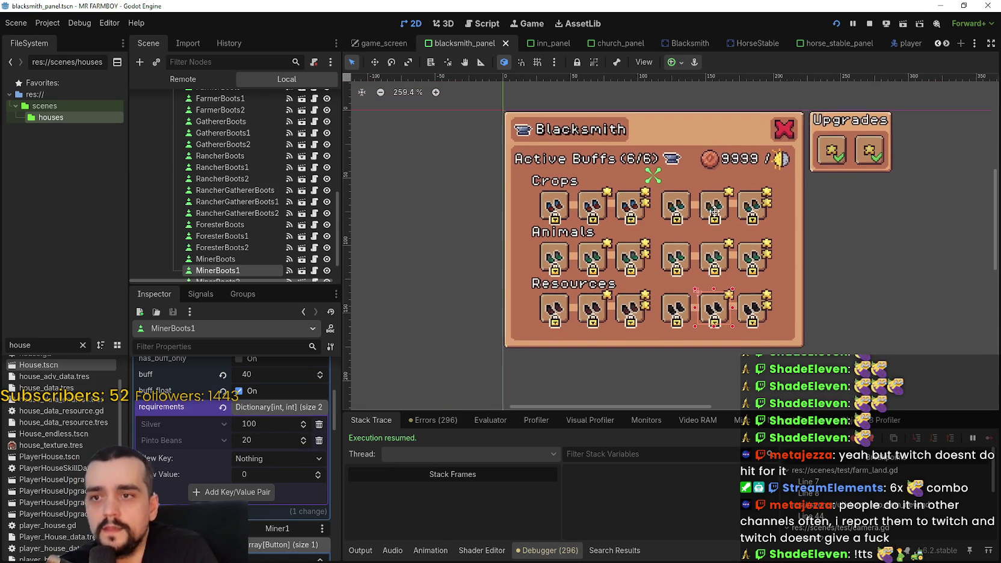
scroll(711, 241, up, 2)
scroll(711, 237, up, 2)
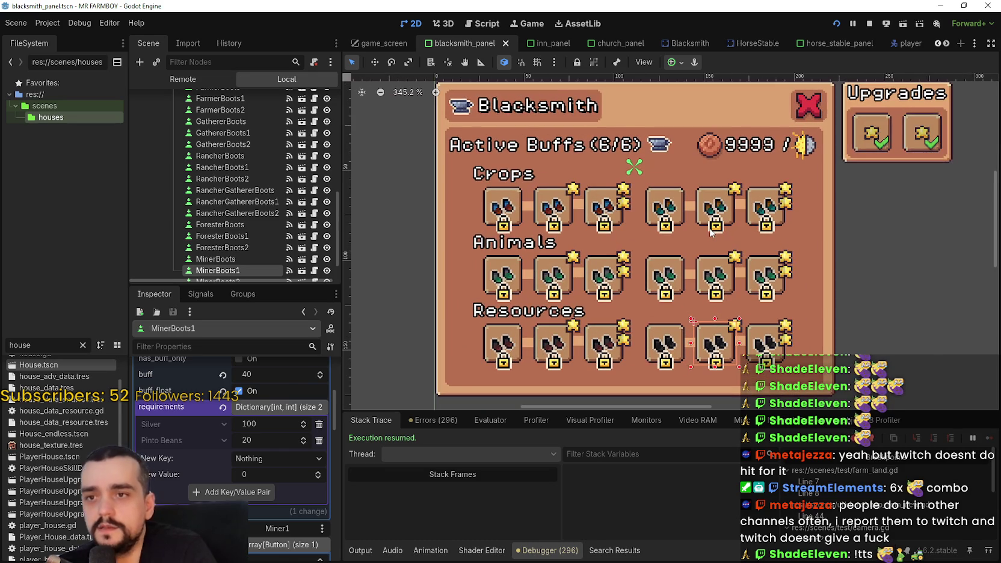
scroll(709, 234, down, 2)
scroll(707, 238, up, 2)
scroll(703, 241, down, 2)
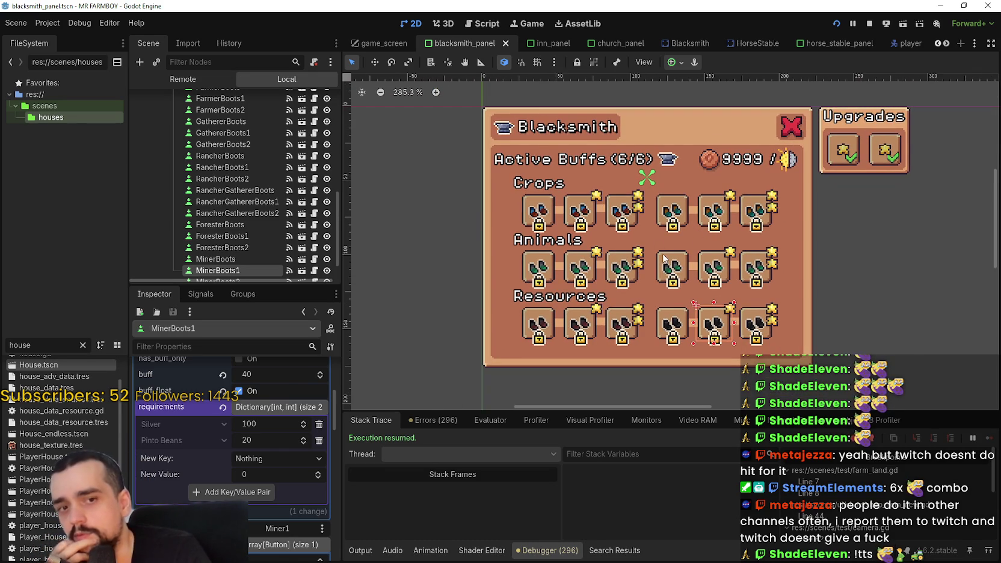
scroll(634, 231, up, 2)
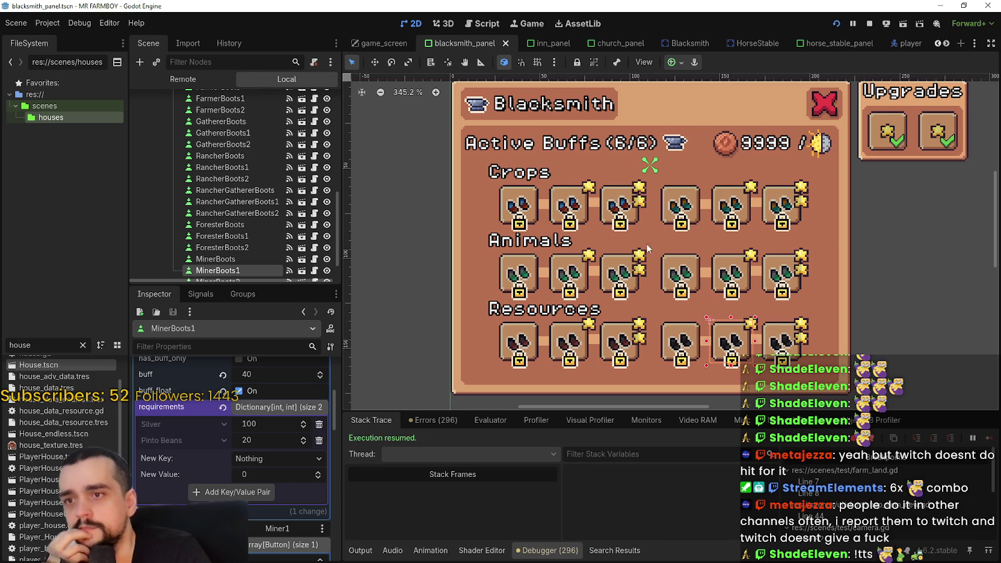
click(627, 206)
- Set FarmerBoots2's Silver cost to 200, then give RancherBoots2 Silver 200 and remove its Copper cost
scroll(325, 448, up, 2)
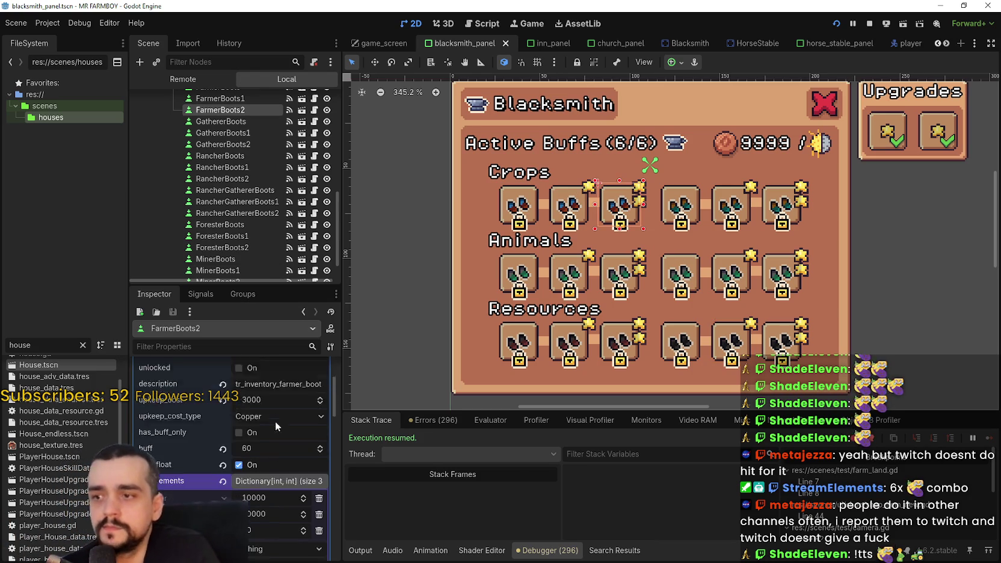
scroll(325, 448, down, 2)
click(279, 440)
text(2)
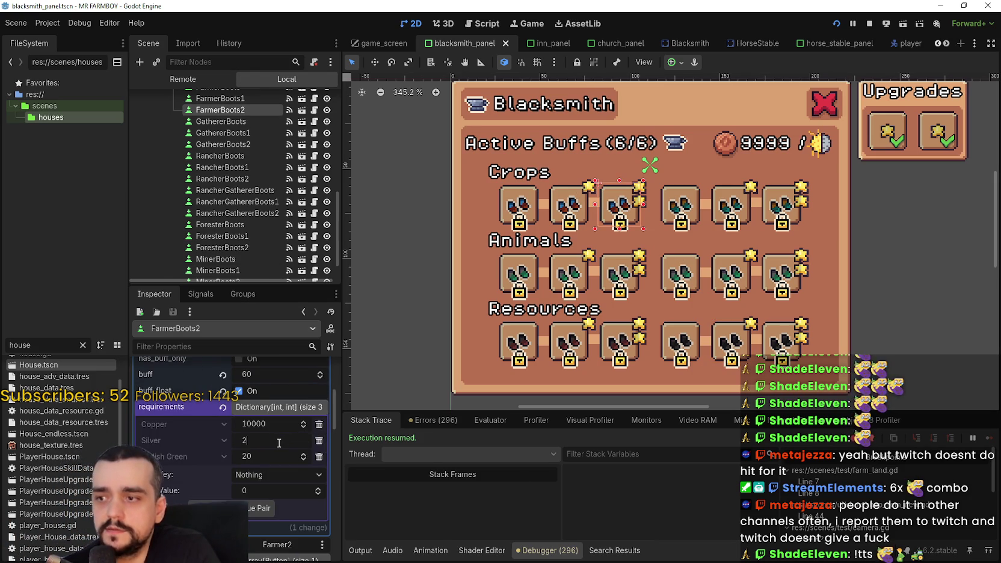
key(Return)
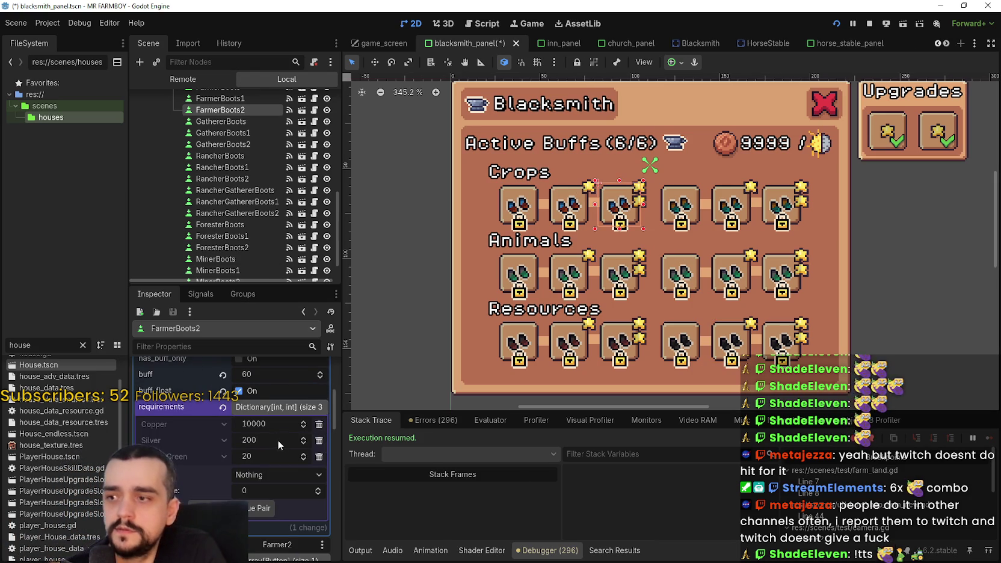
click(619, 272)
click(275, 441)
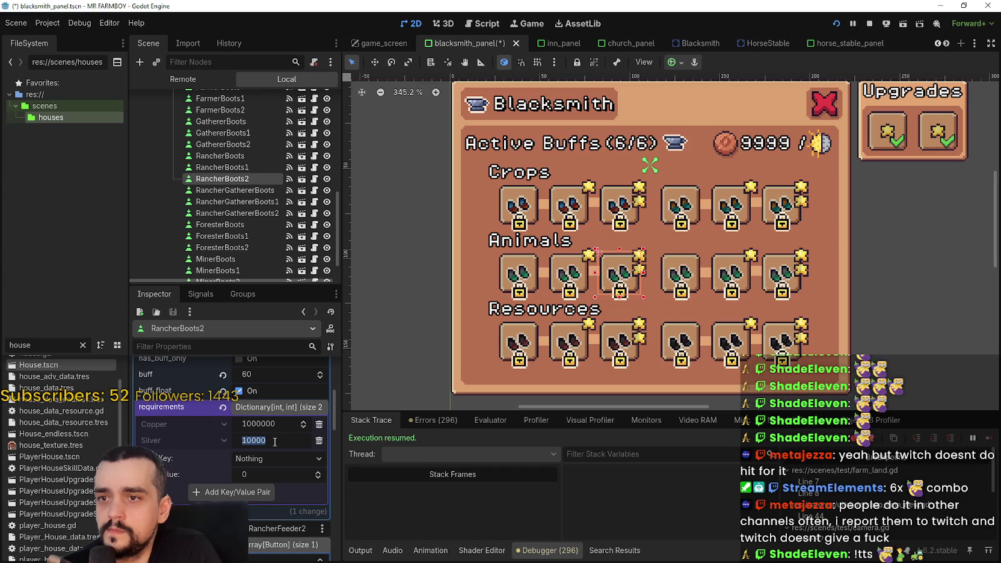
text(20)
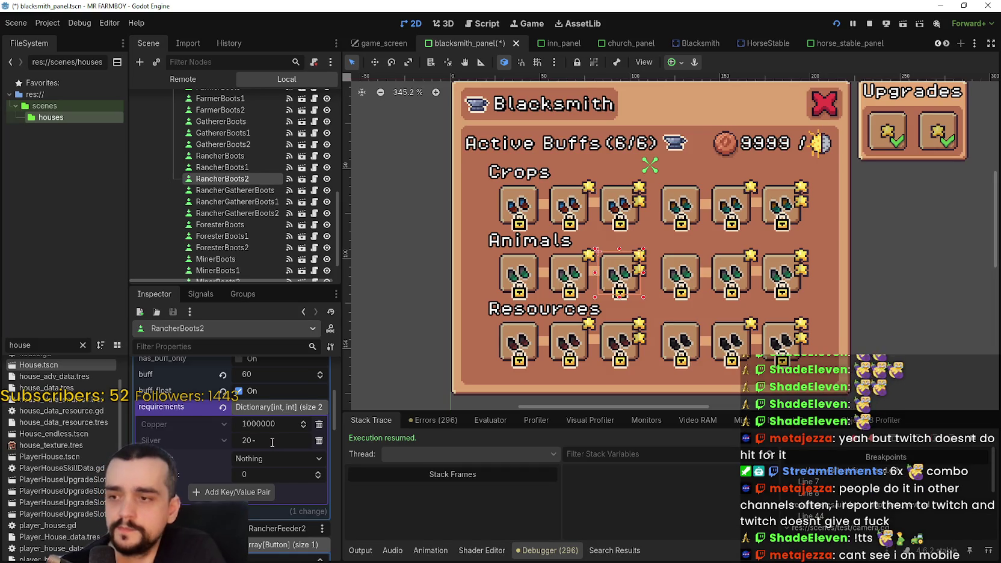
text(0)
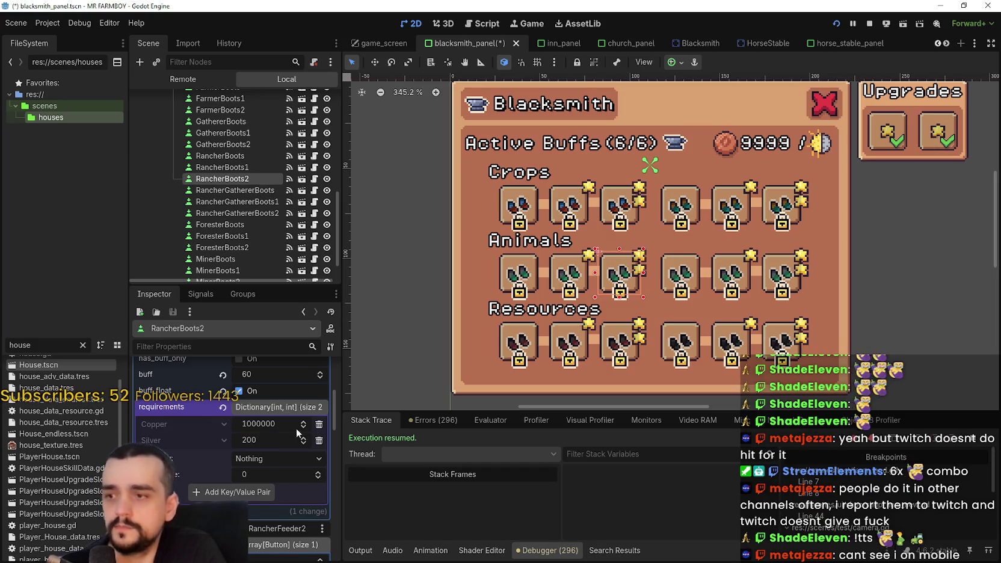
click(319, 424)
- Copy FarmerBoots2's Silver and Radish Green requirements onto RancherBoots2
click(630, 212)
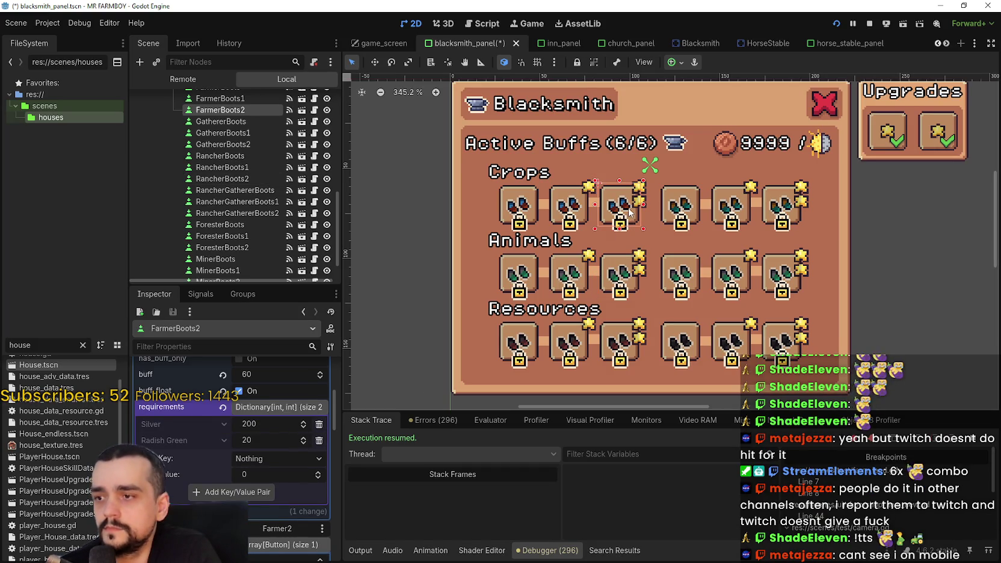
right_click(200, 407)
click(217, 414)
click(628, 274)
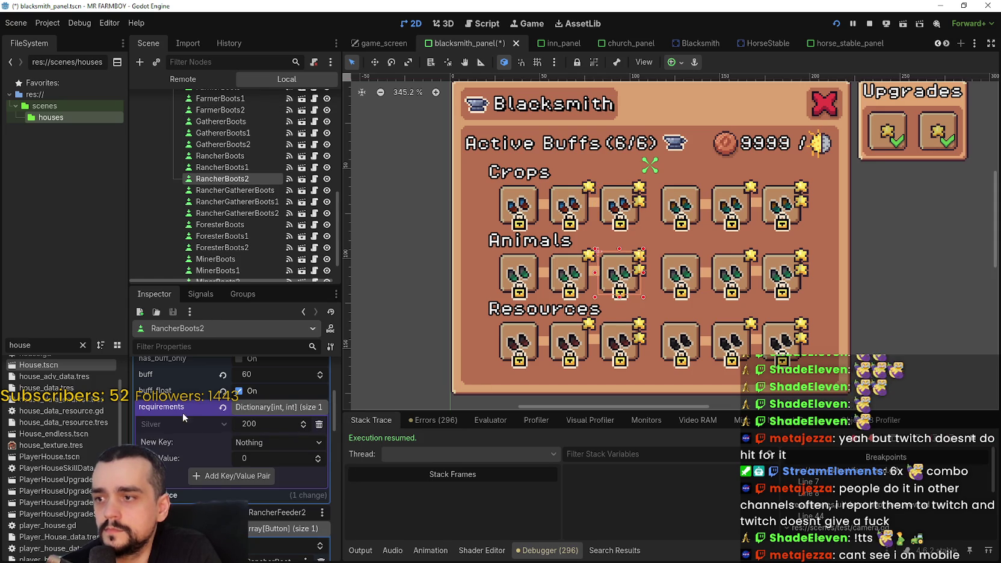
right_click(191, 411)
click(232, 431)
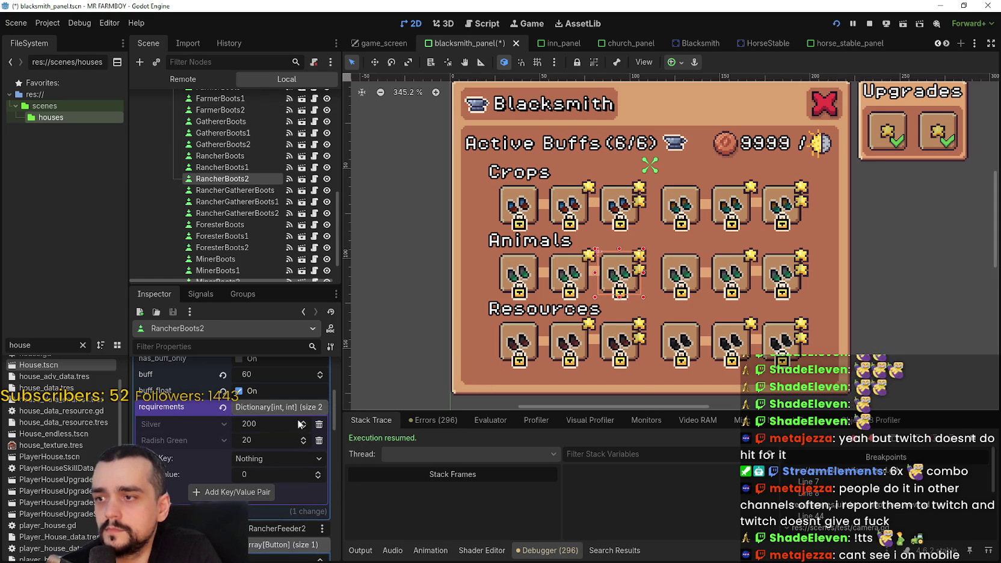
- Paste the same requirements onto ForesterBoots2, replacing its 10000 costs, and save the scene
click(628, 331)
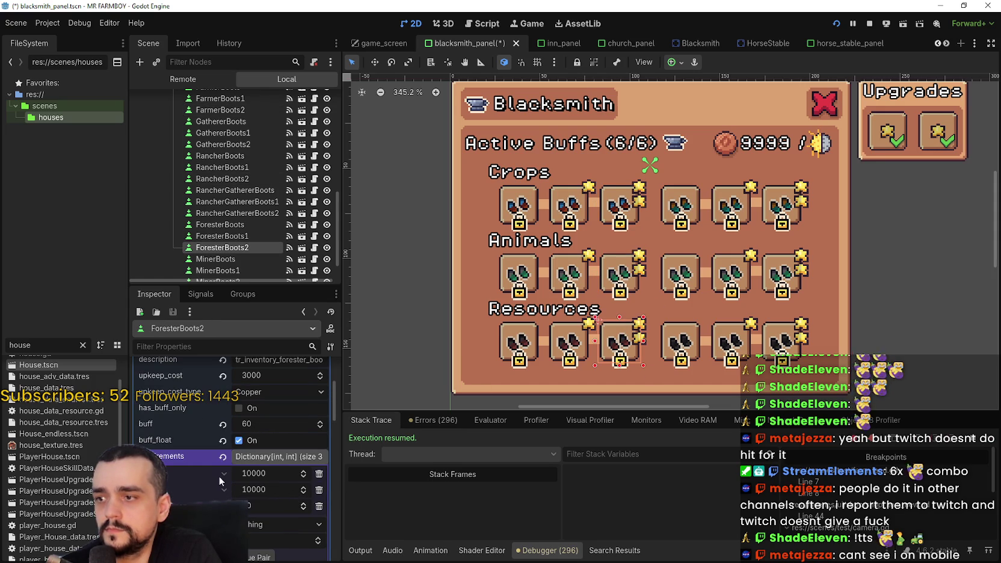
right_click(187, 463)
click(212, 483)
key(ctrl+s)
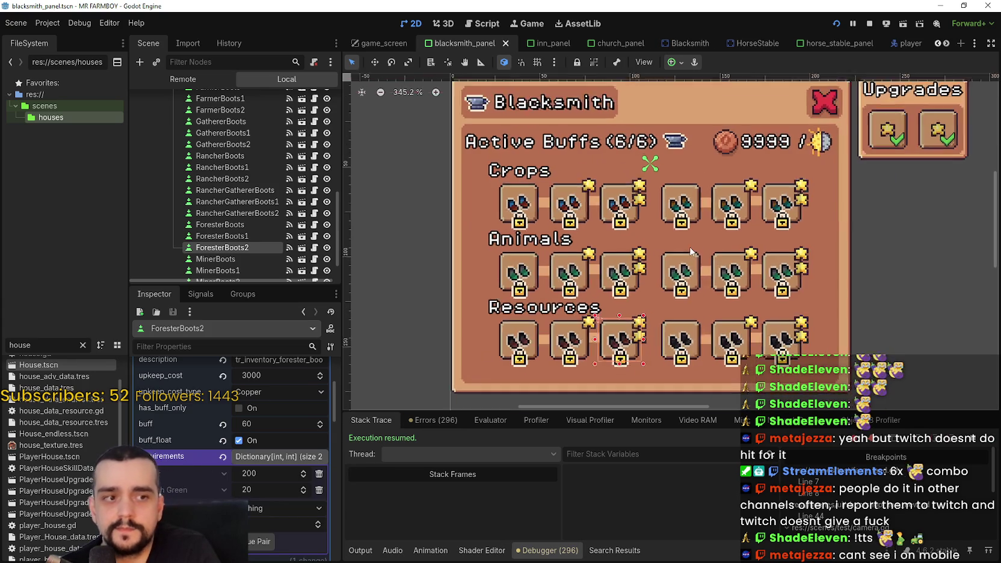
scroll(693, 233, up, 1)
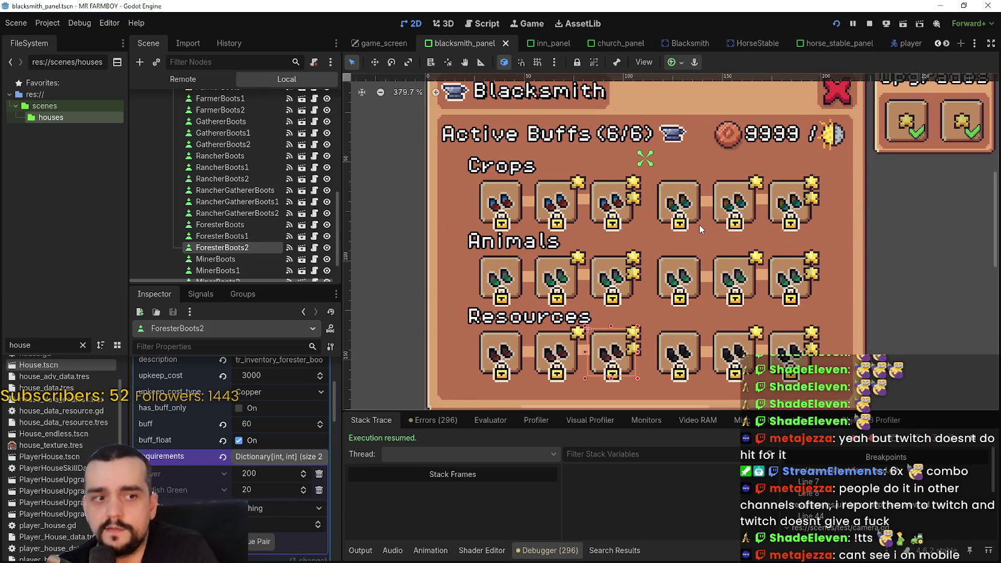
scroll(721, 204, down, 2)
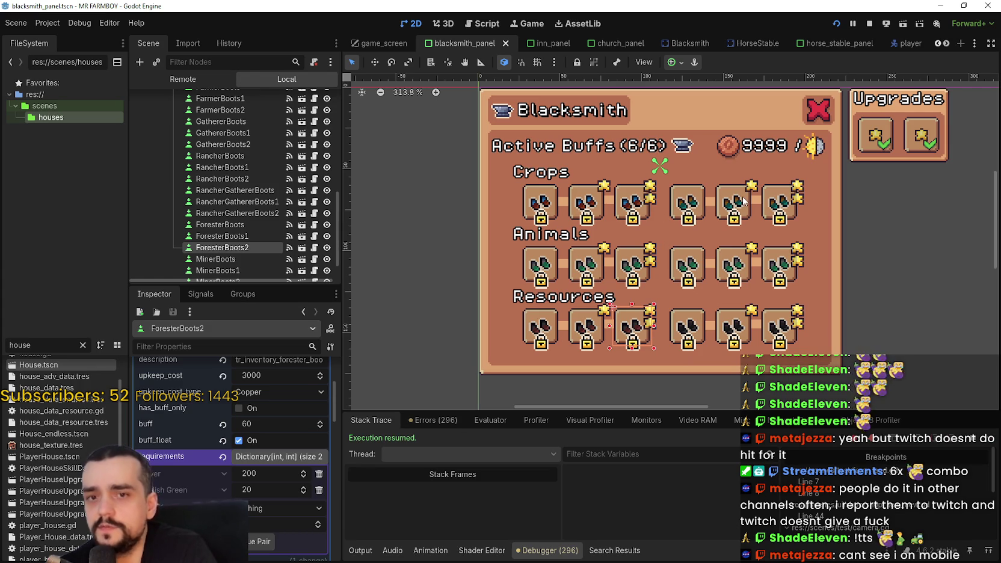
click(588, 203)
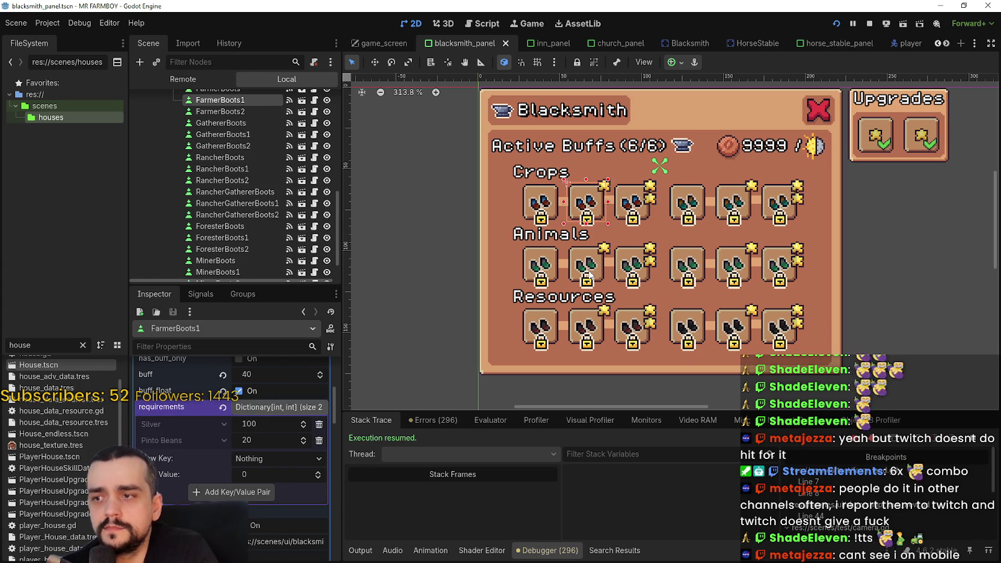
- Inspect the second, fourth, fifth and sixth boots upgrades across the Crops, Animals and Resources rows, ending on GathererBoots2
click(589, 273)
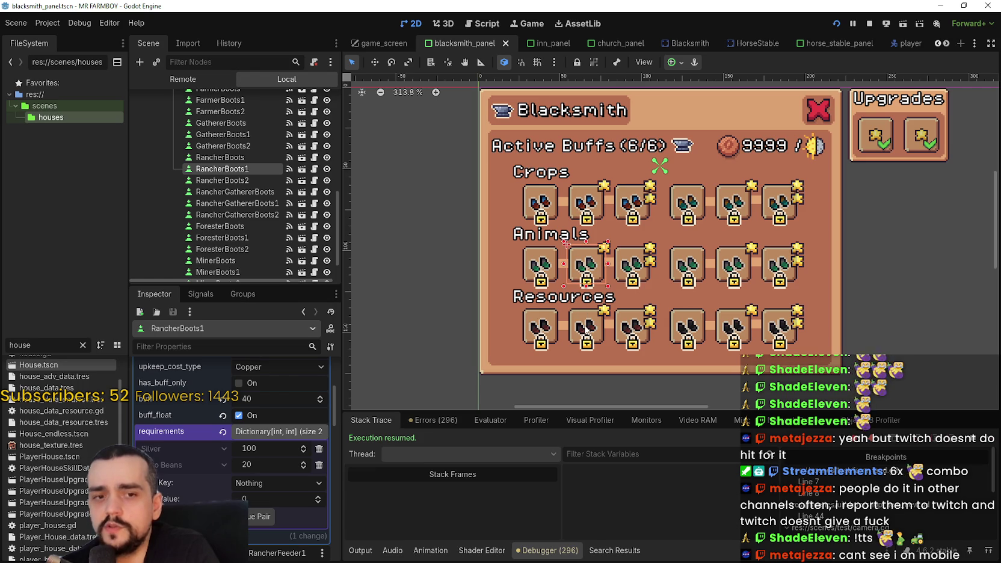
click(585, 327)
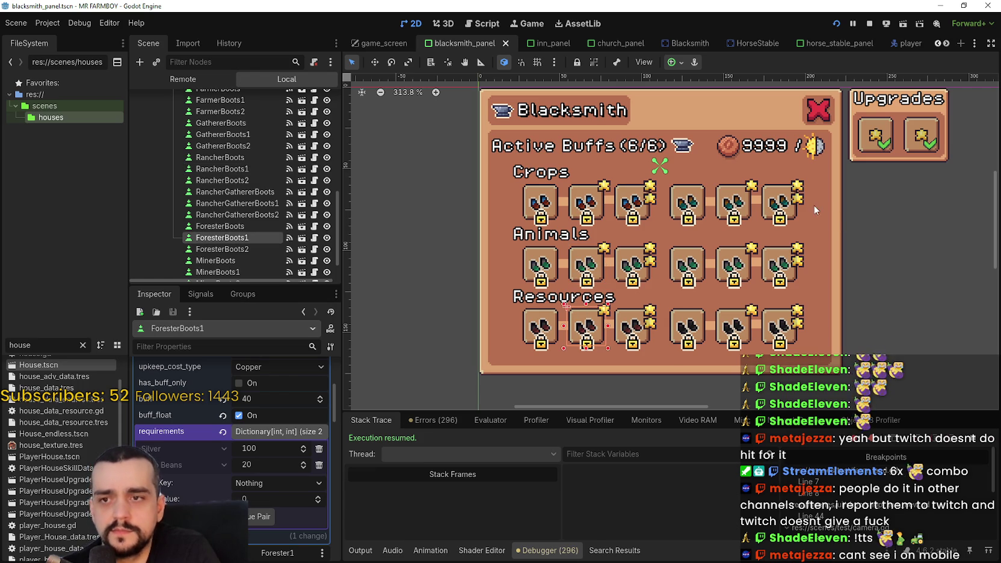
click(695, 210)
click(685, 266)
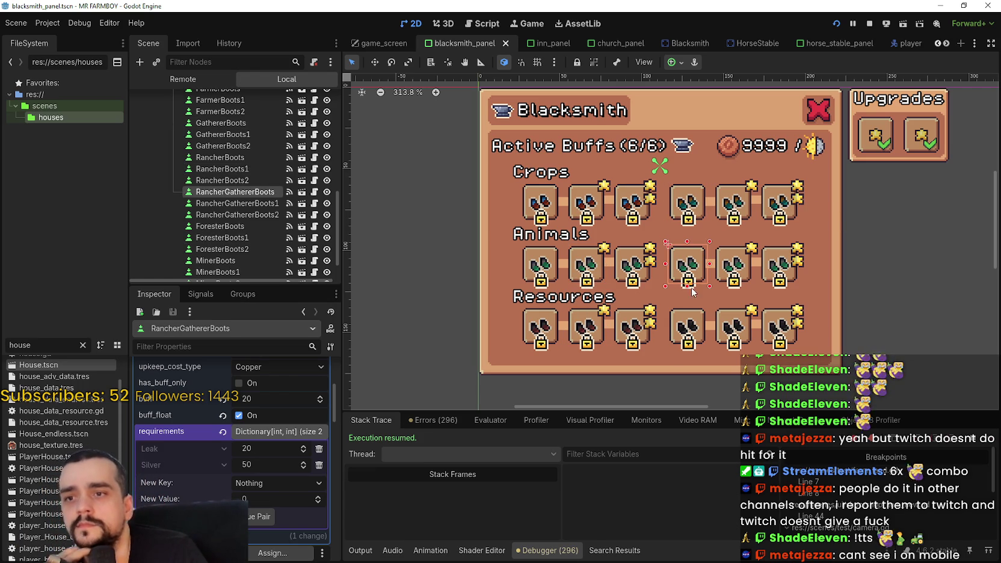
click(692, 325)
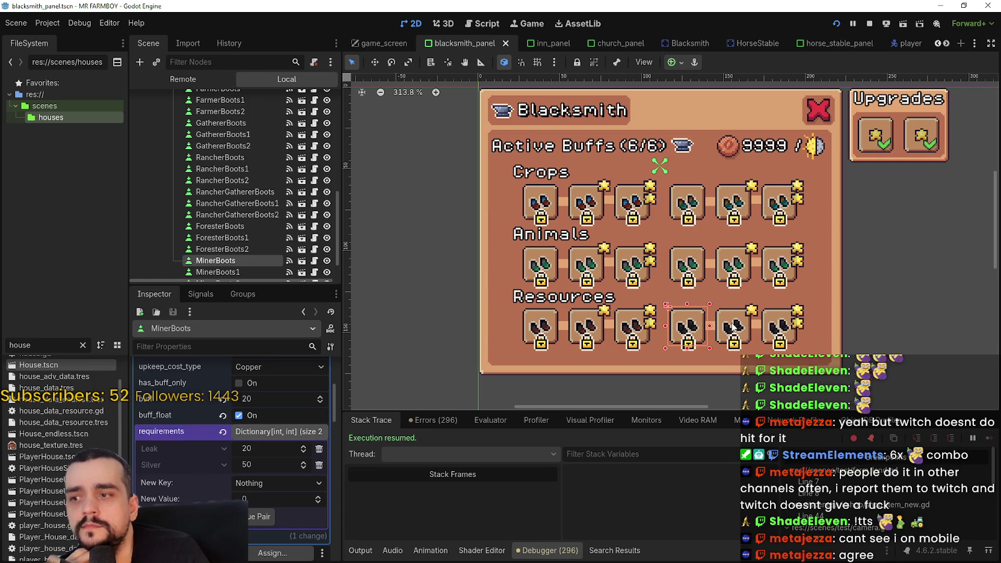
click(733, 328)
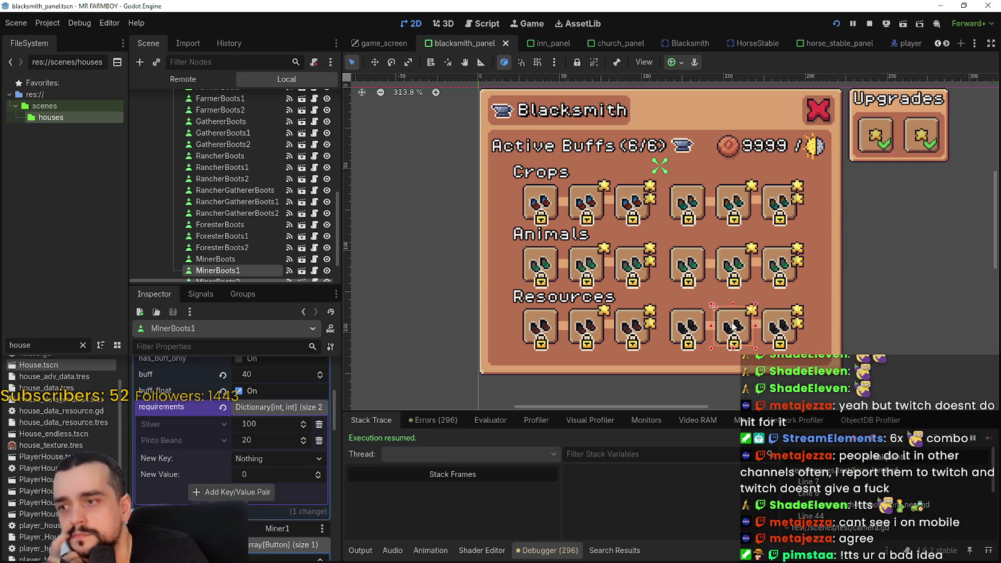
click(745, 267)
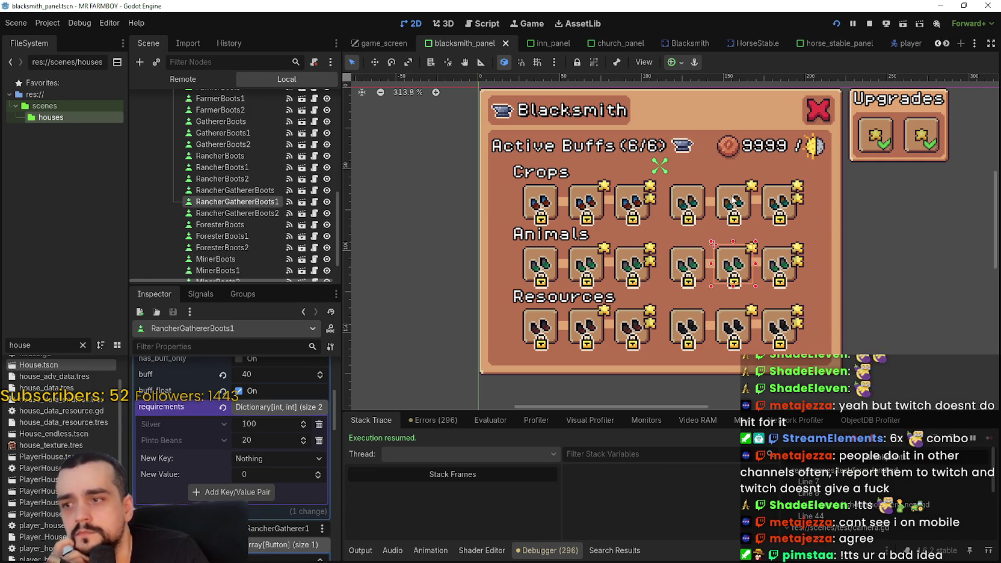
click(746, 202)
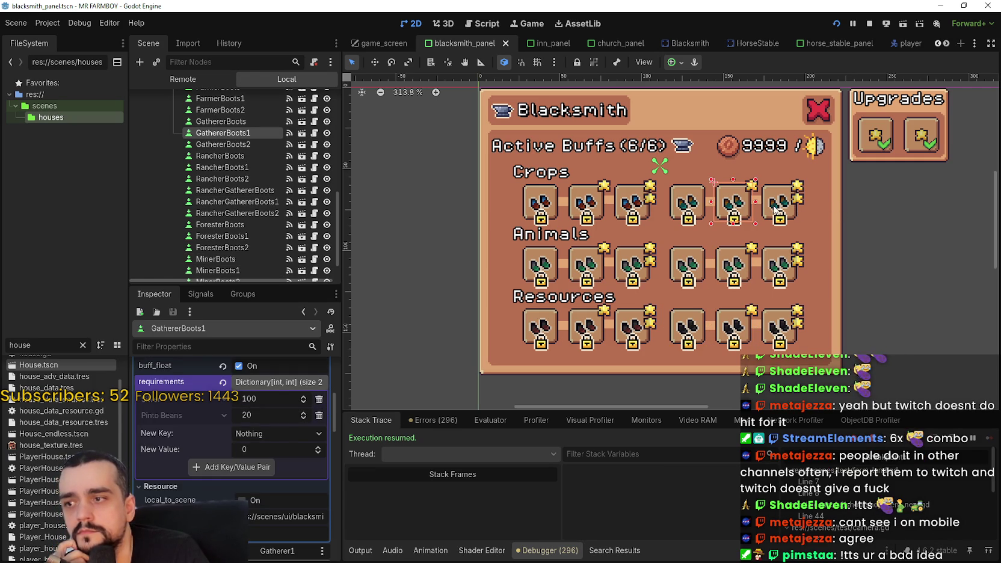
click(776, 208)
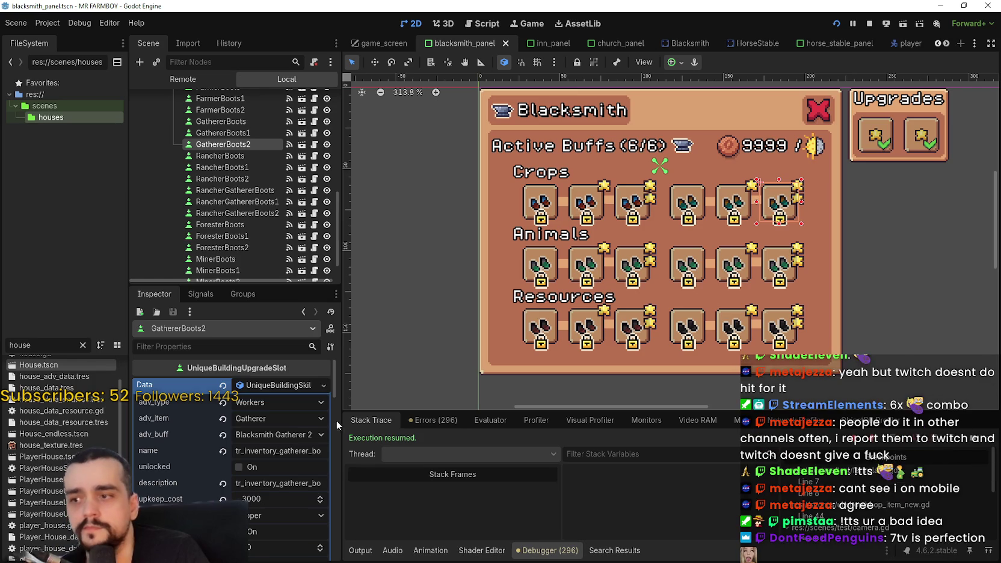
- Paste the Silver 200 and Radish Green 20 requirements onto GathererBoots2 and save the scene
scroll(278, 435, down, 5)
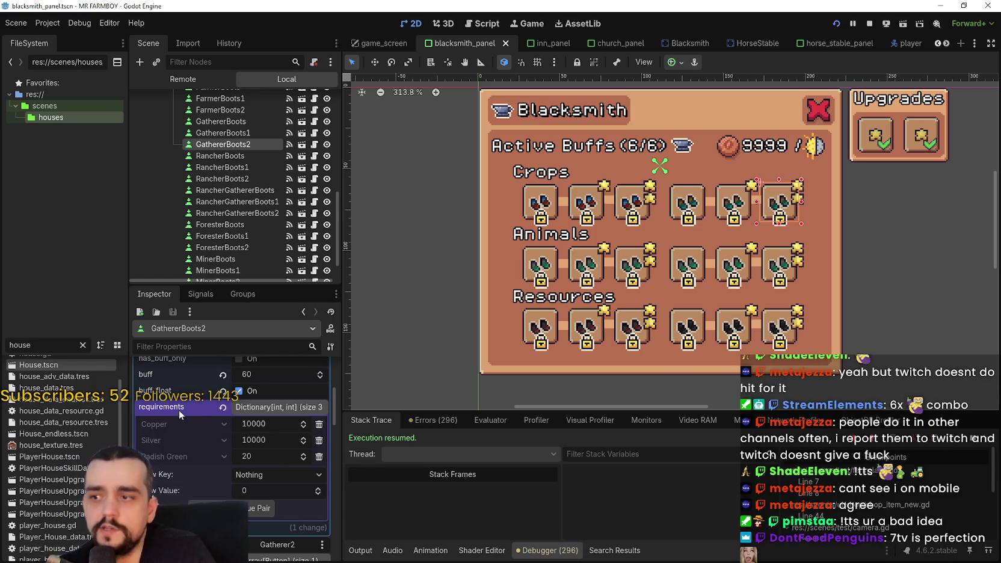
right_click(178, 423)
click(202, 433)
key(ctrl+s)
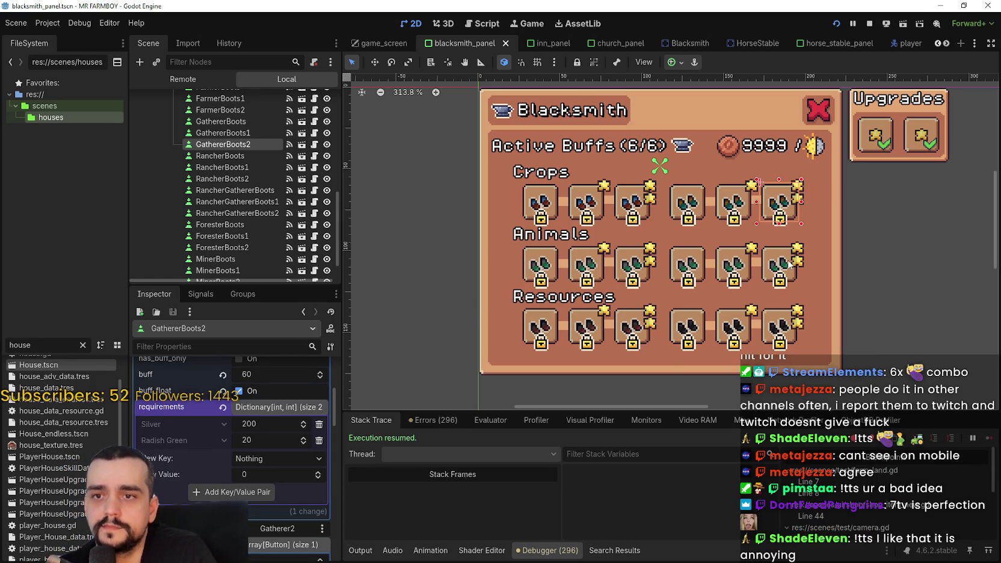
click(781, 264)
click(257, 421)
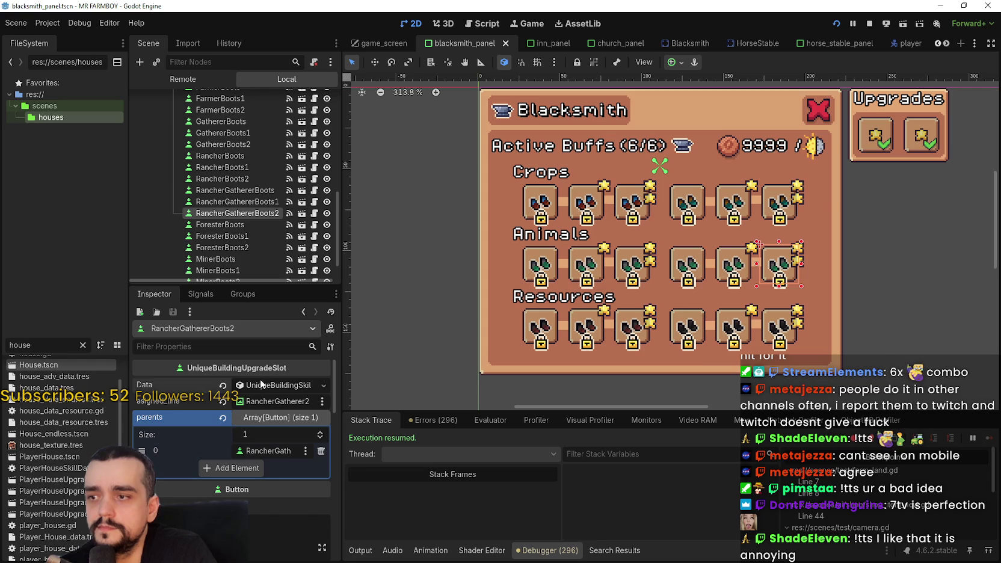
- Paste Silver 200 and Radish Green 20 requirements onto RancherGathererBoots2 and MinerBoots2, saving after each
scroll(189, 466, down, 5)
right_click(193, 455)
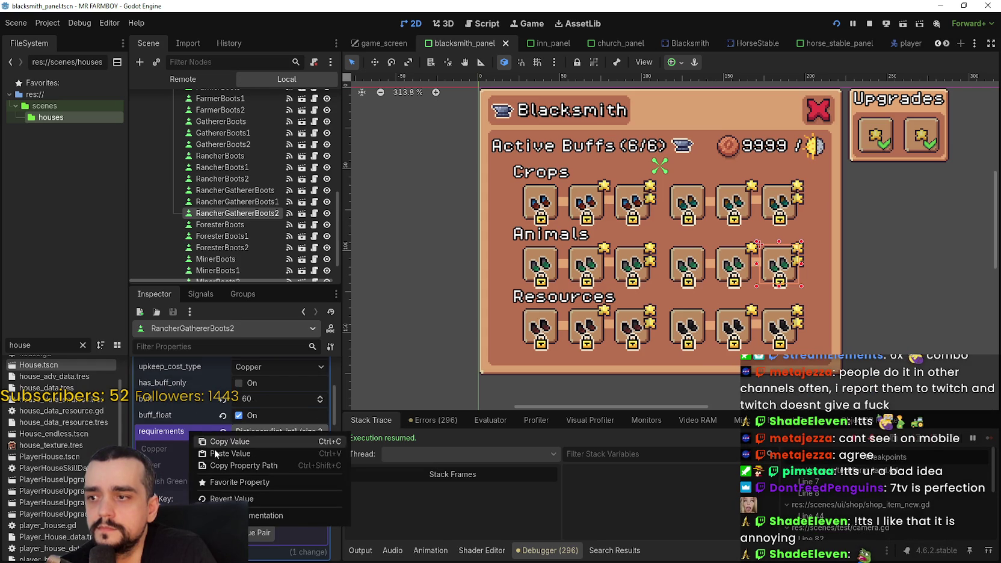
click(229, 499)
key(ctrl+s)
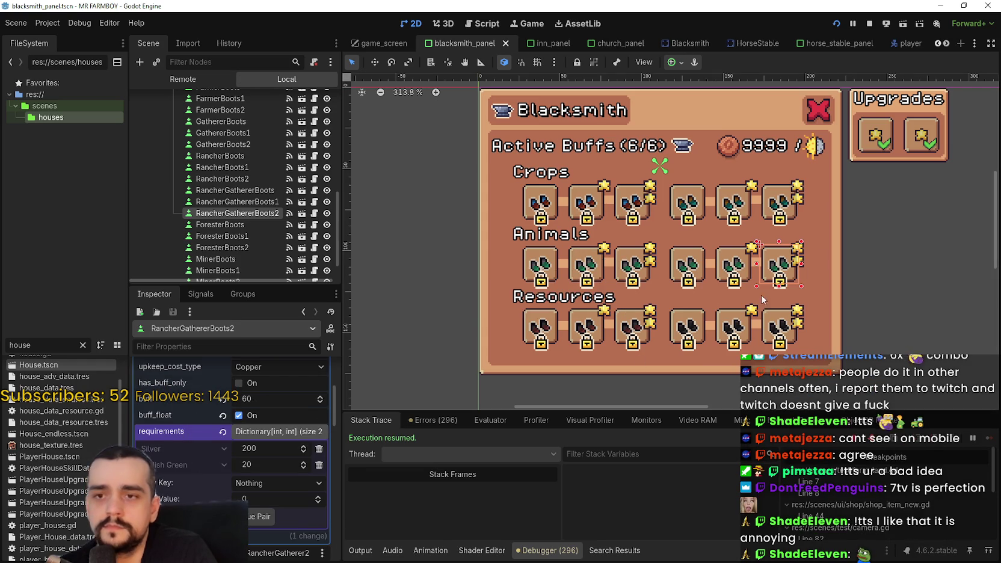
click(778, 325)
scroll(241, 441, down, 5)
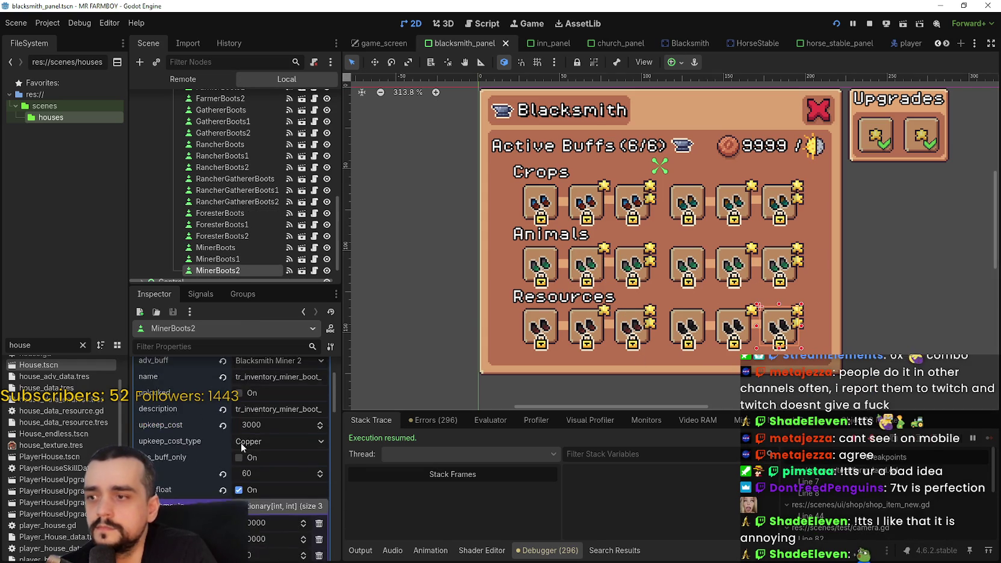
right_click(201, 410)
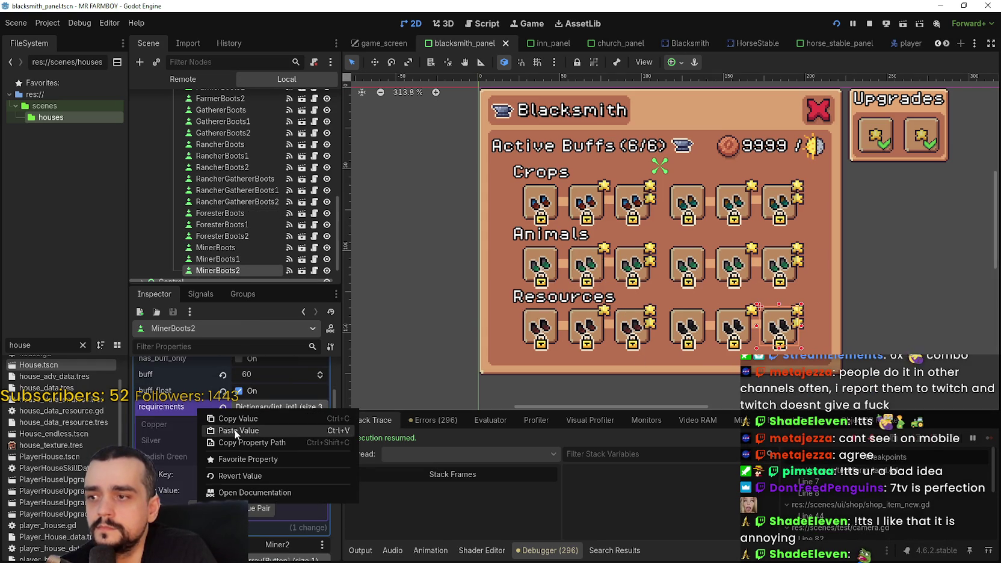
click(234, 430)
key(ctrl+s)
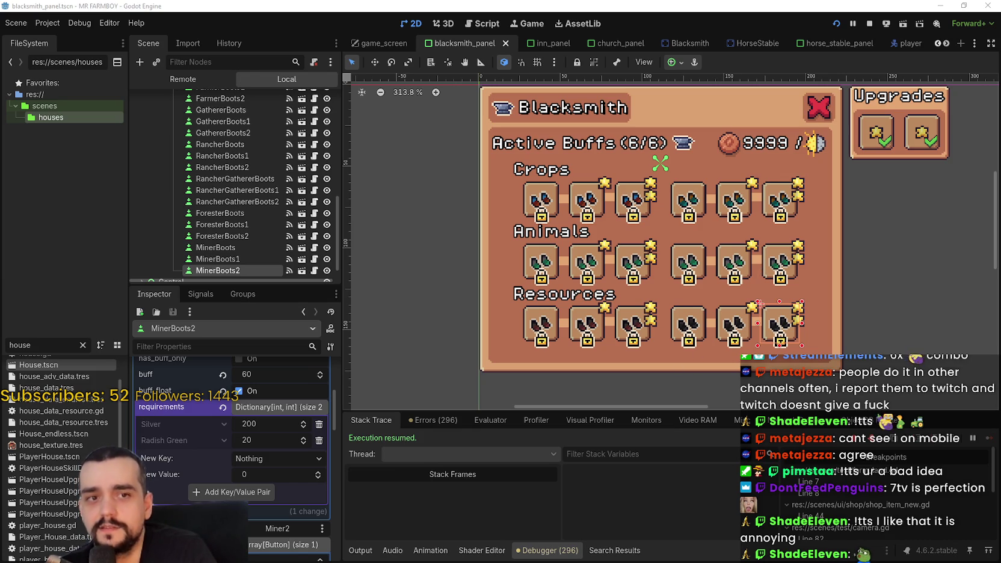
- Check the Silver requirements of RancherBoots2 and RancherBoots1, then save blacksmith_panel
scroll(649, 294, down, 1)
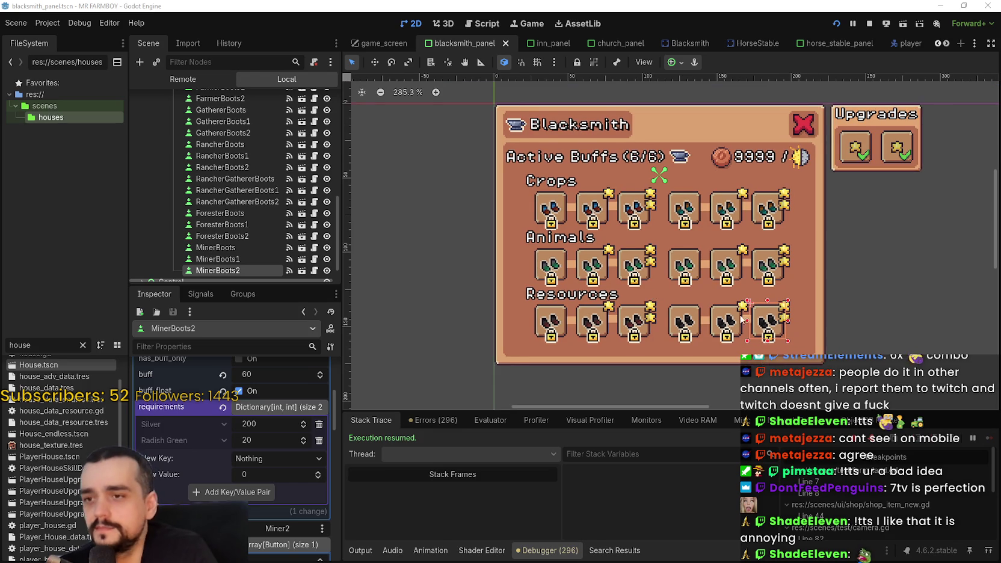
scroll(744, 318, right, 3)
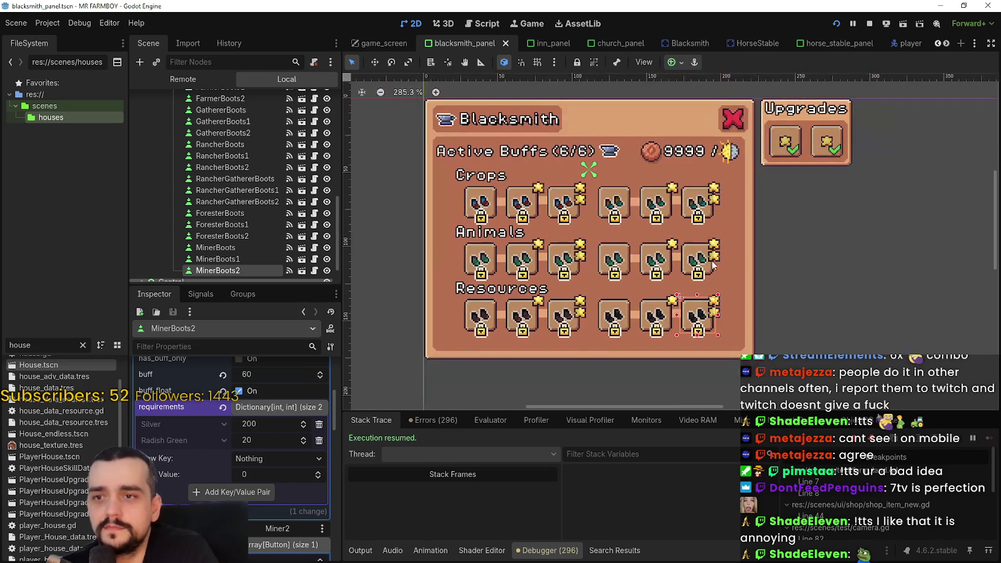
click(564, 204)
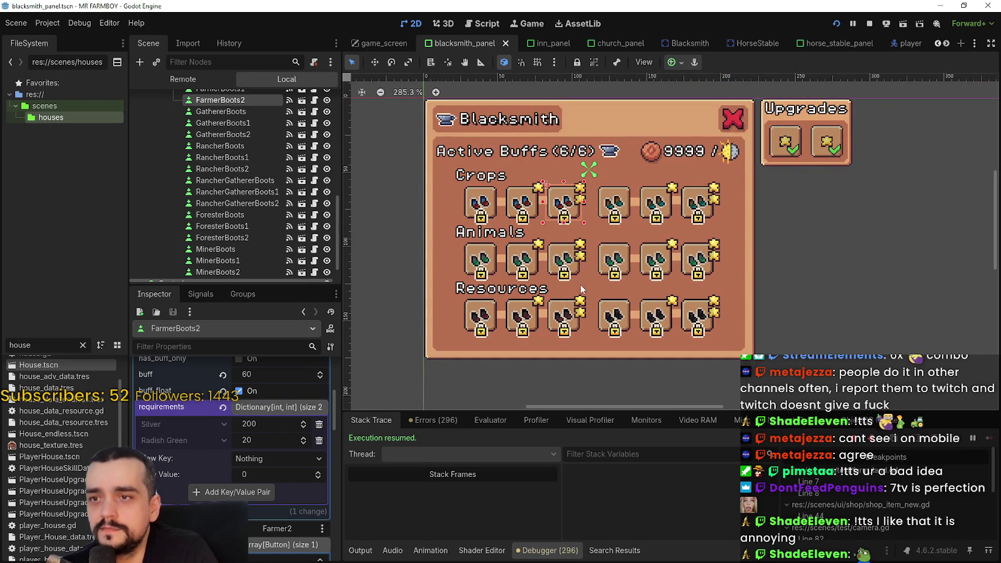
click(563, 263)
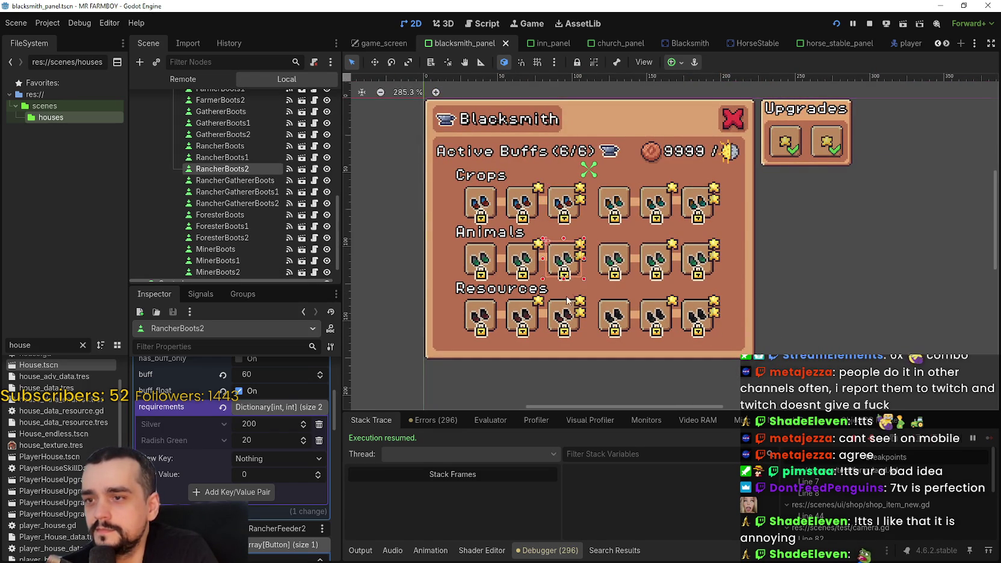
scroll(562, 297, down, 1)
click(528, 268)
scroll(565, 283, left, 2)
scroll(565, 283, up, 1)
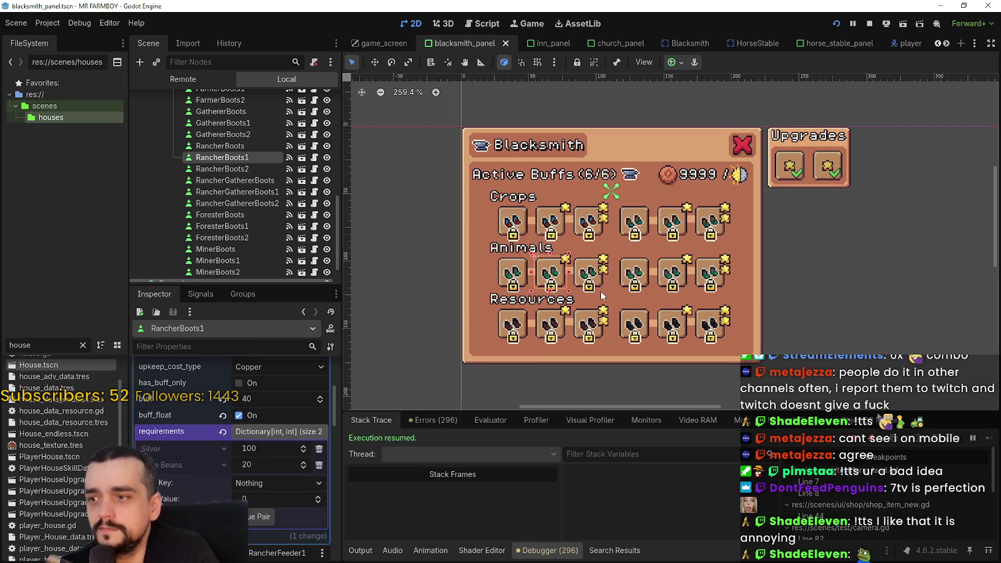
key(ctrl+s)
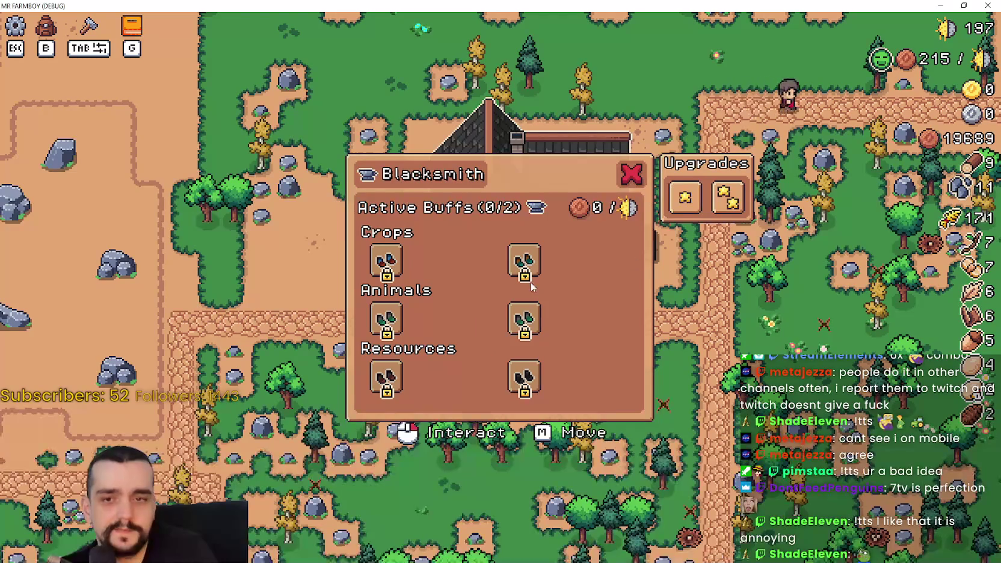
- Close the Blacksmith panel, briefly open and close Advancements, then open the Player House upgrades
key(Escape)
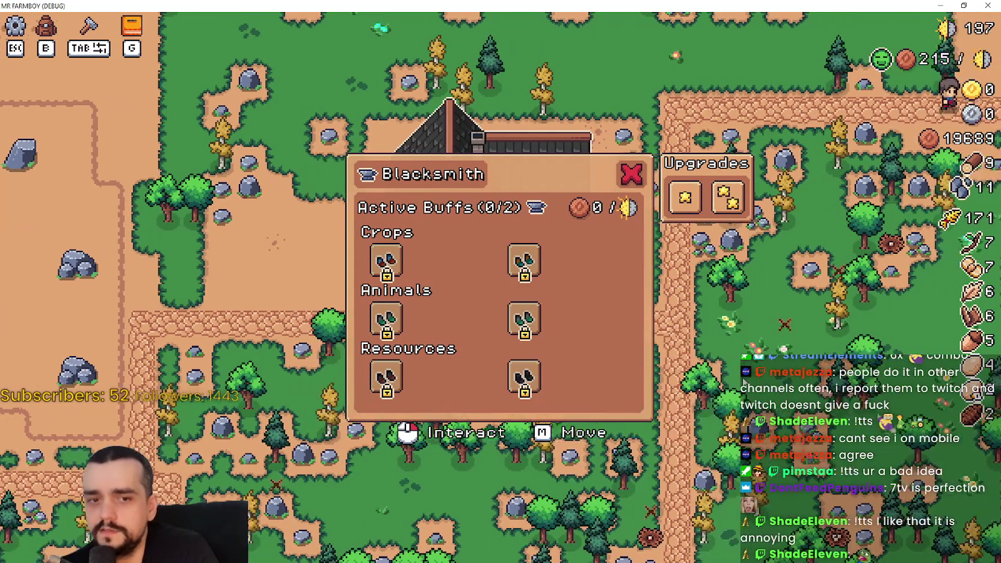
key(g)
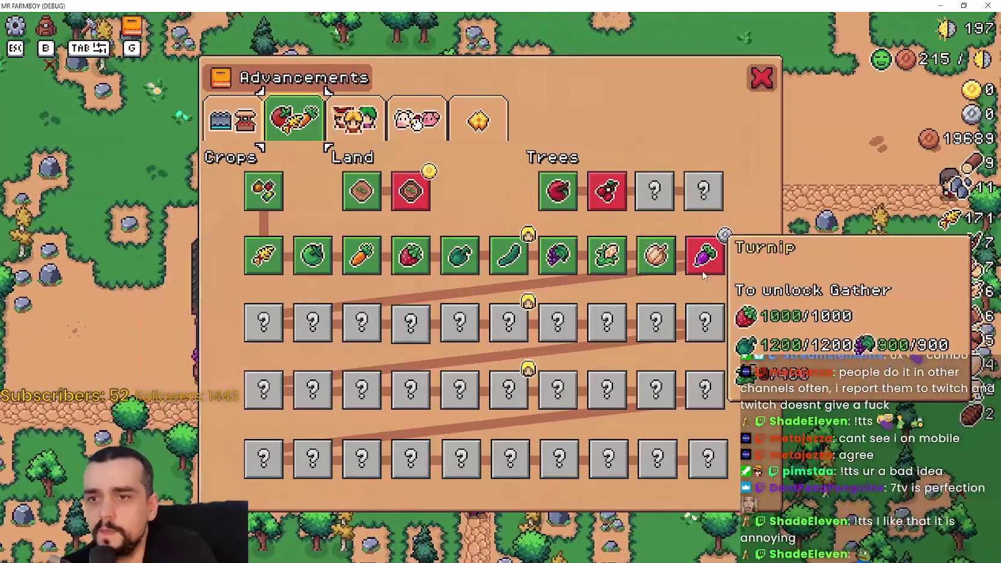
key(Escape)
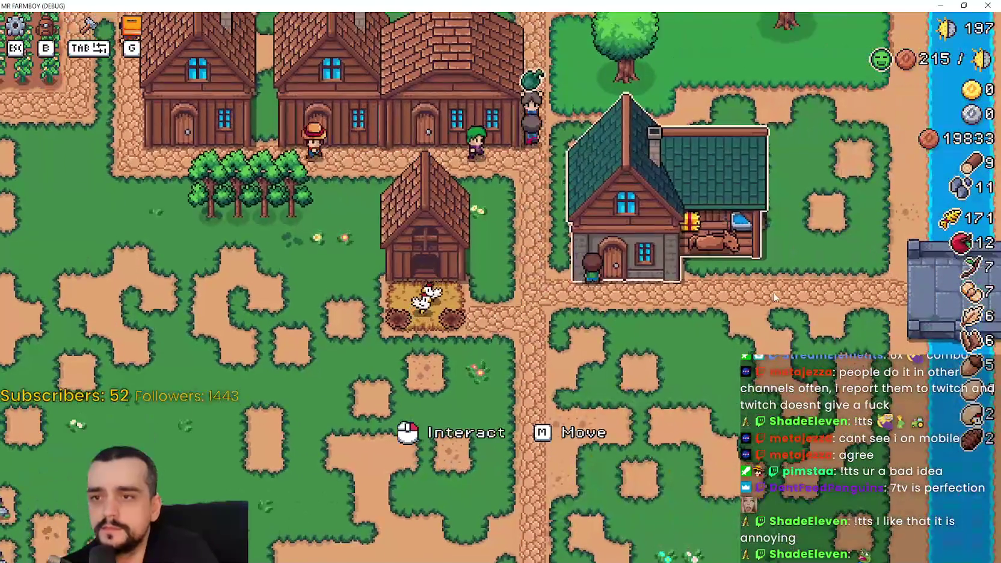
click(674, 253)
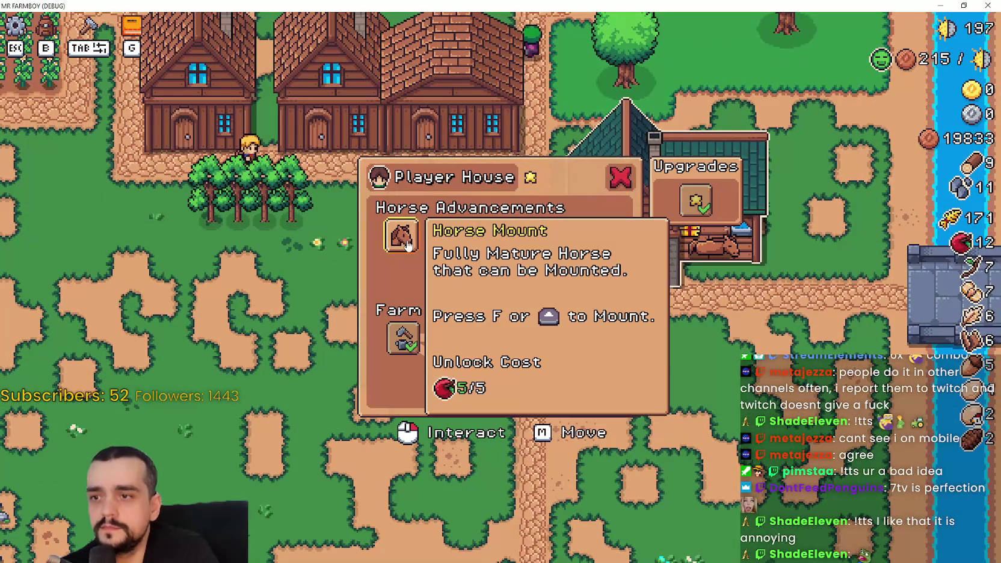
- Unlock the Horse Mount advancement and ride the horse around the village to the house door
click(401, 244)
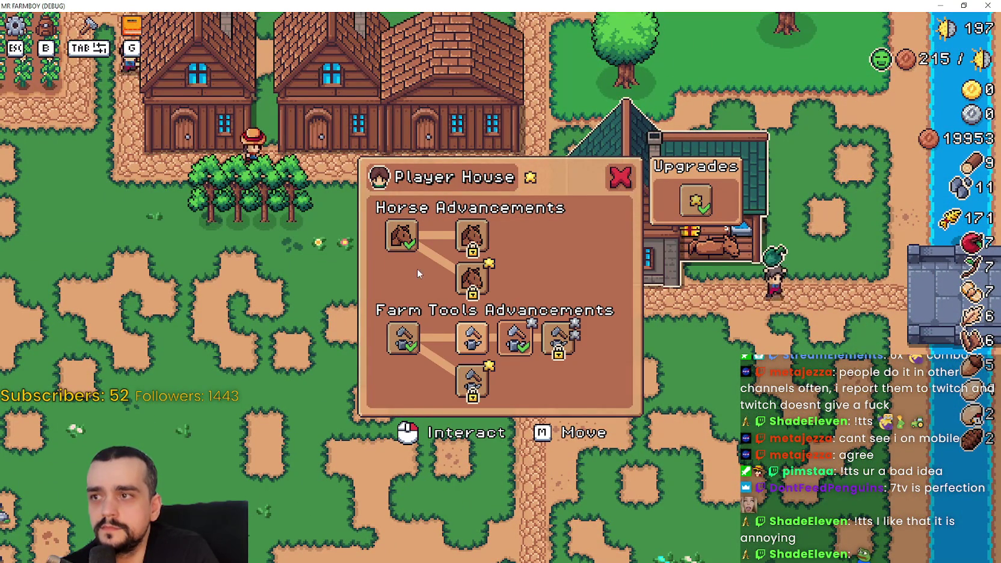
key(Escape)
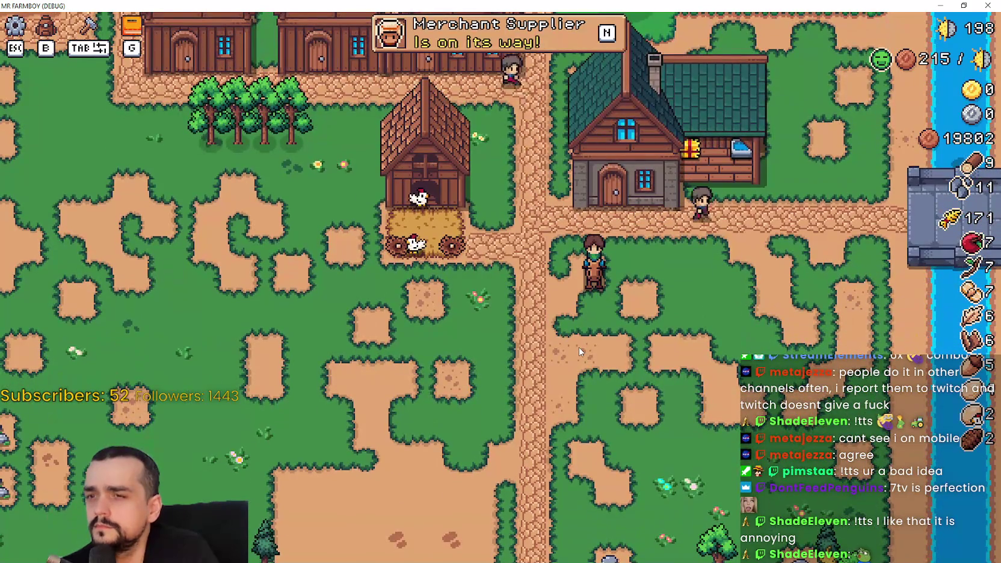
key(a)
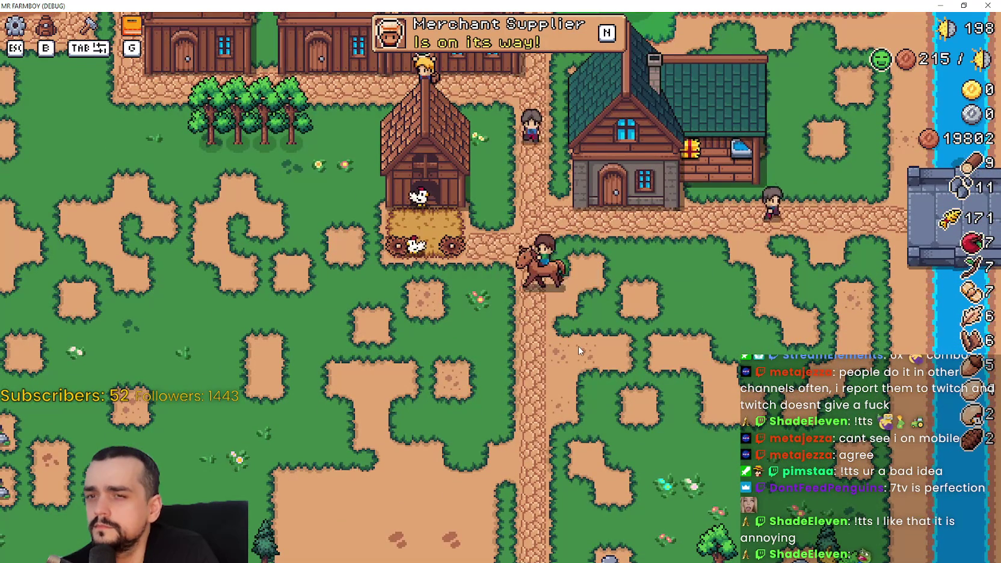
key(w)
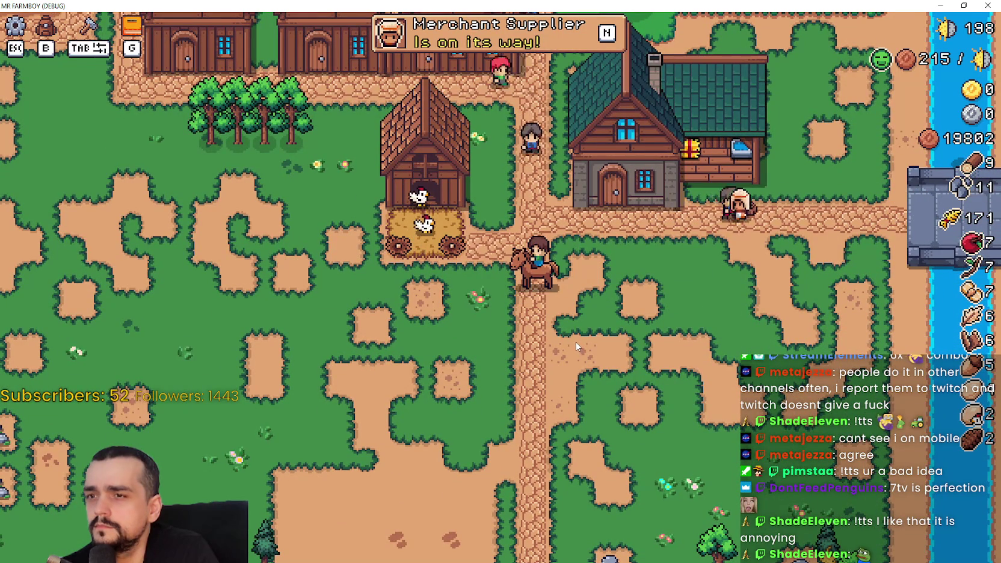
key(d)
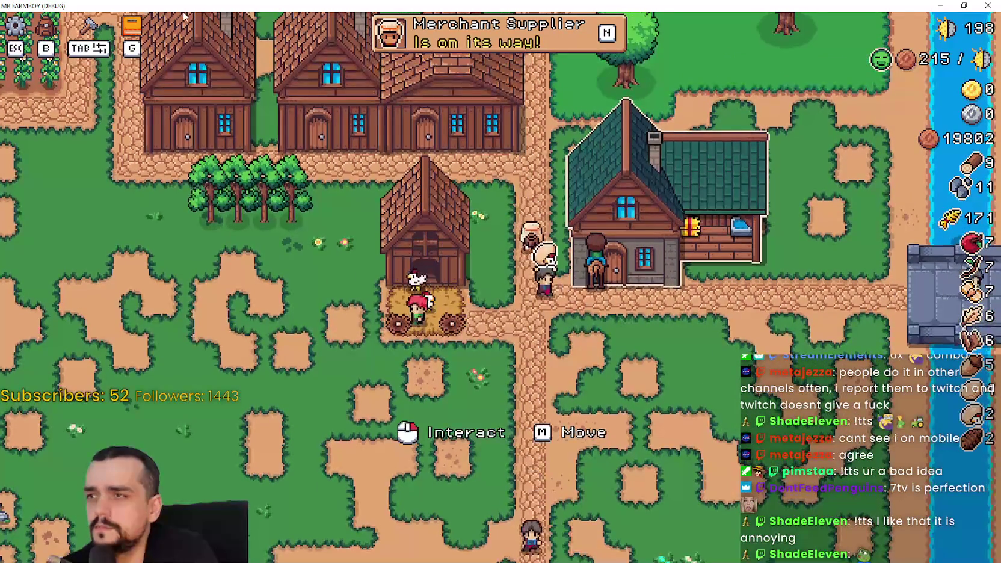
key(s)
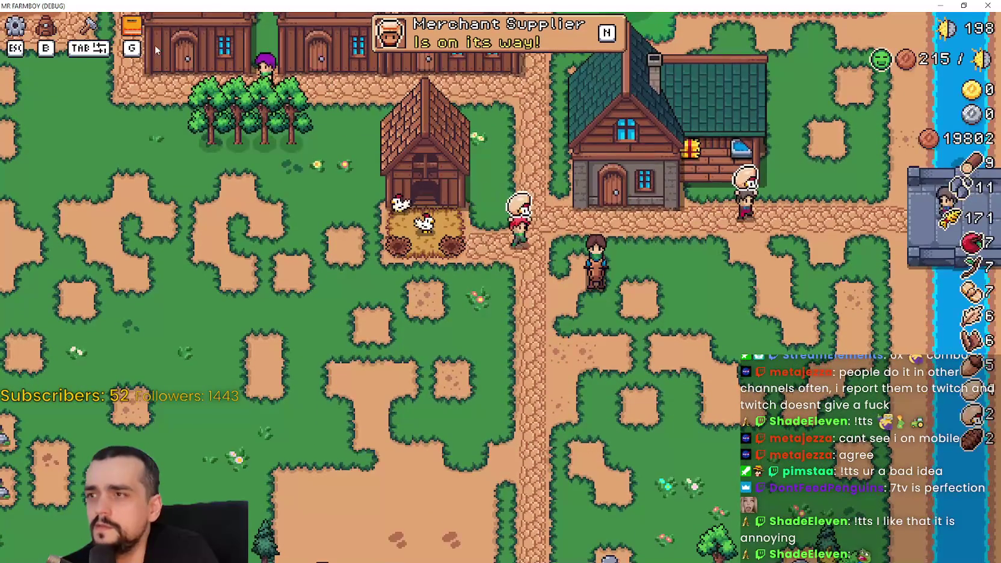
key(a)
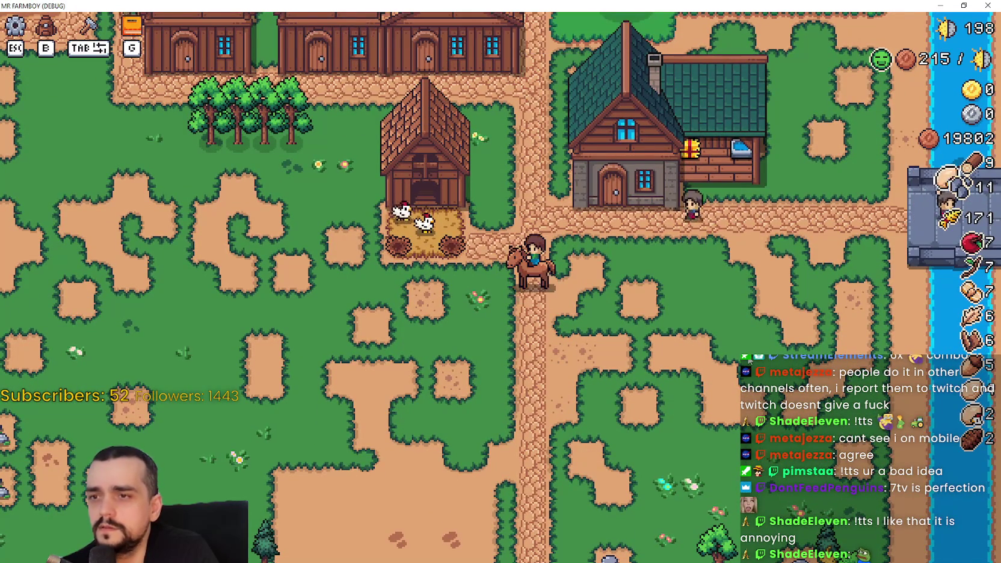
key(d)
key(w)
- Reopen the Player House advancements panel, close it, and pause the game
click(813, 364)
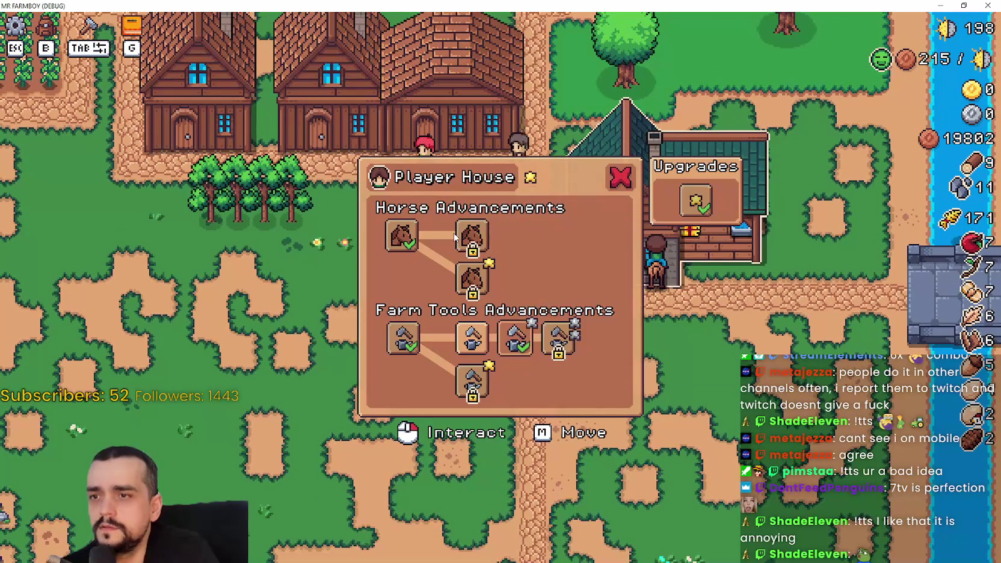
mouse_move(471, 237)
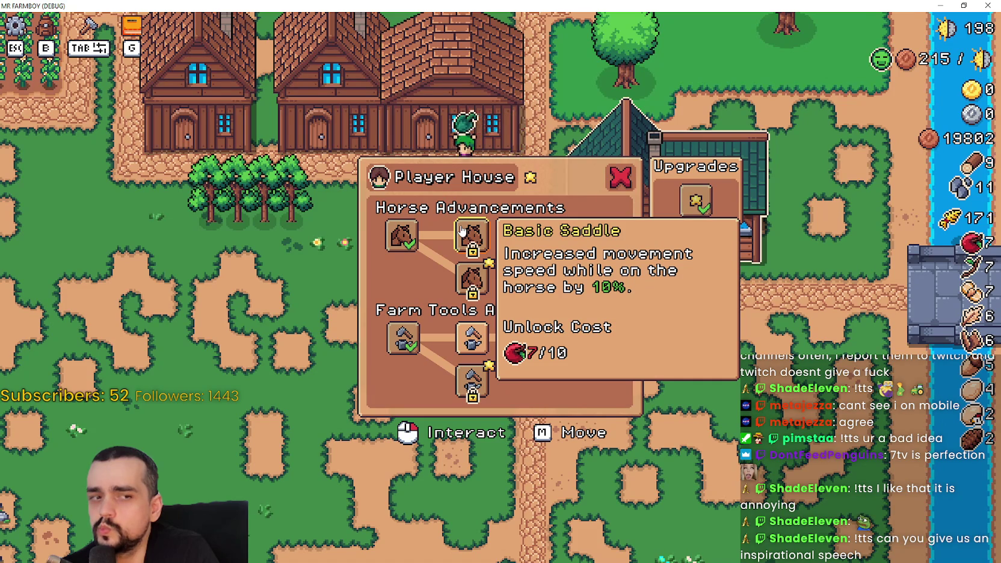
key(Escape)
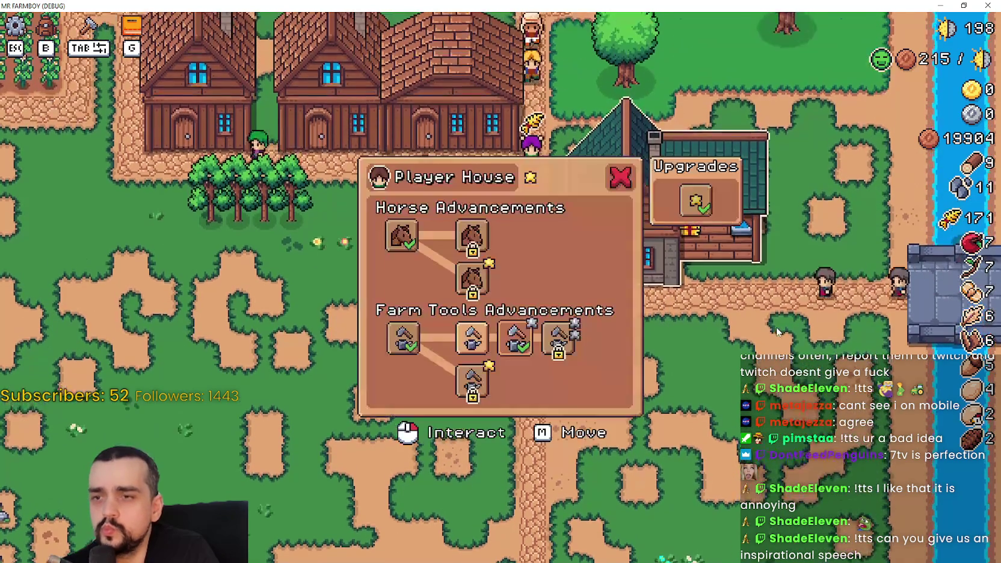
key(Escape)
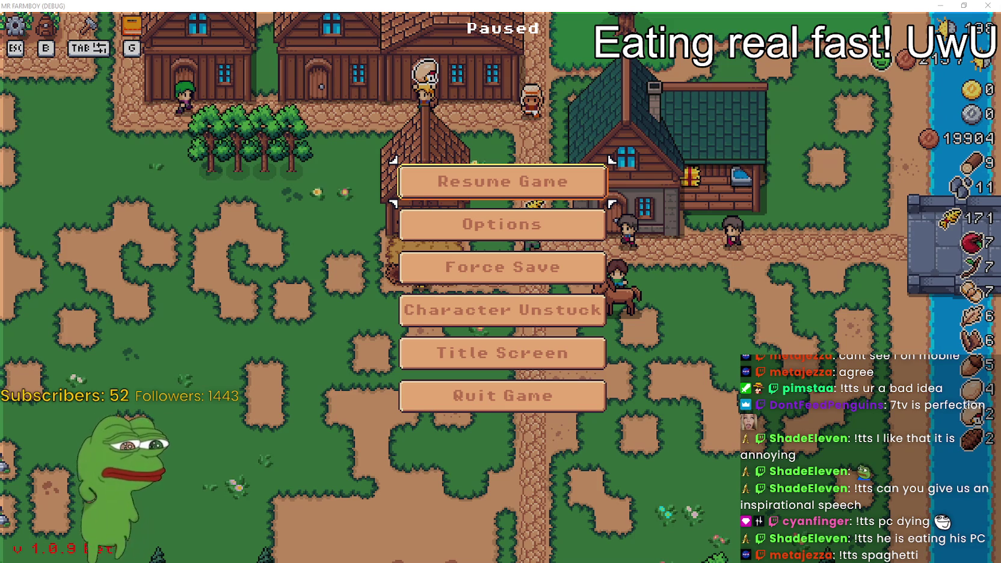
key(Escape)
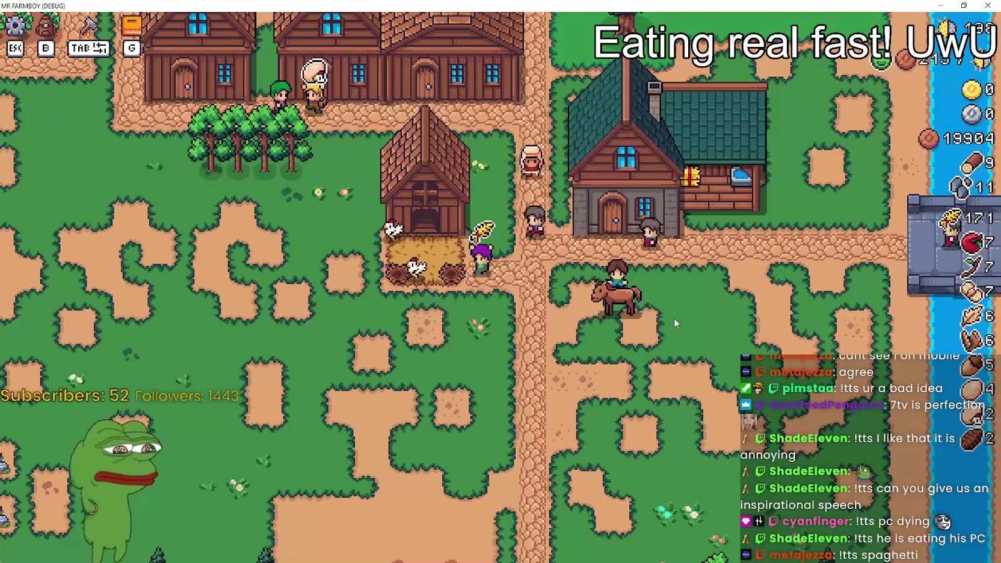
key(Escape)
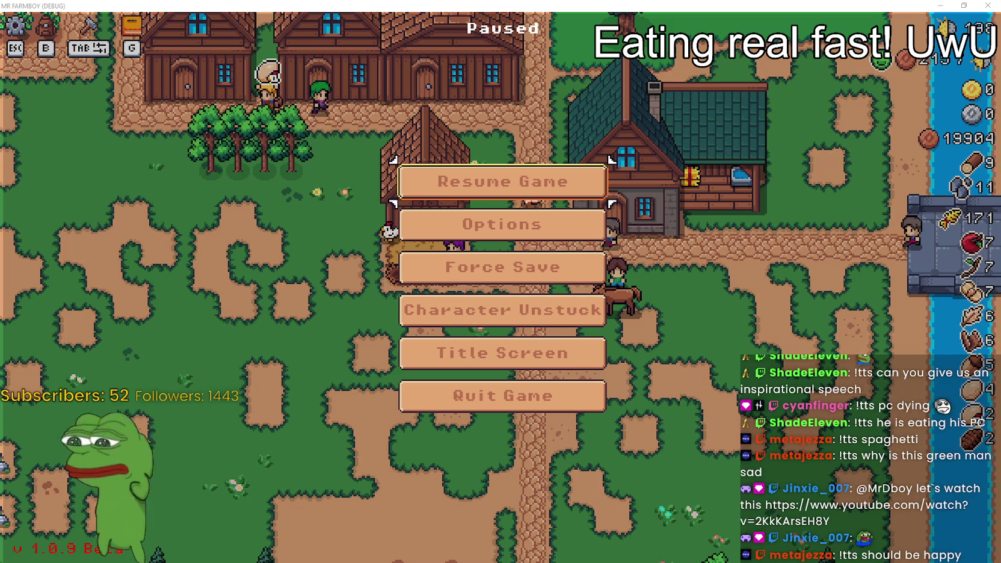
key(alt+Tab)
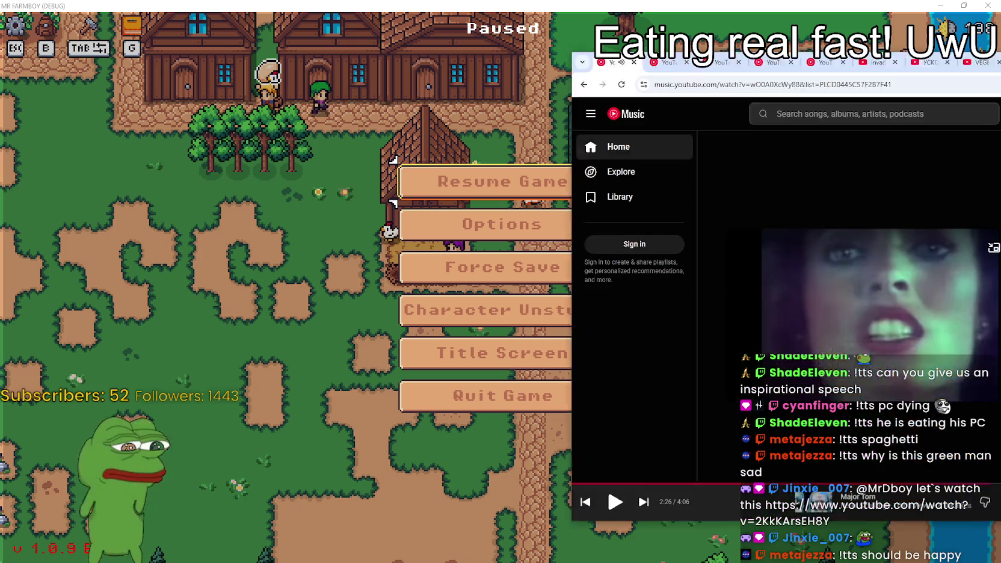
- Open the copied World Record Tyre Throw? link in a new tab and set quality to 1080p60
key(ctrl+t)
text(https://www.youtube.com/watch?v=2KkKArsEH8Y)
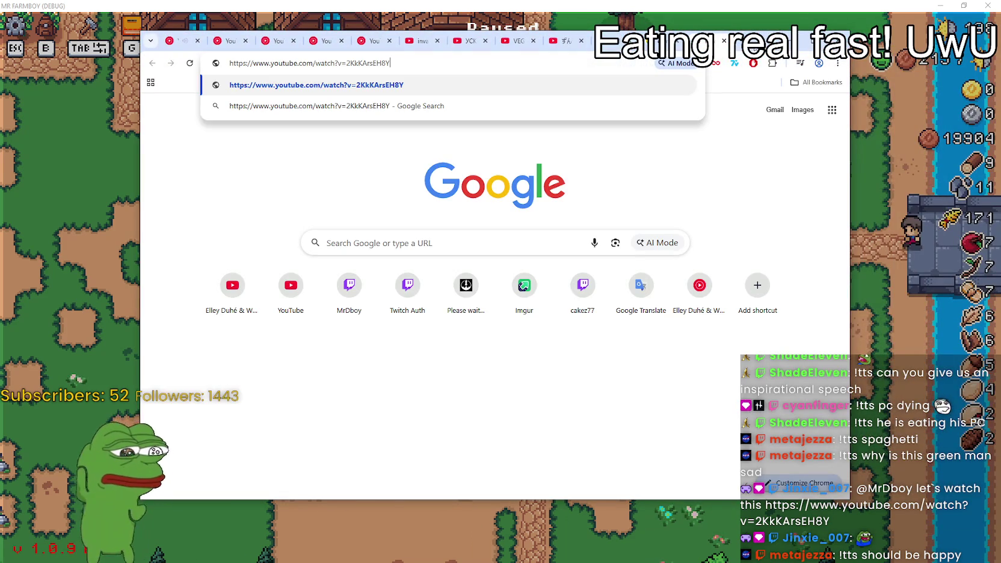
key(Return)
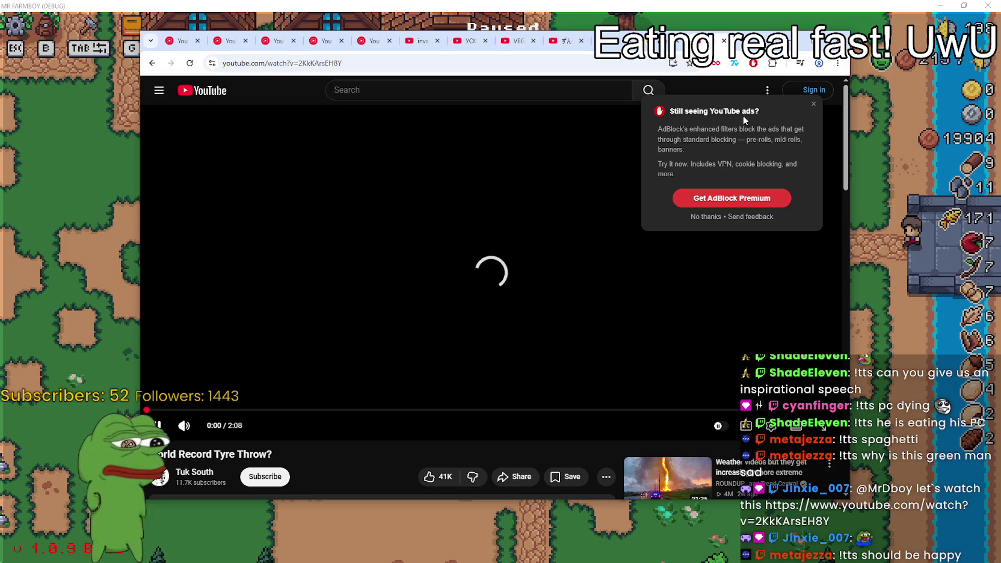
click(812, 106)
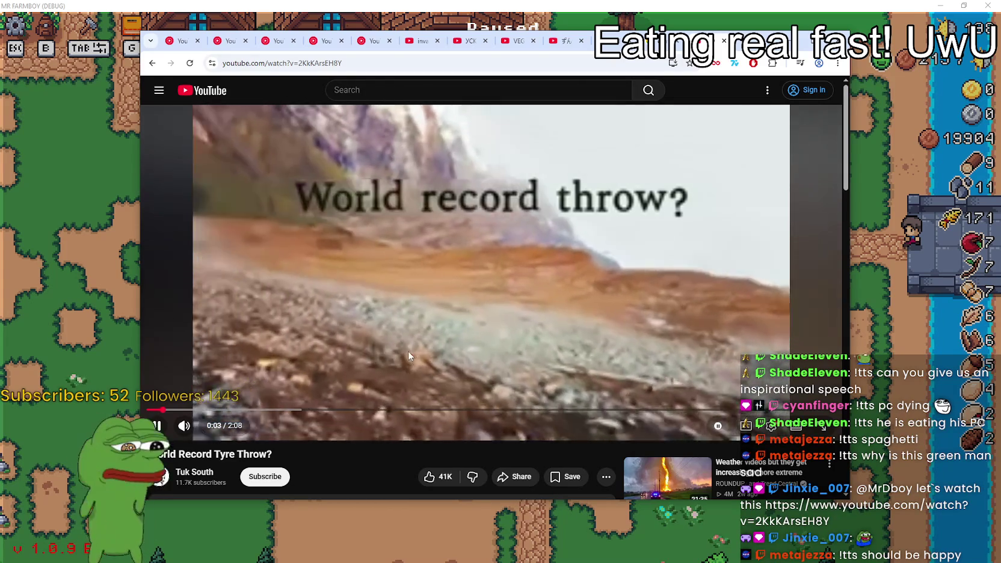
click(770, 425)
click(745, 389)
click(746, 240)
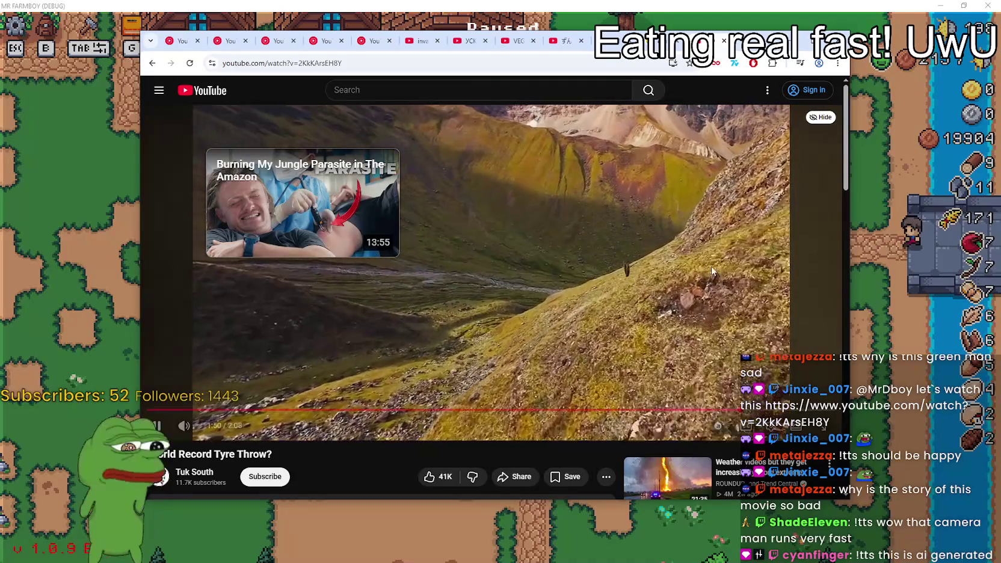
- Expand the video description showing 4,575,067 views from Nov 25, 2025
scroll(526, 256, down, 2)
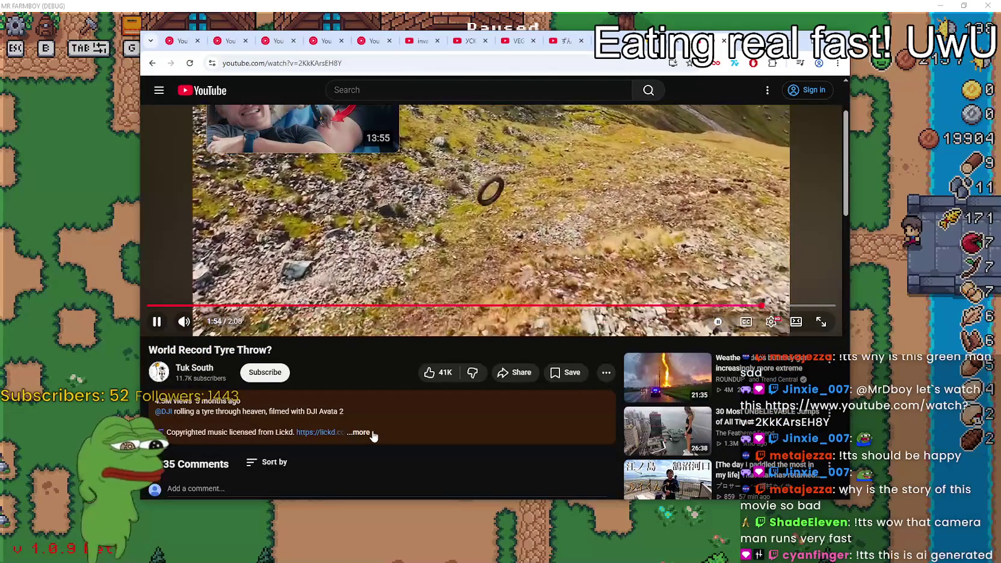
click(424, 430)
scroll(425, 430, down, 1)
scroll(424, 430, down, 1)
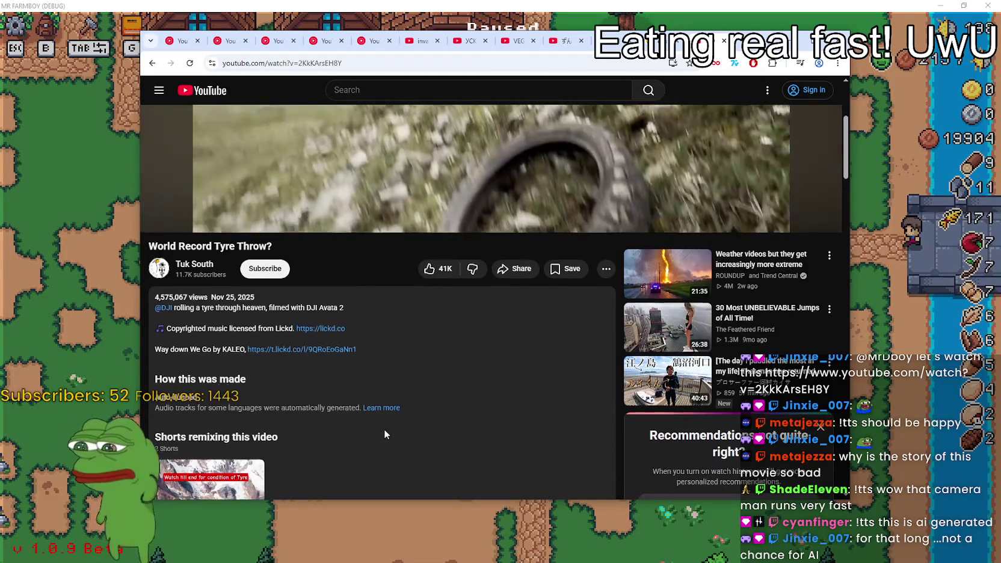
scroll(329, 406, up, 4)
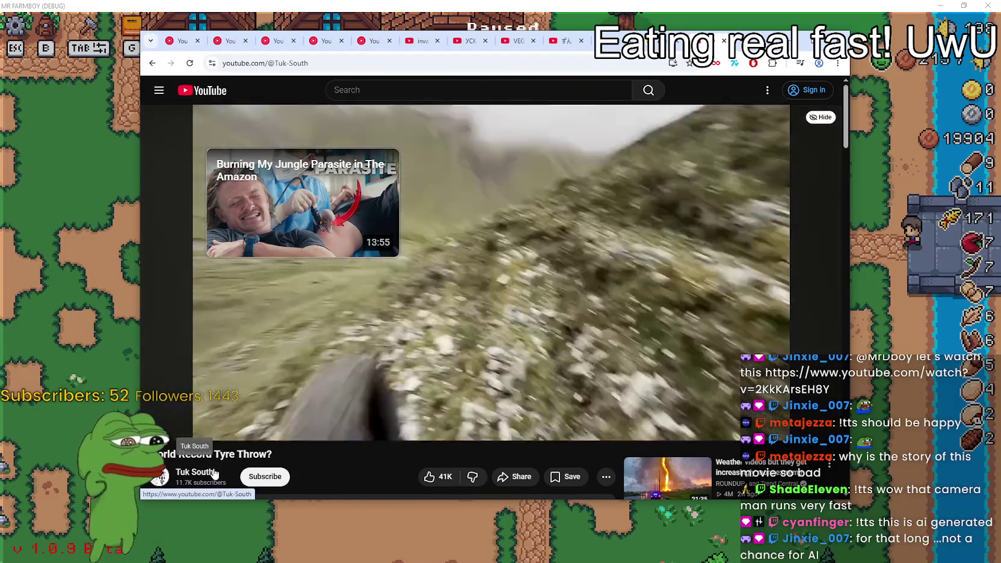
- Go to the Tuk South channel's Videos tab and browse its uploads
click(196, 472)
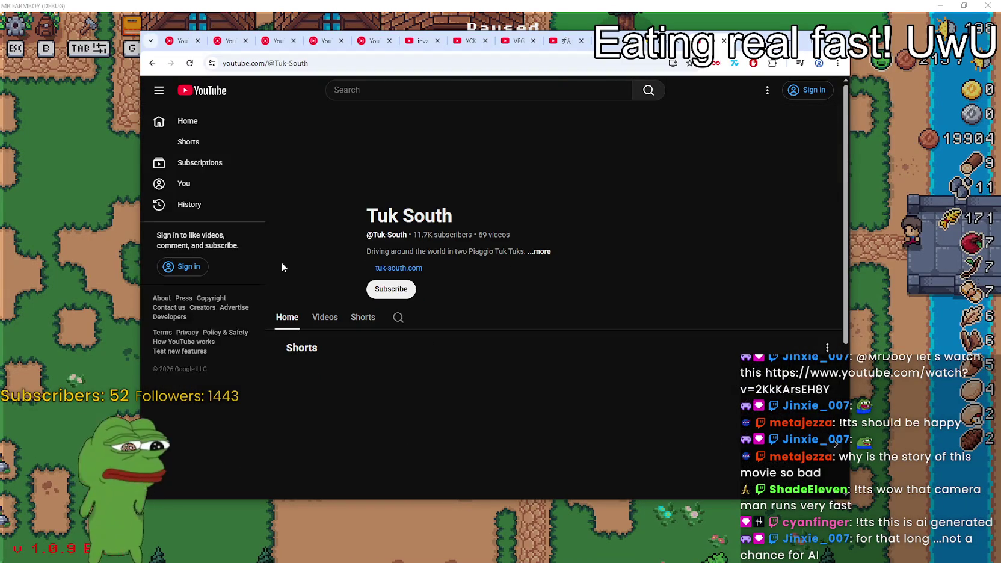
click(328, 318)
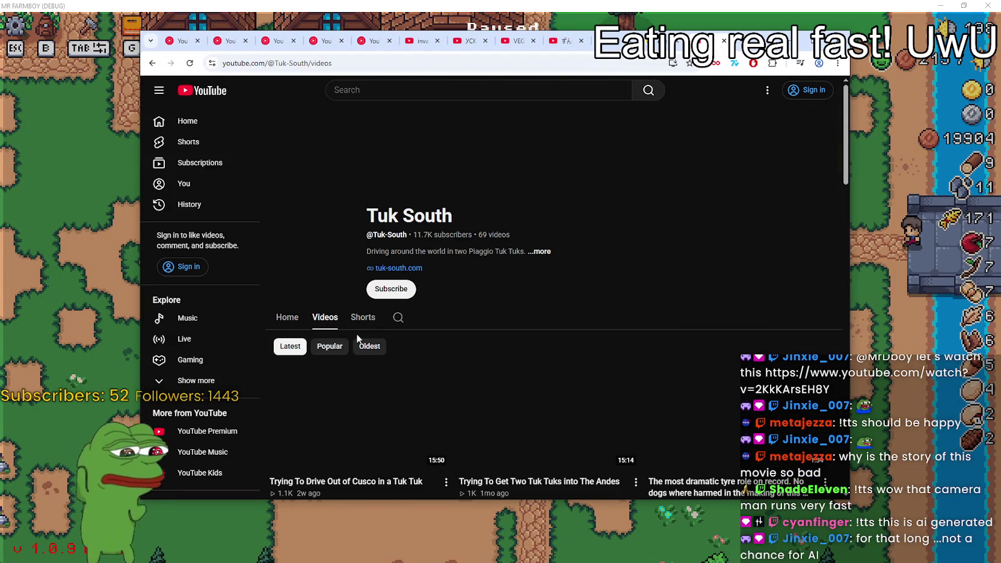
scroll(458, 352, down, 2)
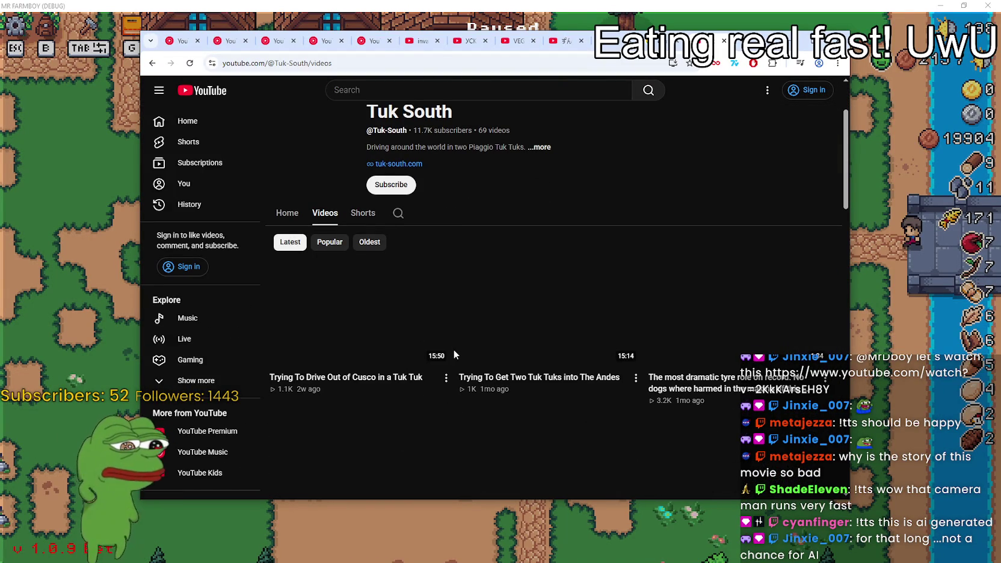
scroll(455, 361, down, 2)
scroll(456, 373, up, 3)
scroll(456, 373, down, 1)
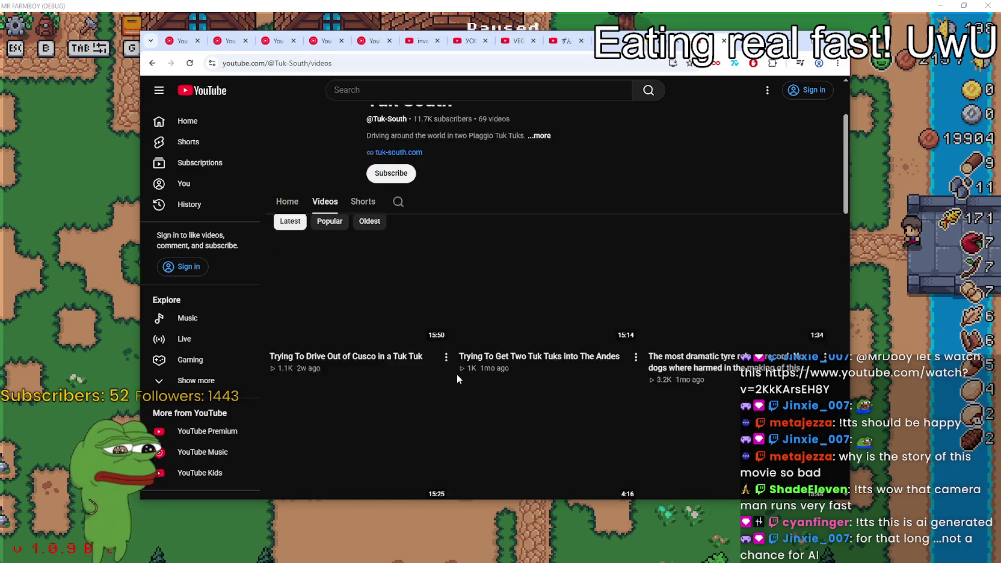
scroll(458, 378, down, 2)
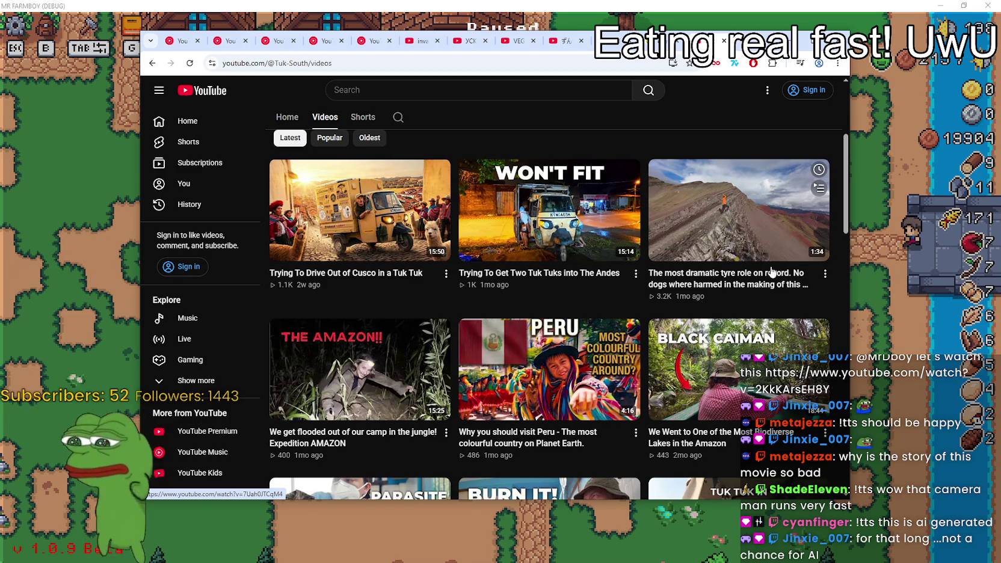
scroll(750, 239, down, 3)
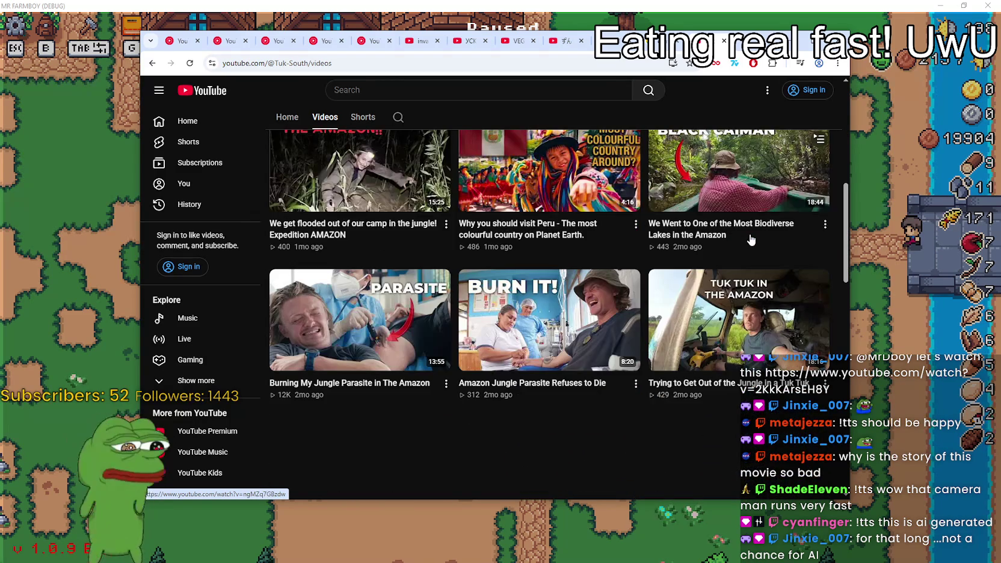
scroll(750, 239, down, 2)
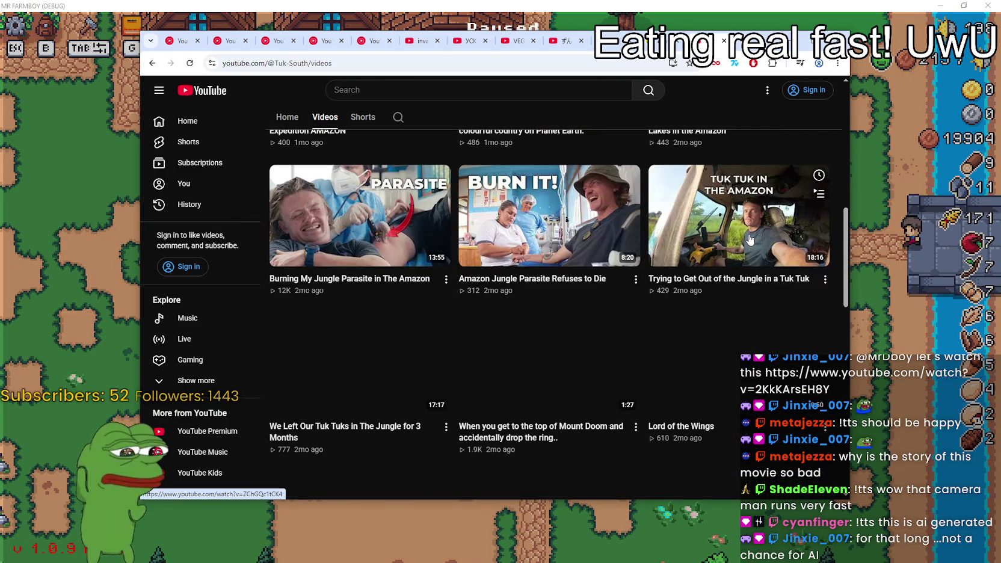
scroll(750, 239, down, 2)
scroll(744, 247, down, 1)
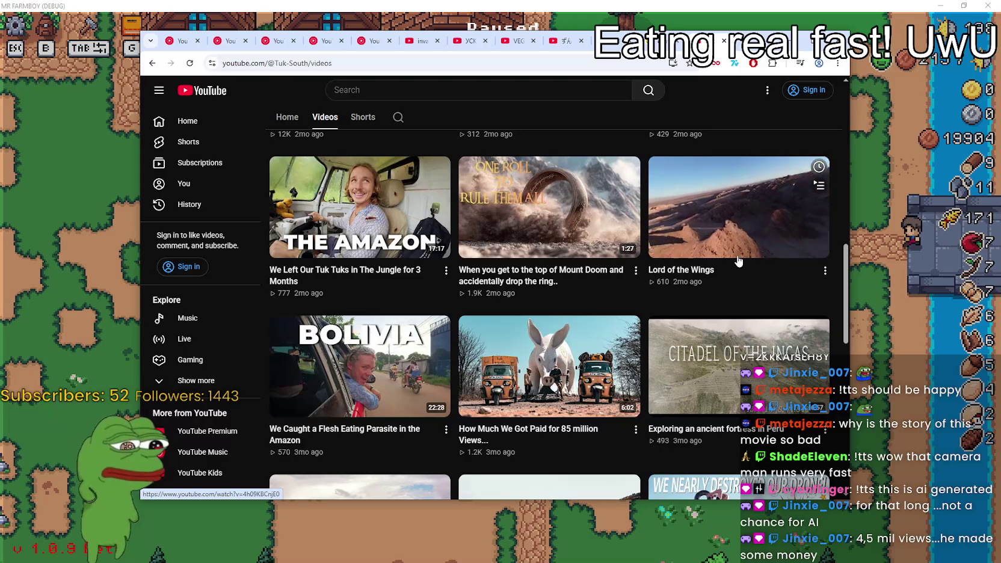
scroll(738, 260, up, 2)
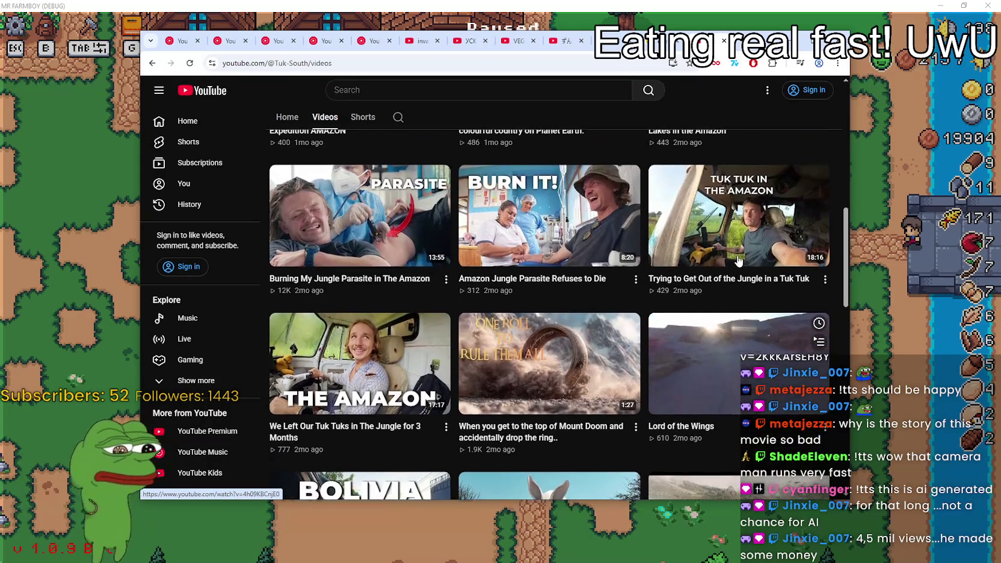
scroll(738, 261, up, 2)
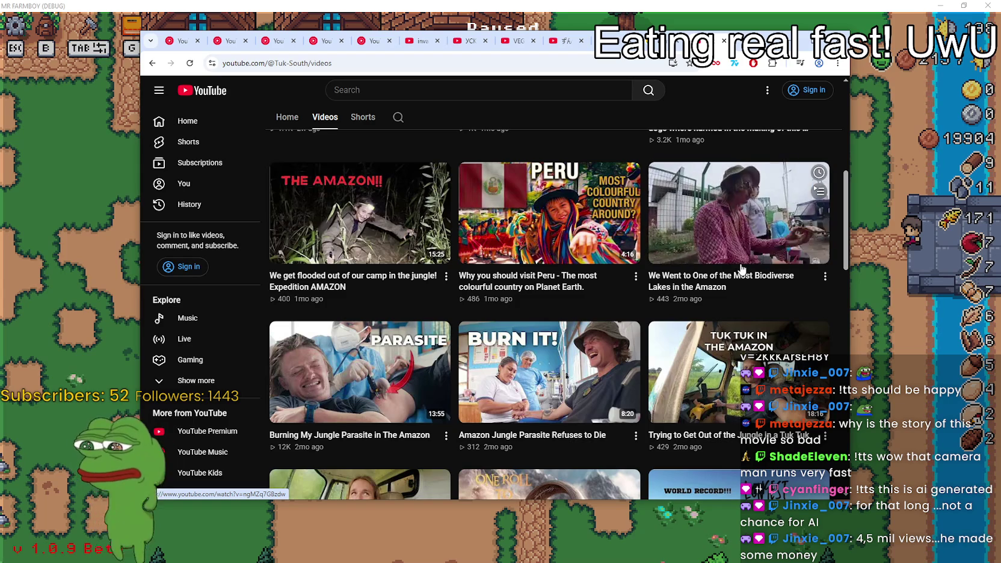
scroll(749, 284, up, 1)
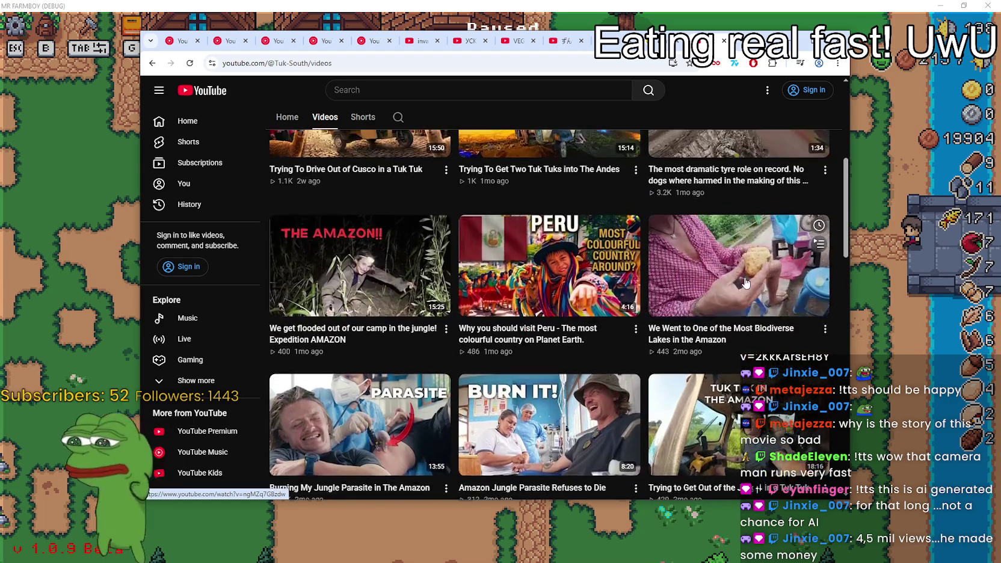
scroll(748, 284, up, 3)
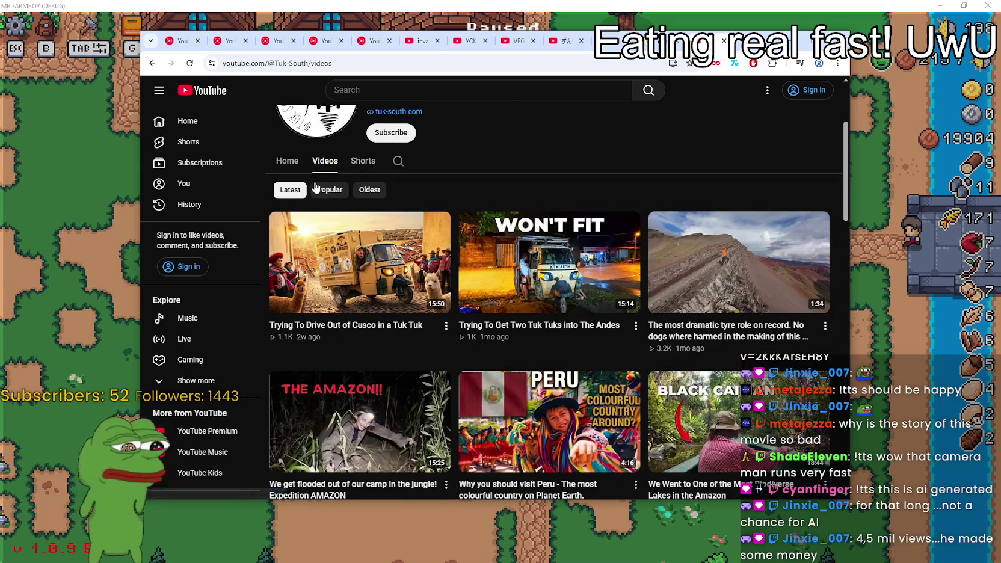
- Sort the videos by Popular and start The Longest Tyre Roll in the World
click(322, 189)
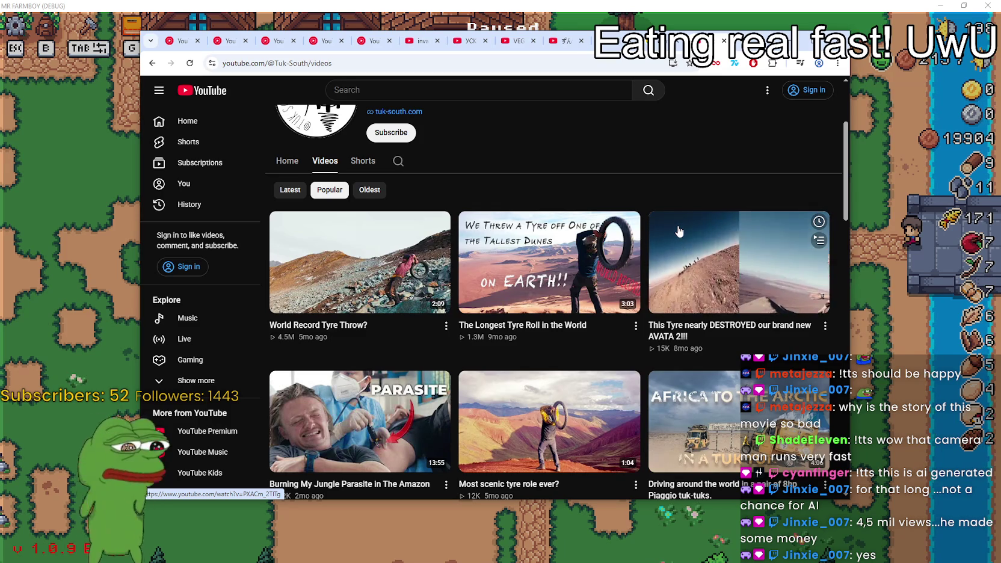
mouse_move(508, 306)
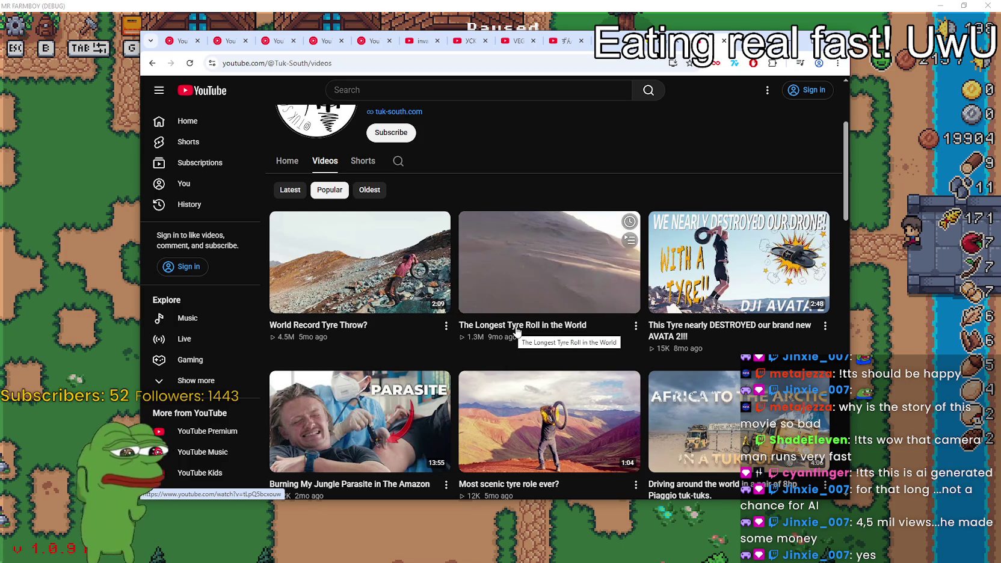
mouse_move(584, 376)
scroll(583, 377, down, 1)
mouse_move(387, 359)
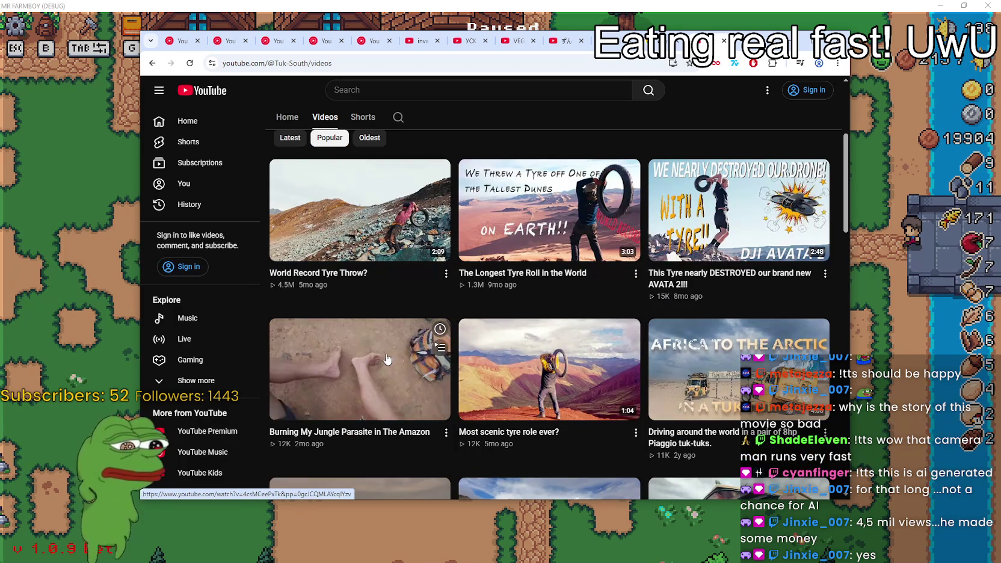
mouse_move(486, 215)
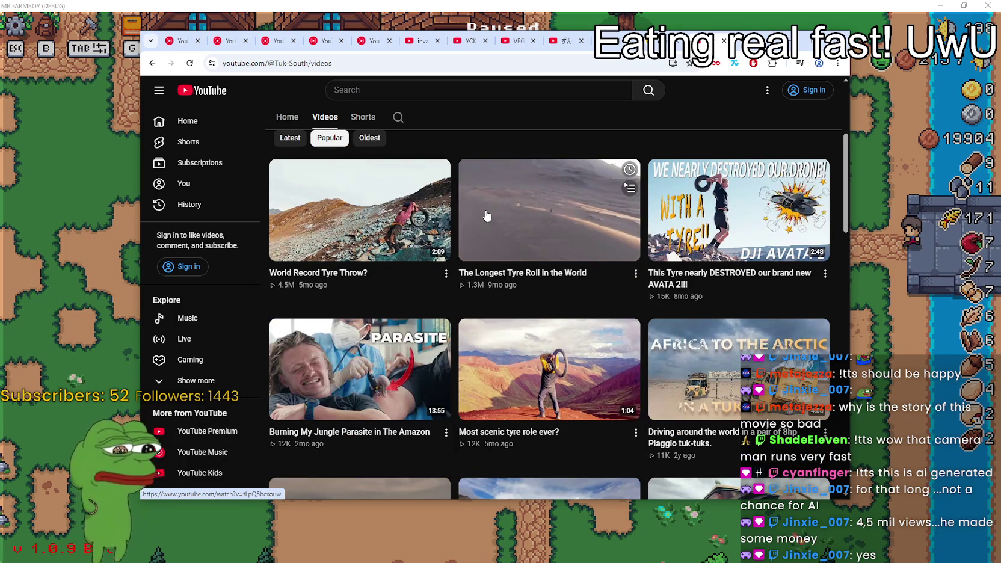
mouse_move(555, 398)
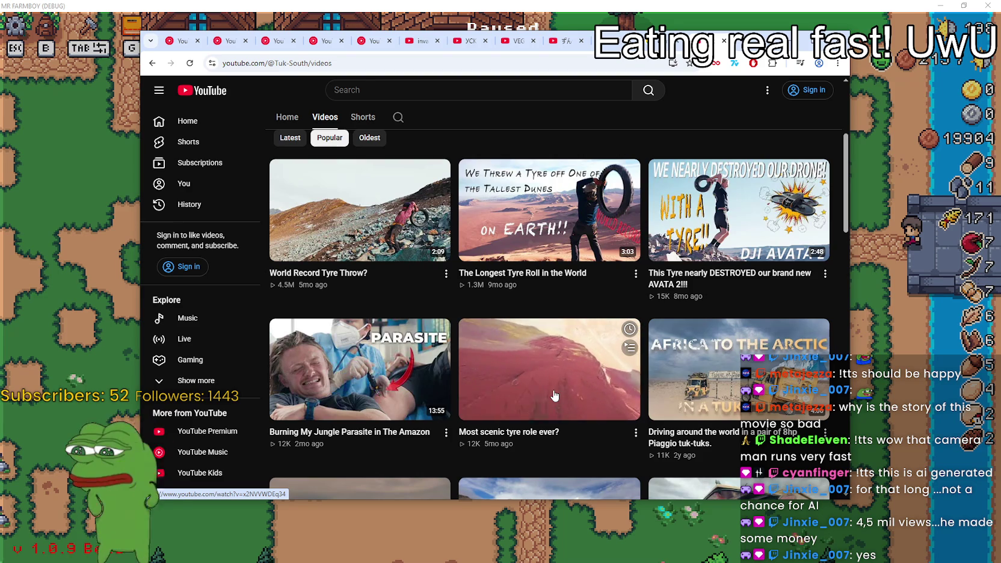
click(566, 204)
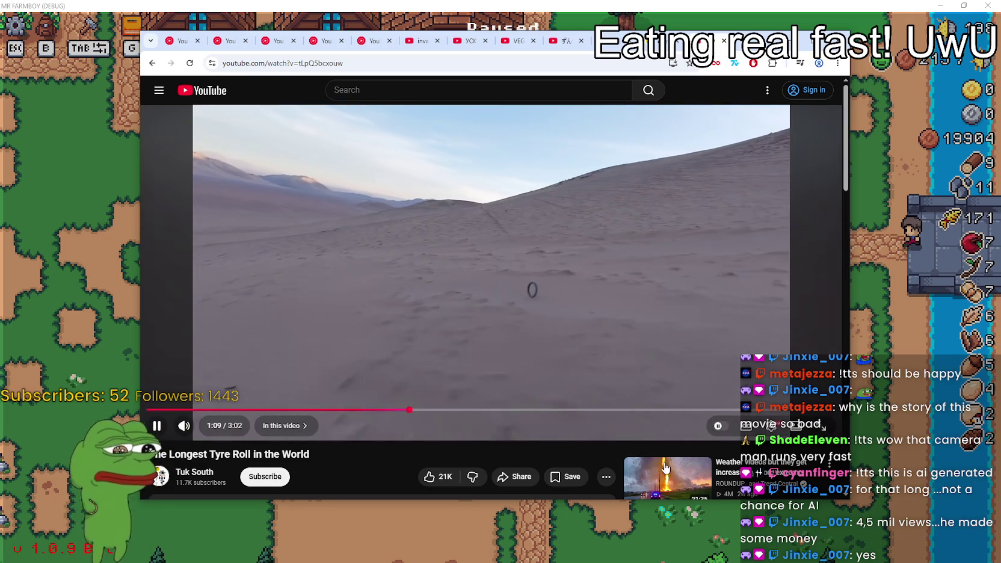
- Switch to the recommended "Weather videos but they get increasingly more extreme" video
click(651, 499)
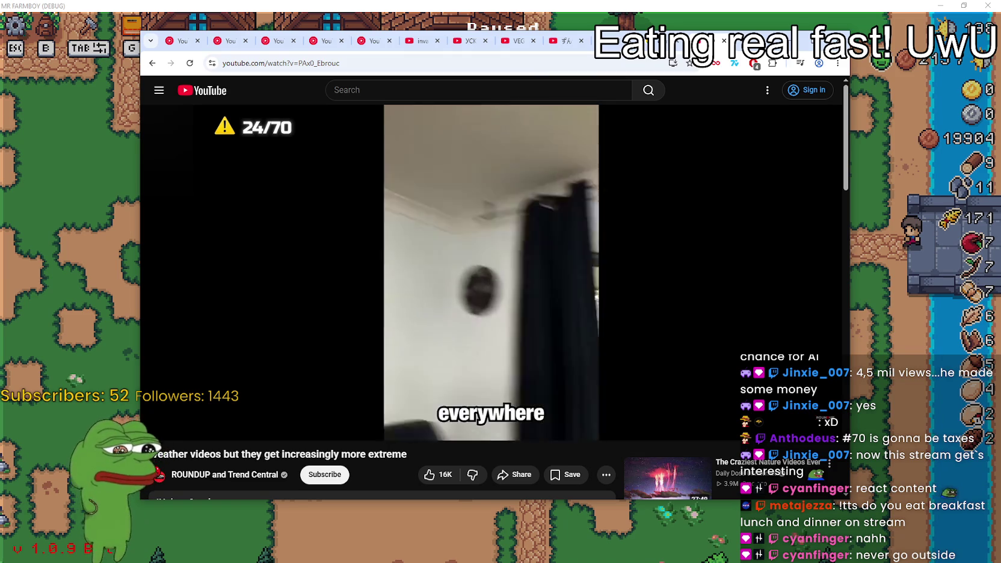
- Pause the weather compilation at 4:57, on clip 24 of 70
click(503, 236)
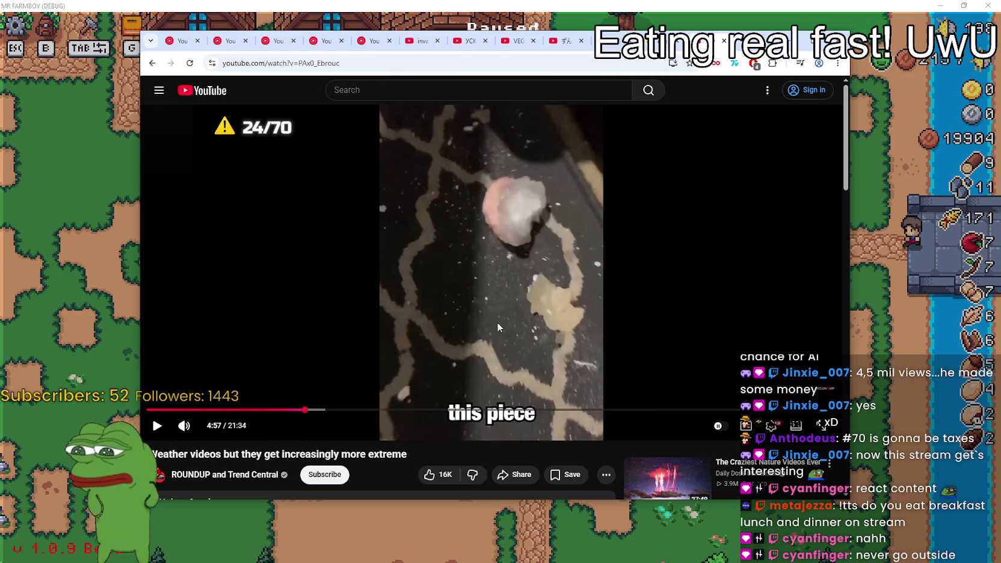
- Rewind the weather compilation ten seconds to the crashing-waves clip 23 and resume playback
key(Left)
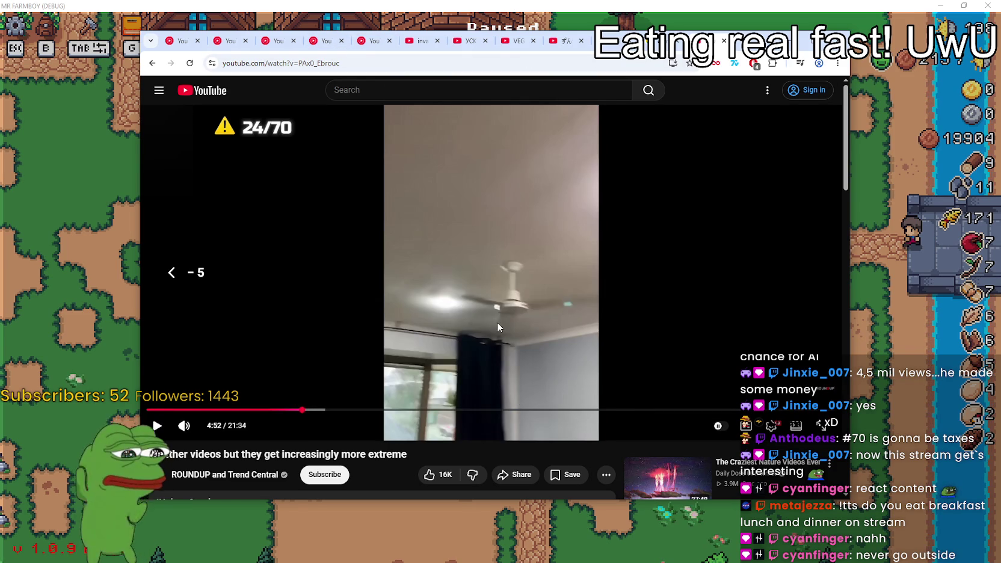
key(Left)
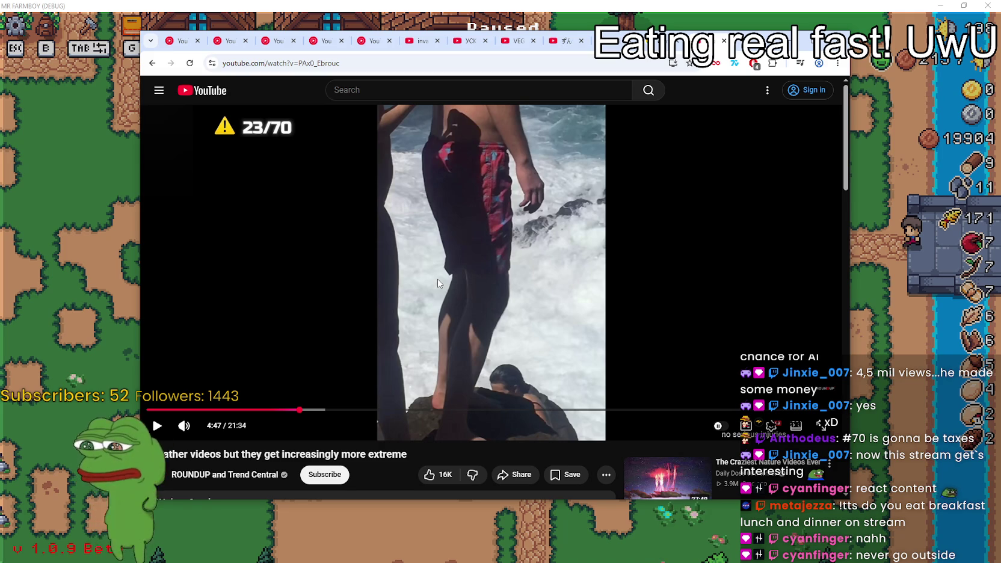
key(Left)
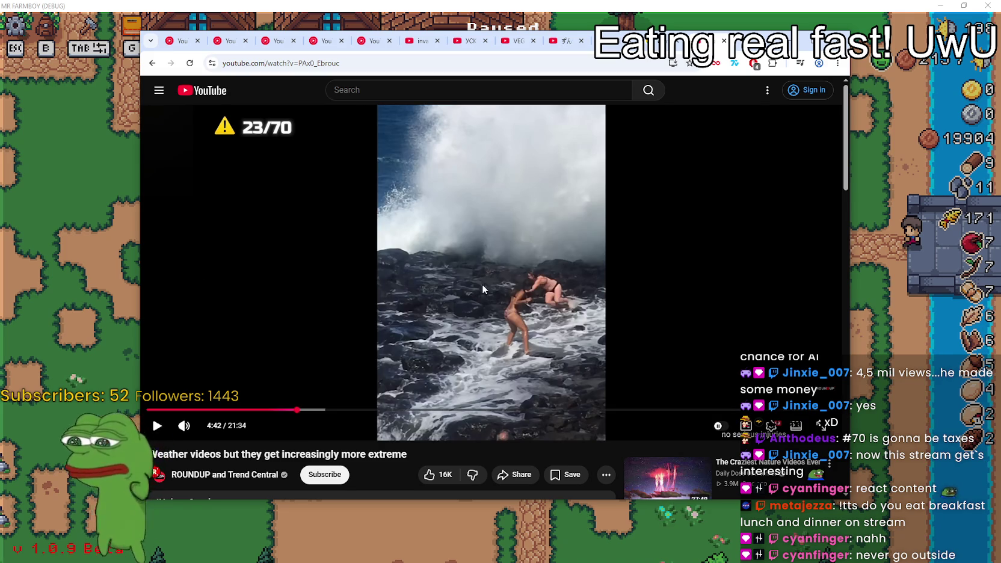
click(605, 309)
click(564, 297)
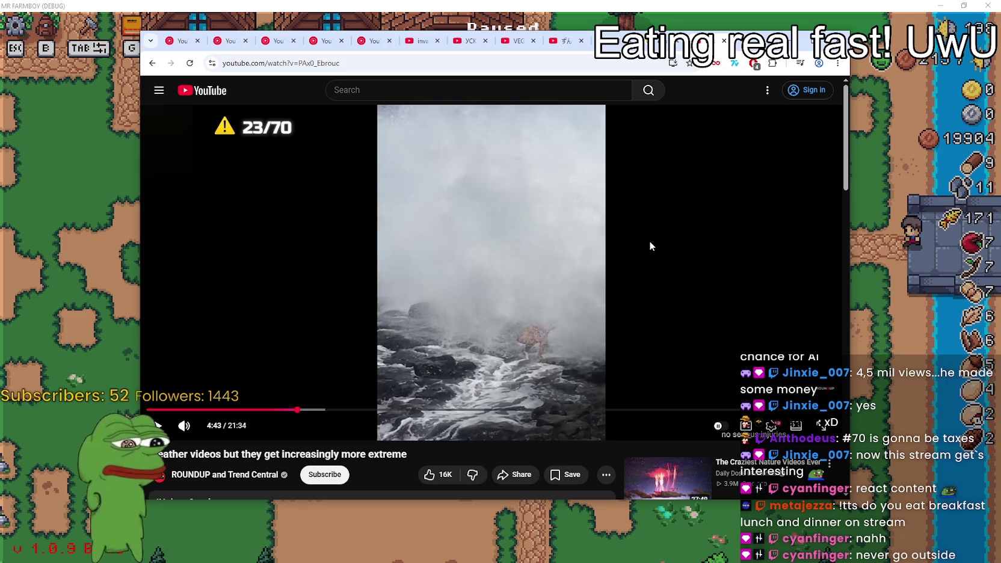
mouse_move(287, 418)
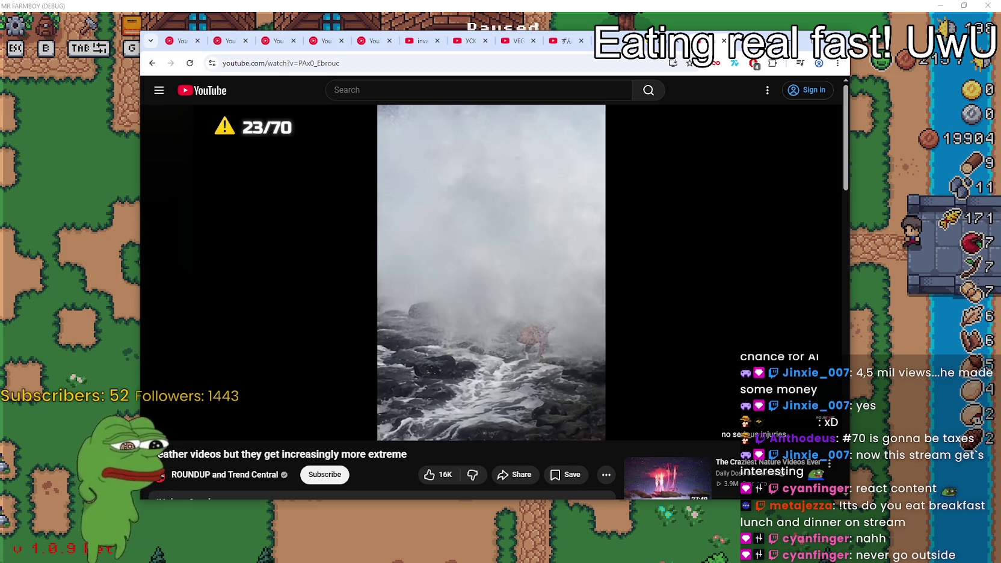
mouse_move(535, 225)
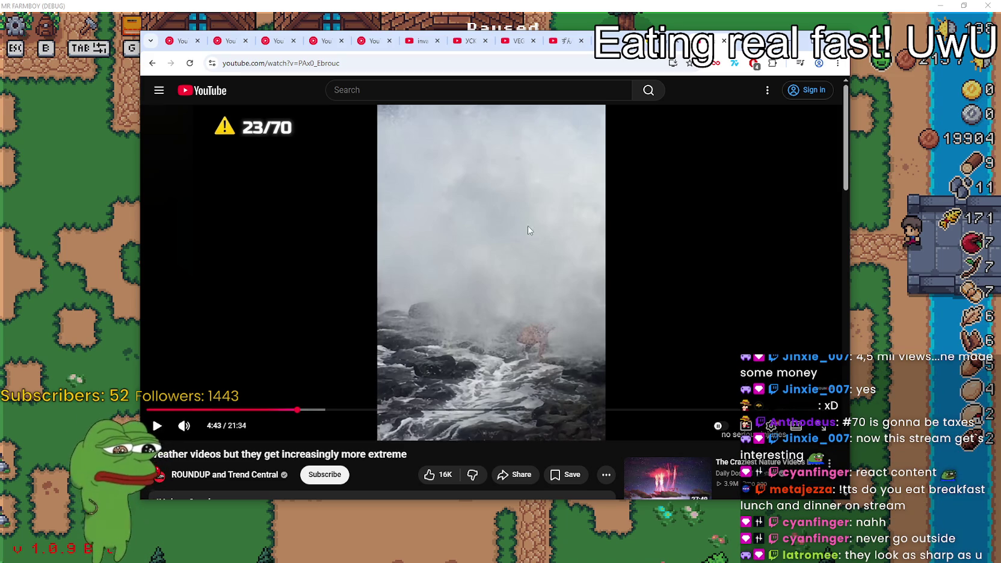
click(574, 164)
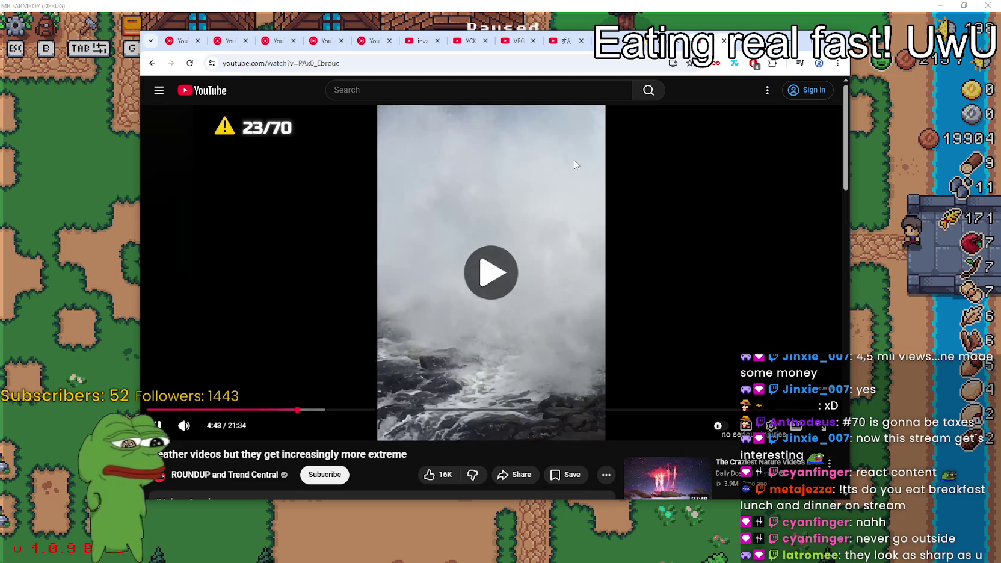